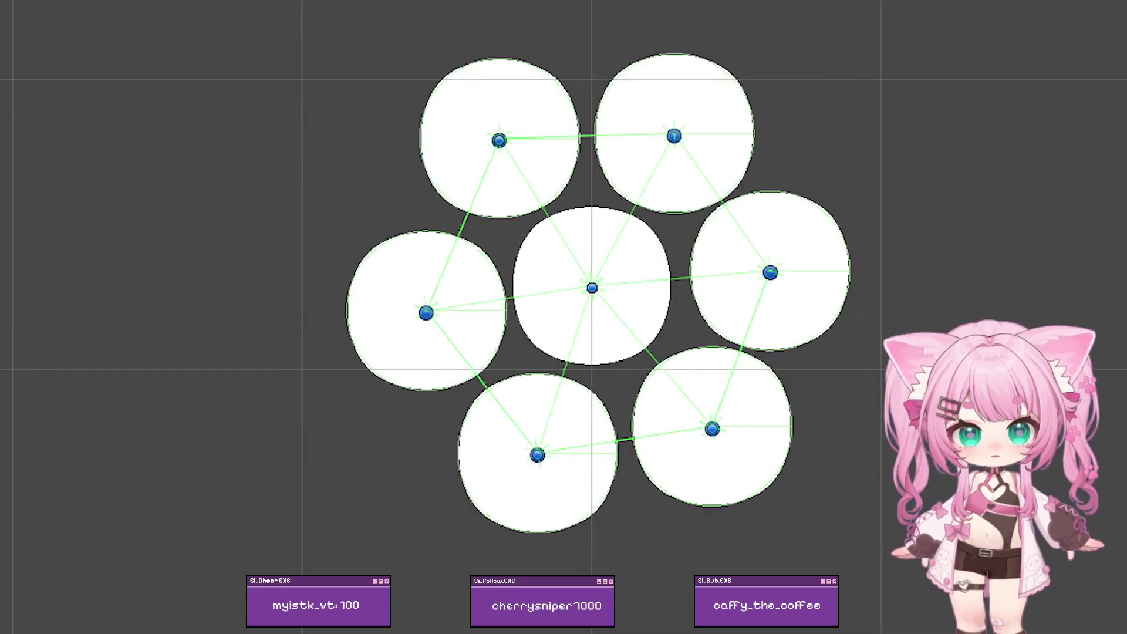
Step: Search for 'Point' and select entries in the right-hand panel
mouse_move(680, 210)
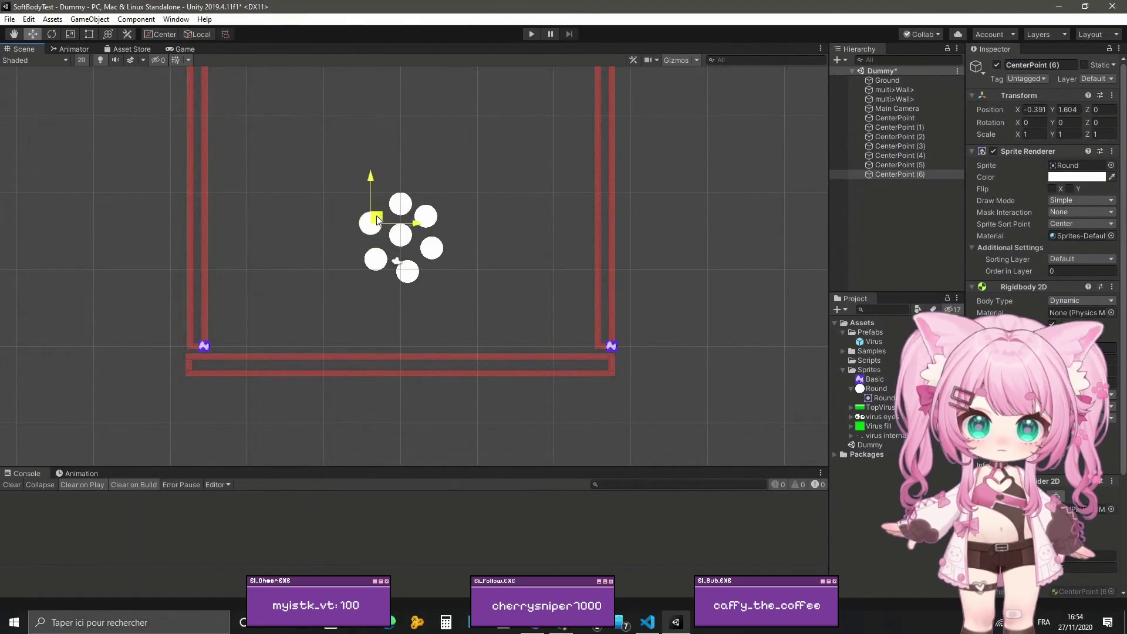
left_click(904, 127, "shift")
left_click_drag(904, 127, 895, 118)
left_click(1035, 65)
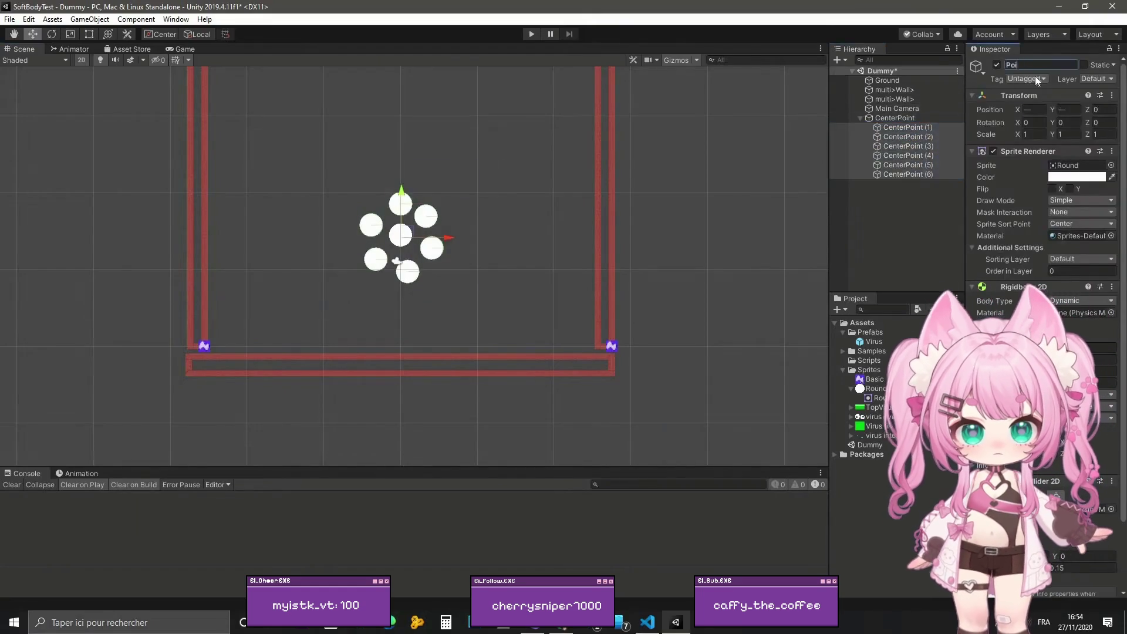
type("Point")
key("Return")
left_click(903, 127)
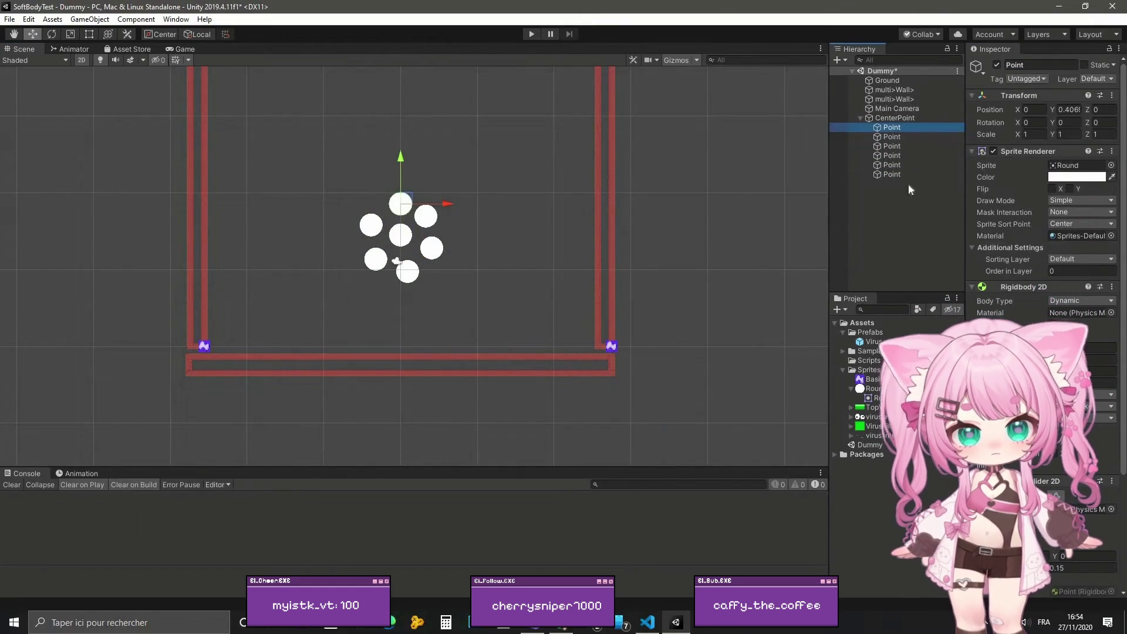
left_click(892, 174, "shift")
scroll(1072, 583, "down", 3)
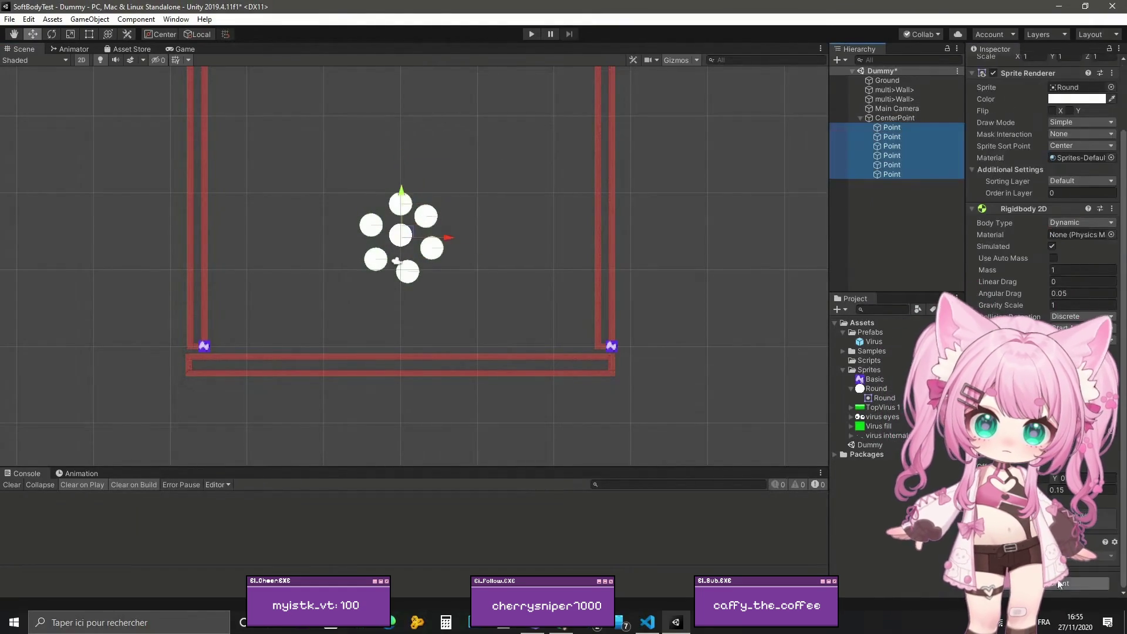
Step: Adjust further items in the right-hand panel
left_click(1072, 583)
left_click(1046, 463)
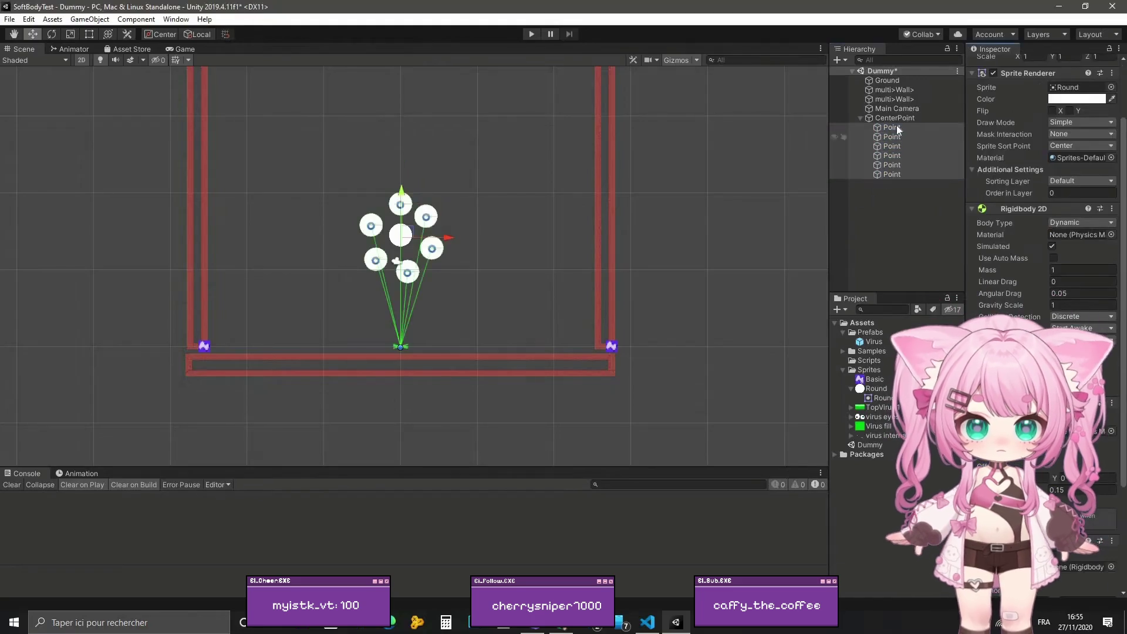
left_click(892, 128)
scroll(1072, 478, "down", 2)
key("Down")
key("Down")
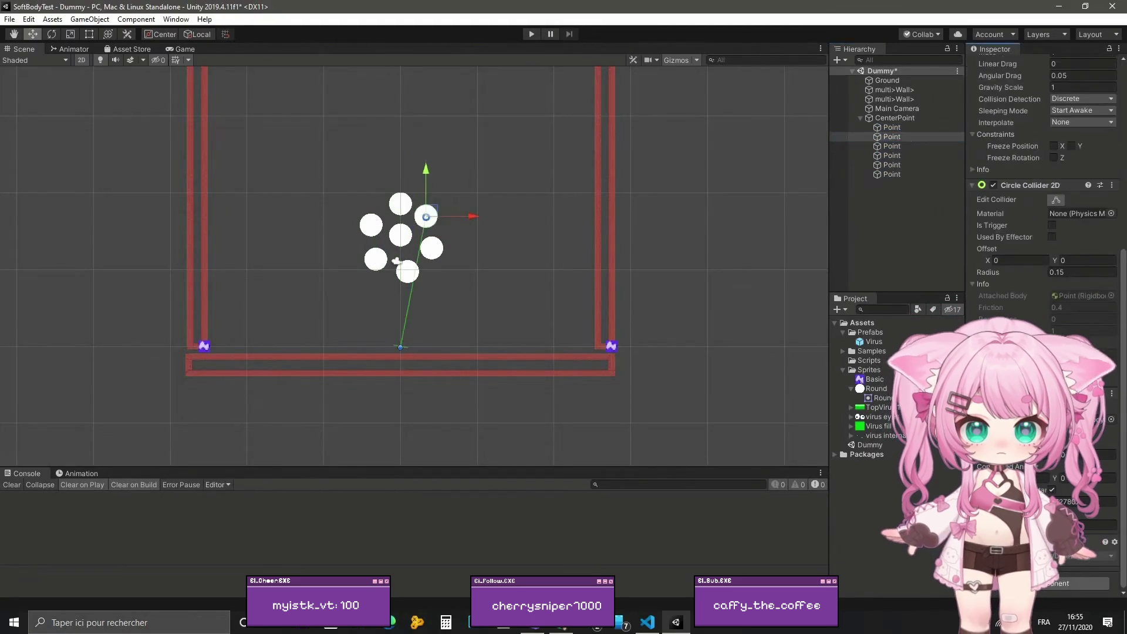
key("Down")
key("Down")
key("Down")
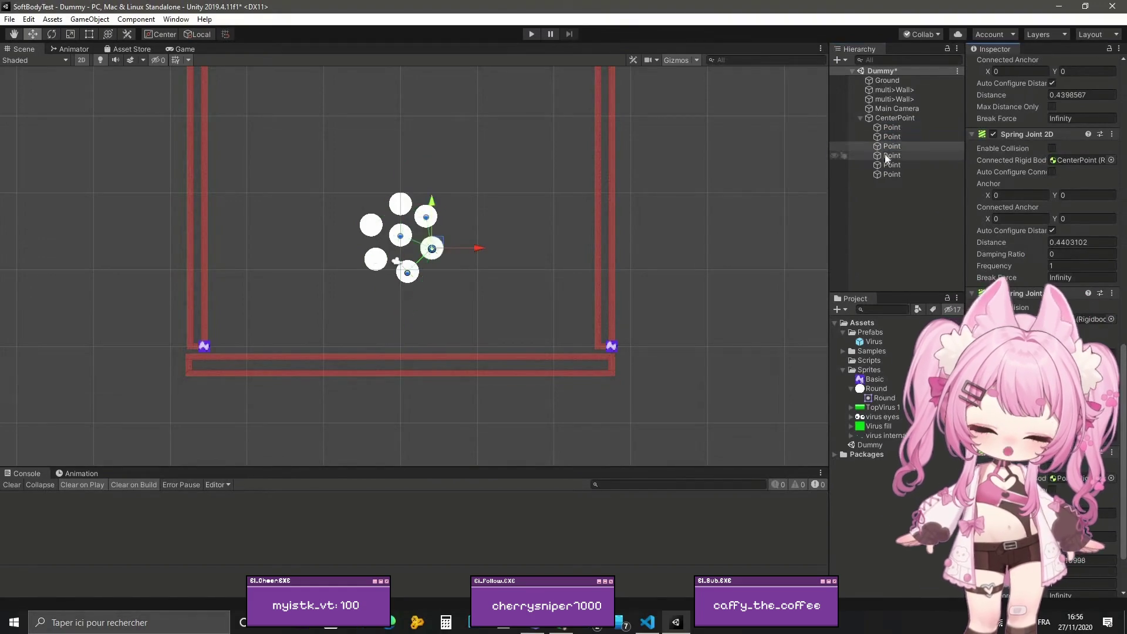
mouse_move(320, 308)
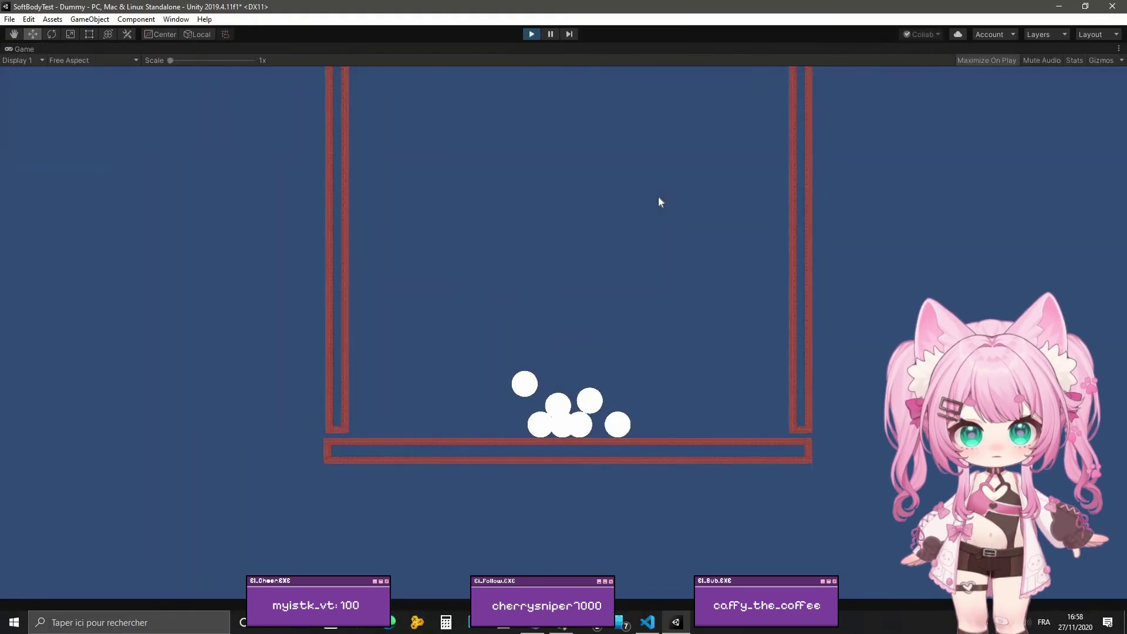
left_click(532, 34)
left_click_drag(594, 192, 411, 323)
left_click(899, 118)
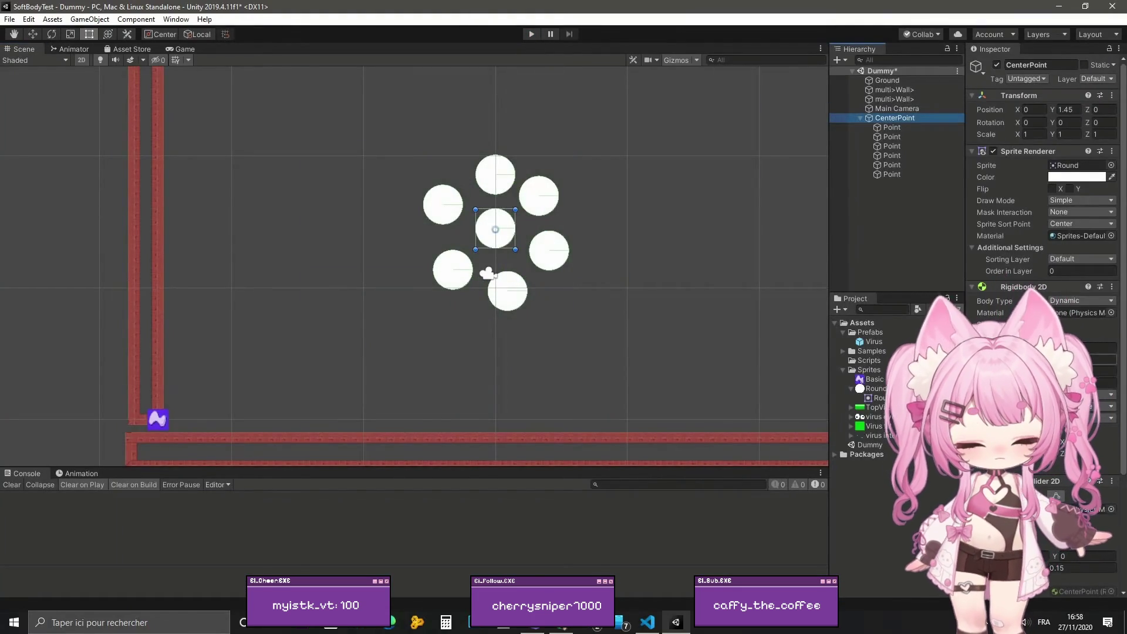
left_click(900, 174)
left_click(893, 127, "shift")
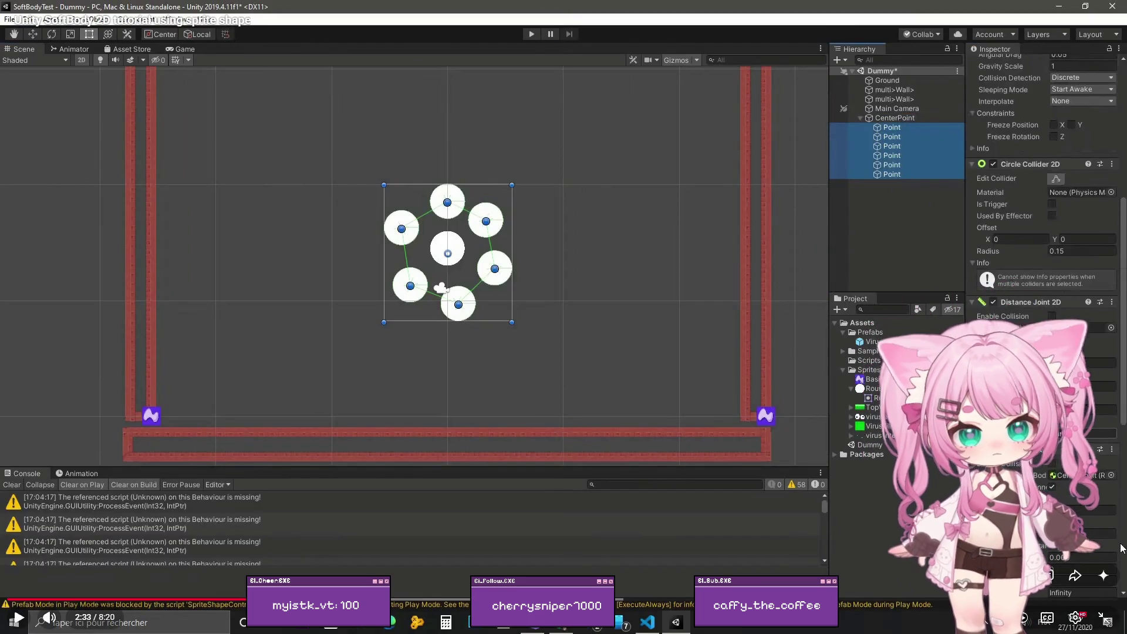
Step: Exit the tutorial's fullscreen, return to Unity and stop the game preview
left_click(1109, 604)
key("alt+Tab")
key("ctrl+p")
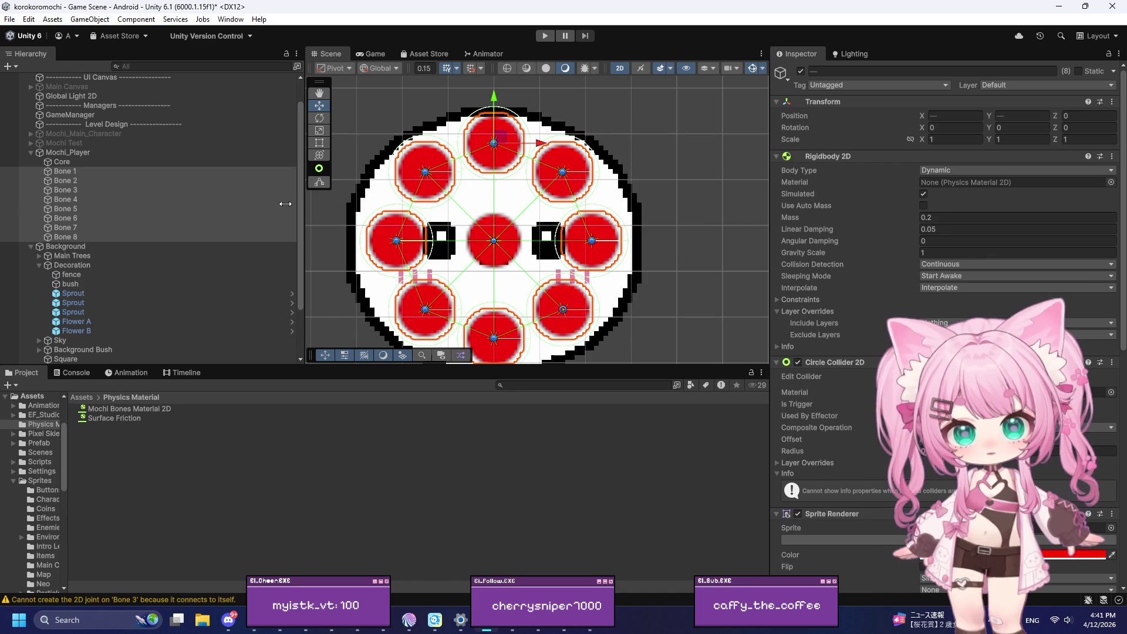
Step: Add a third Spring Joint 2D to all selected bones
scroll(875, 470, "down", 10)
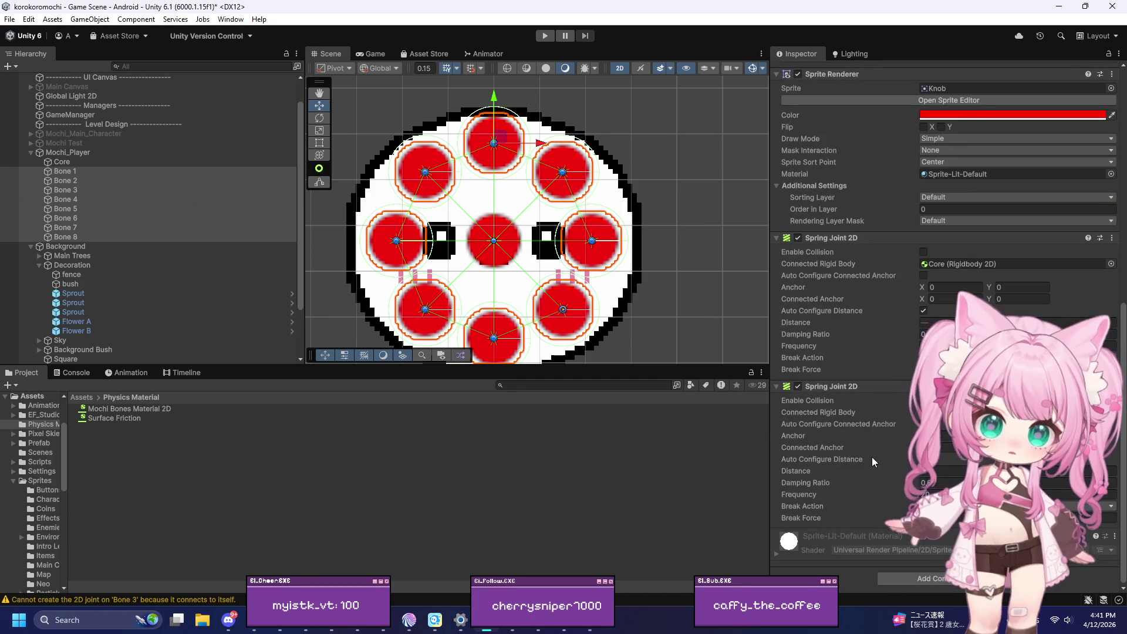
left_click(906, 579)
type("spring")
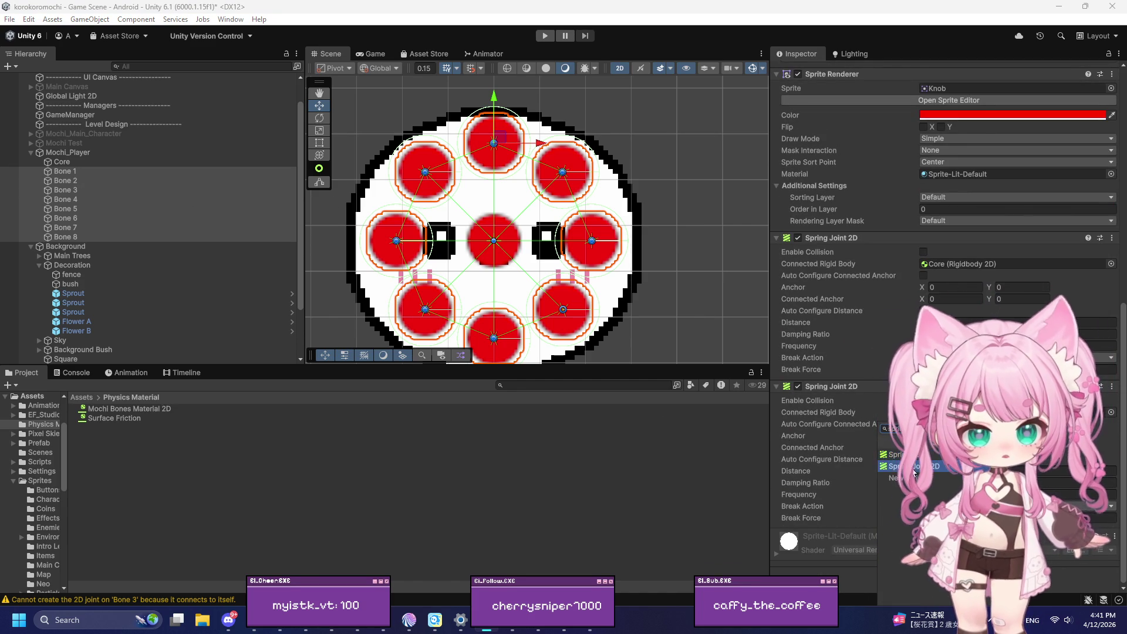
left_click(887, 455)
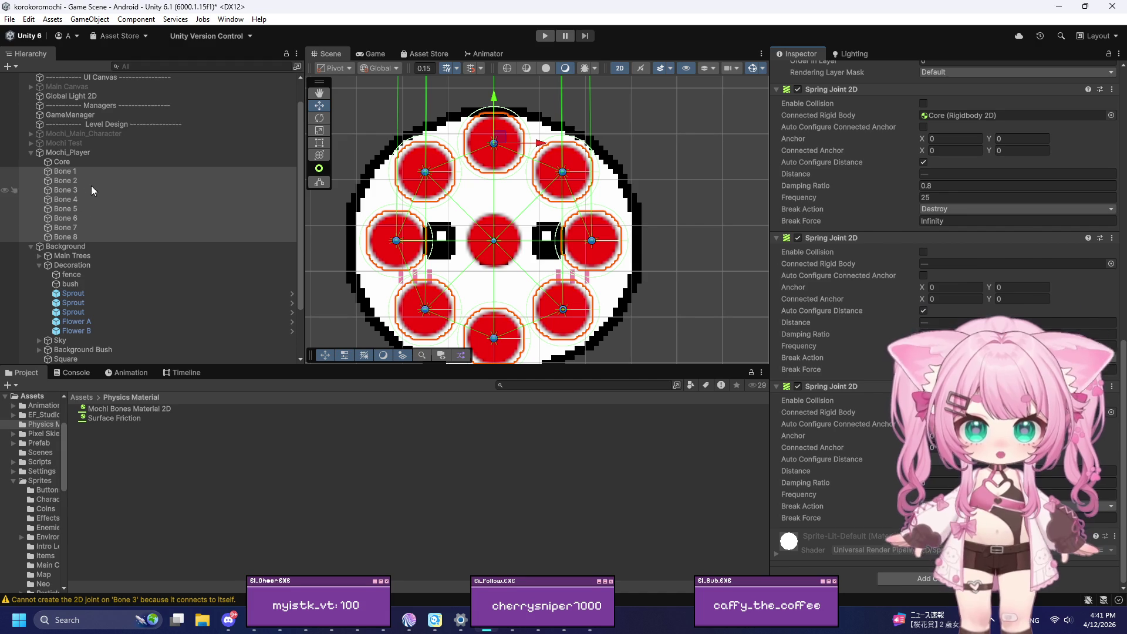
Step: Inspect the spring joints of Bone 8 and Bone 1 individually
left_click(77, 236)
left_click(66, 171)
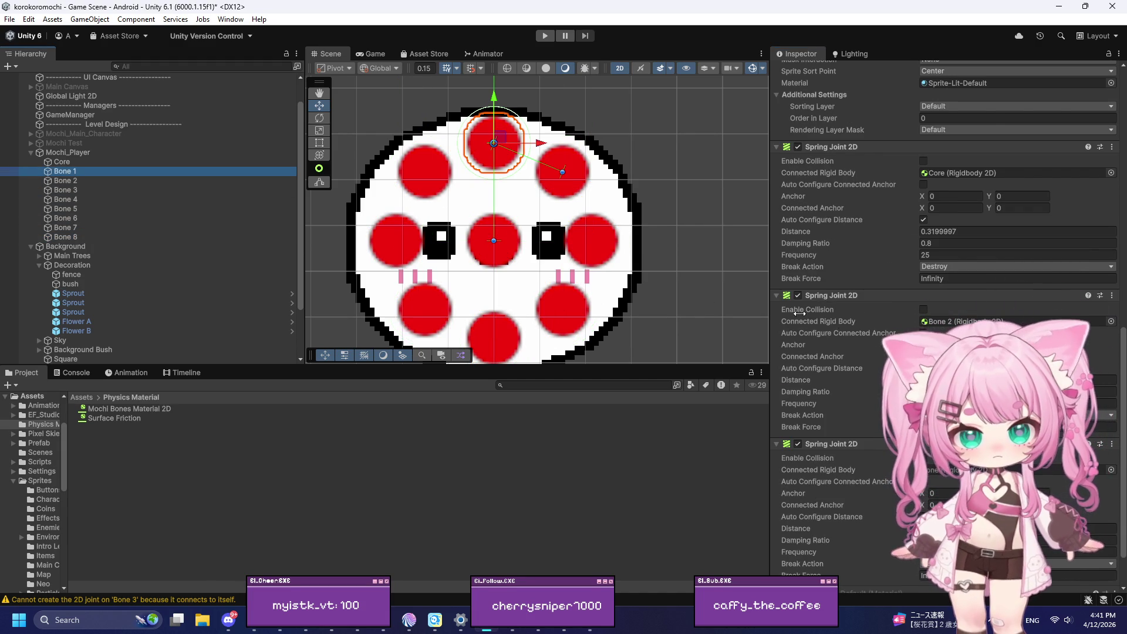
scroll(793, 349, "down", 2)
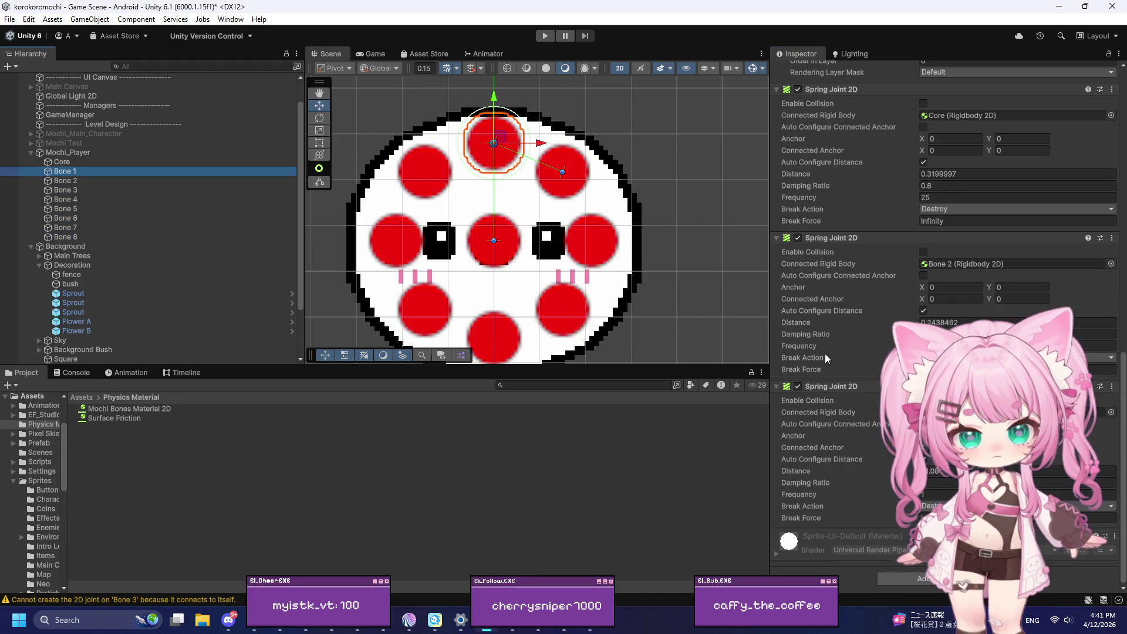
Step: Reselect all eight bones and set their circle collider radius to 0.1
left_click(76, 237, "shift")
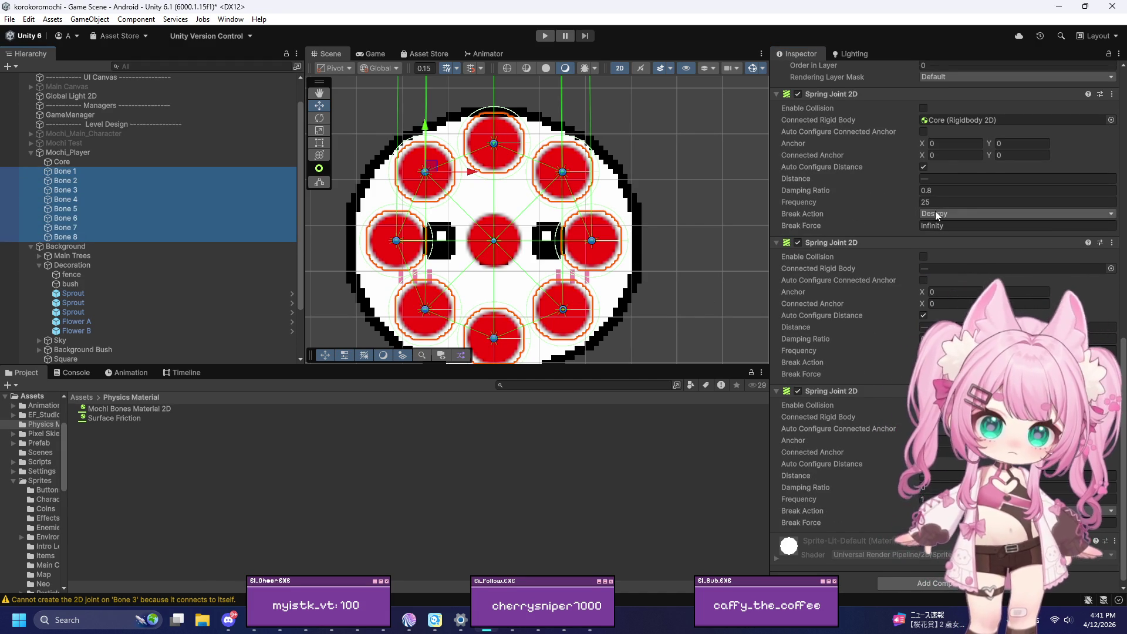
scroll(957, 316, "up", 1)
scroll(934, 228, "up", 11)
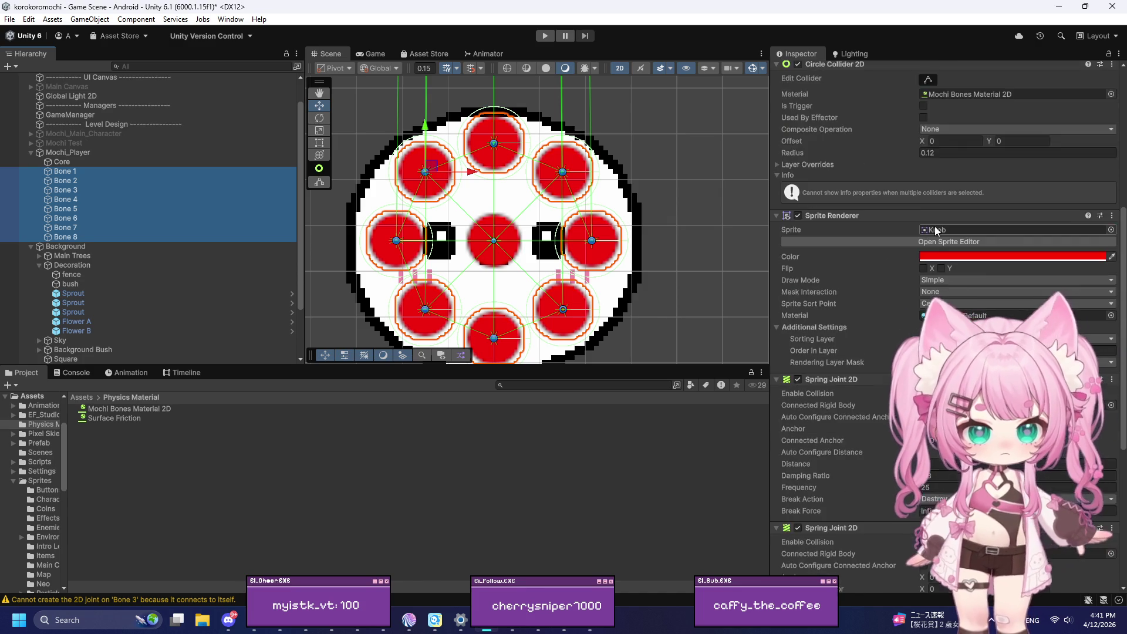
left_click(934, 249)
type("0.1")
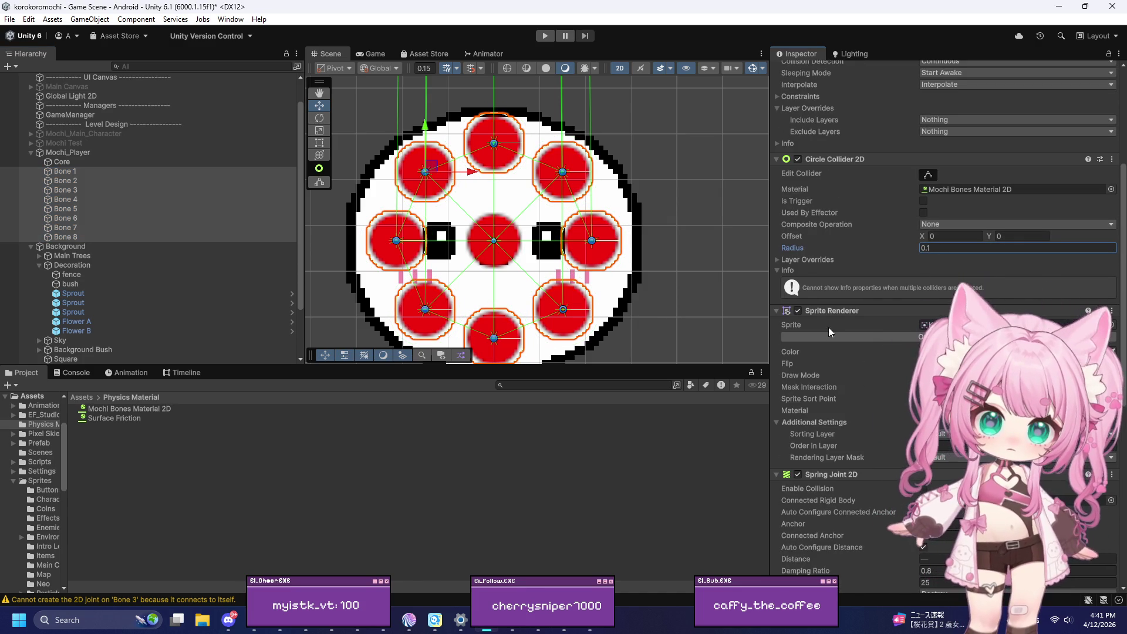
scroll(862, 317, "down", 12)
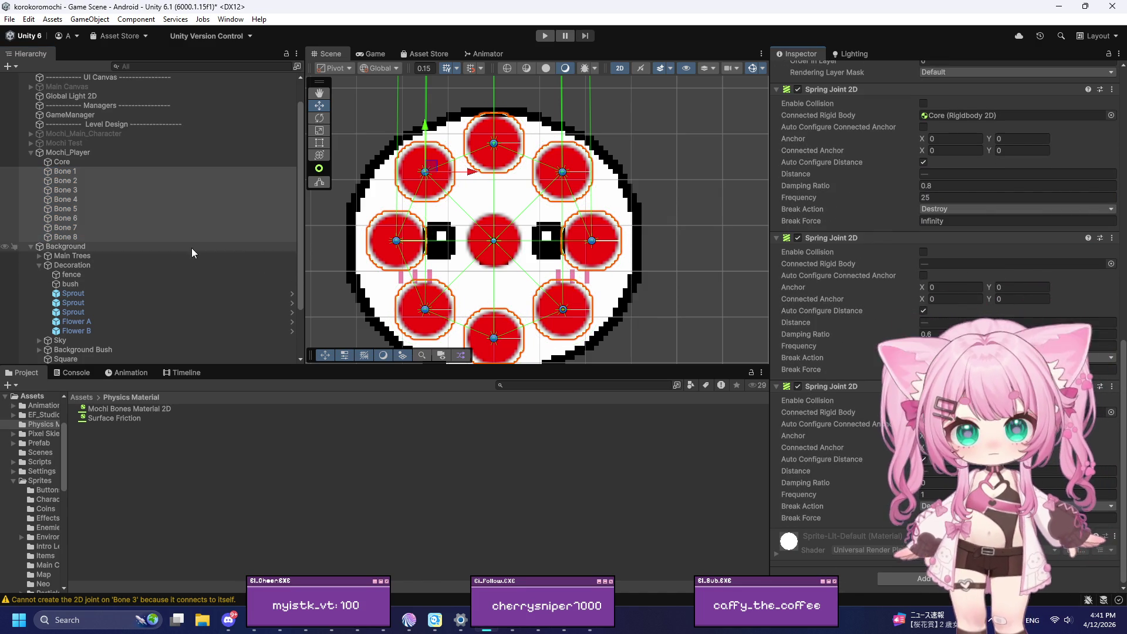
left_click(77, 174)
Step: Connect Bone 1's third spring joint to Bone 8, comparing against Bones 2 and 7
left_click(77, 181)
left_click(76, 171)
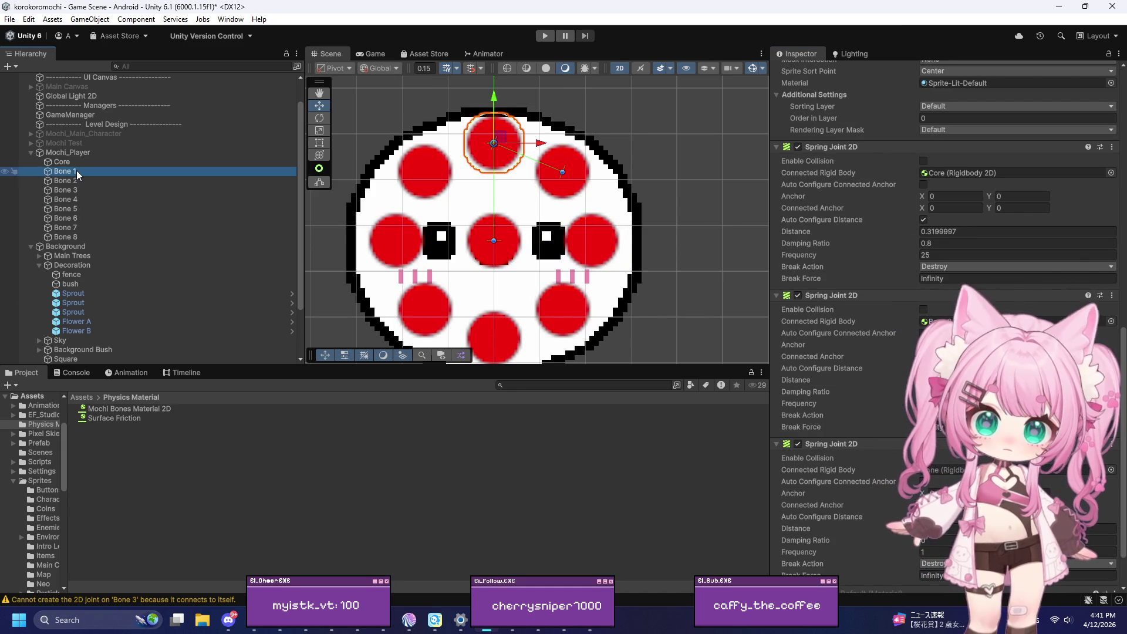
mouse_move(59, 237)
left_mouse_down()
mouse_move(332, 345)
mouse_move(705, 441)
mouse_move(961, 474)
left_mouse_up()
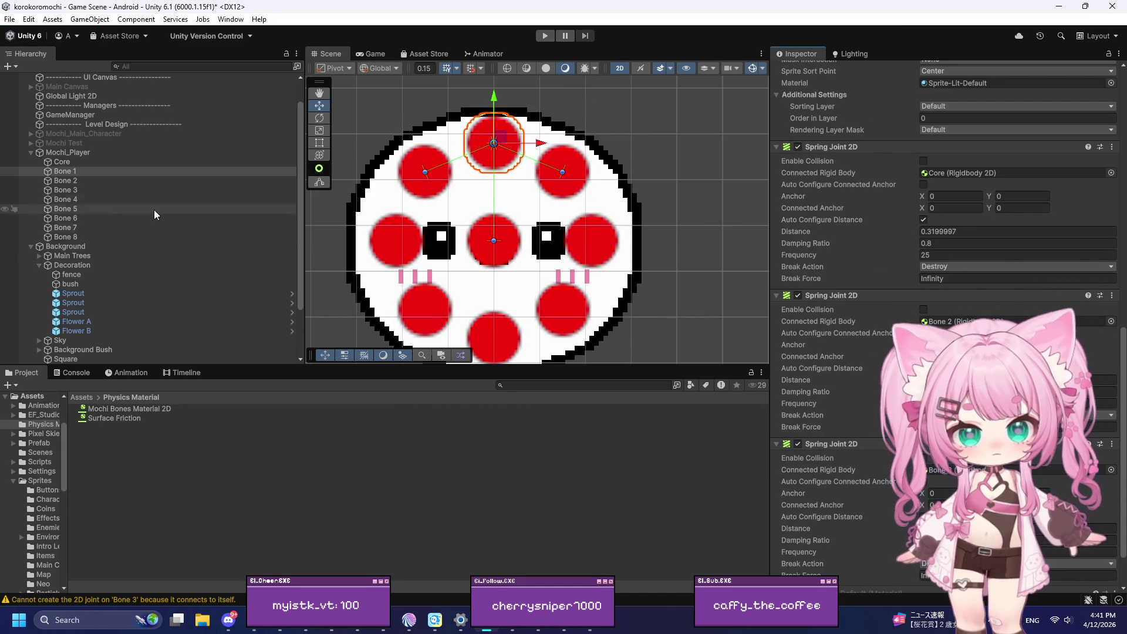
left_click(71, 228)
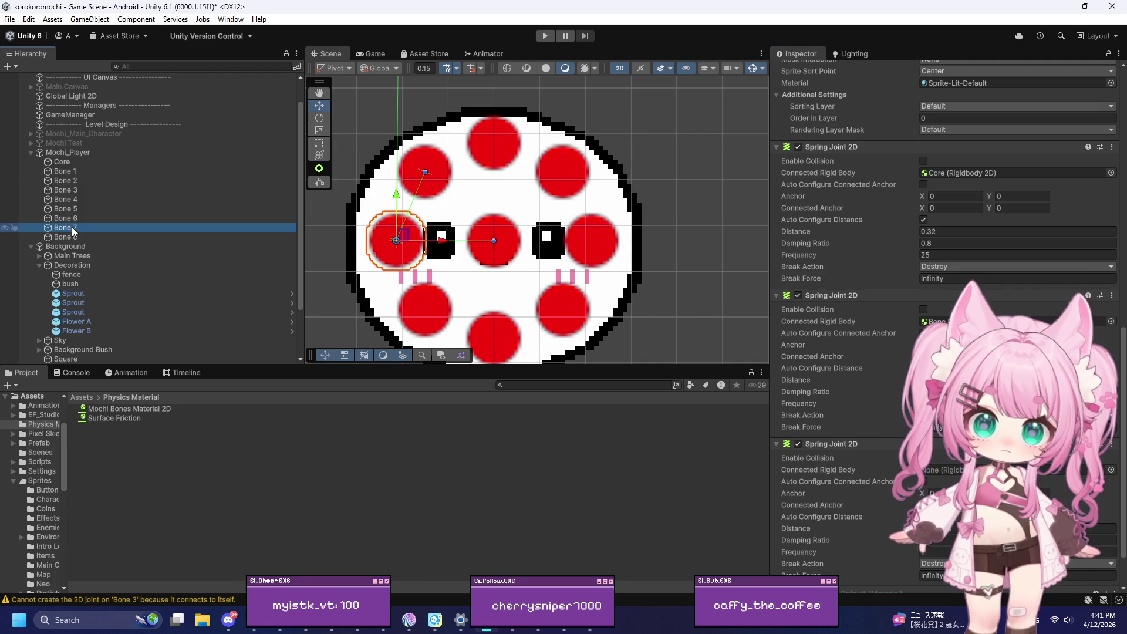
left_click(76, 171)
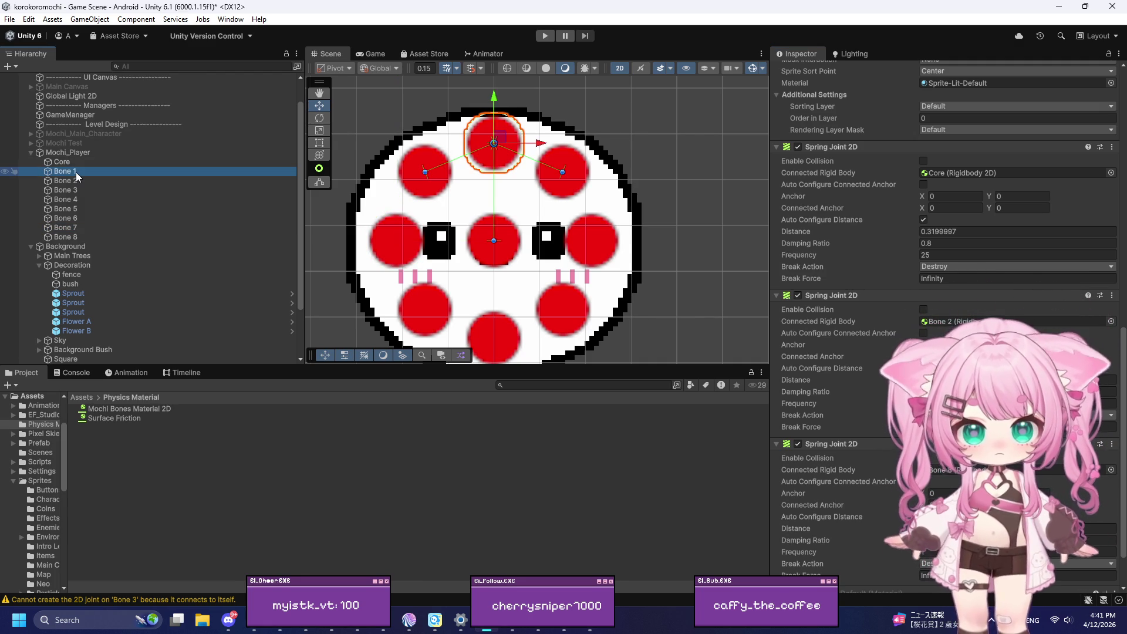
left_click(73, 181)
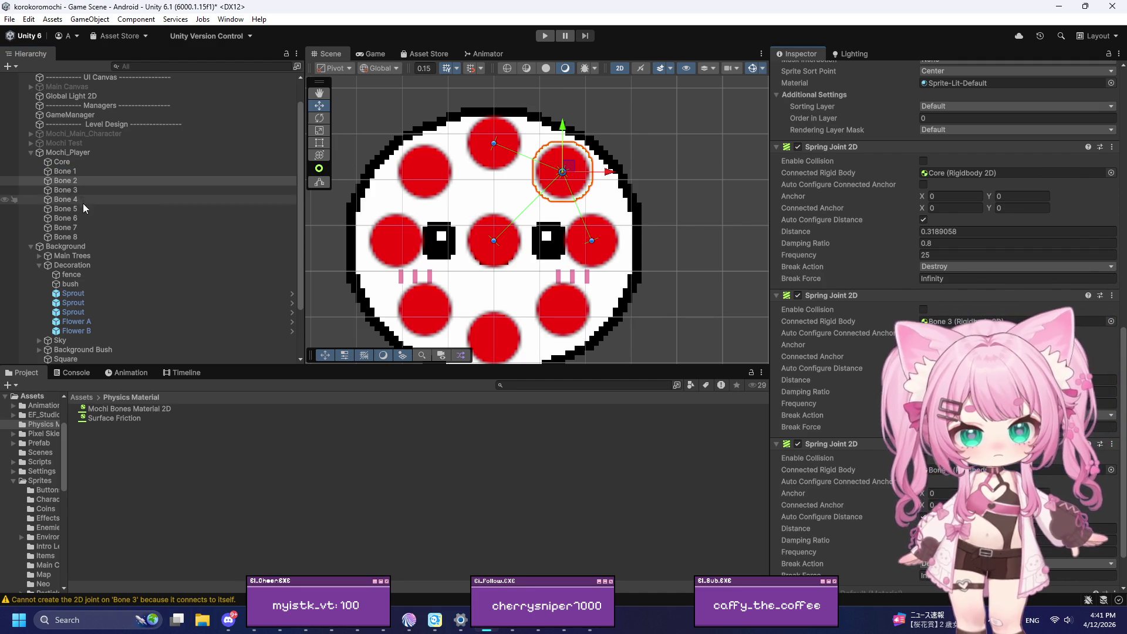
Step: Link the remaining bones' third spring joints to neighbours, ending with Bone 7 to Bone 8
mouse_move(62, 190)
left_mouse_down()
mouse_move(118, 190)
mouse_move(862, 405)
left_mouse_up()
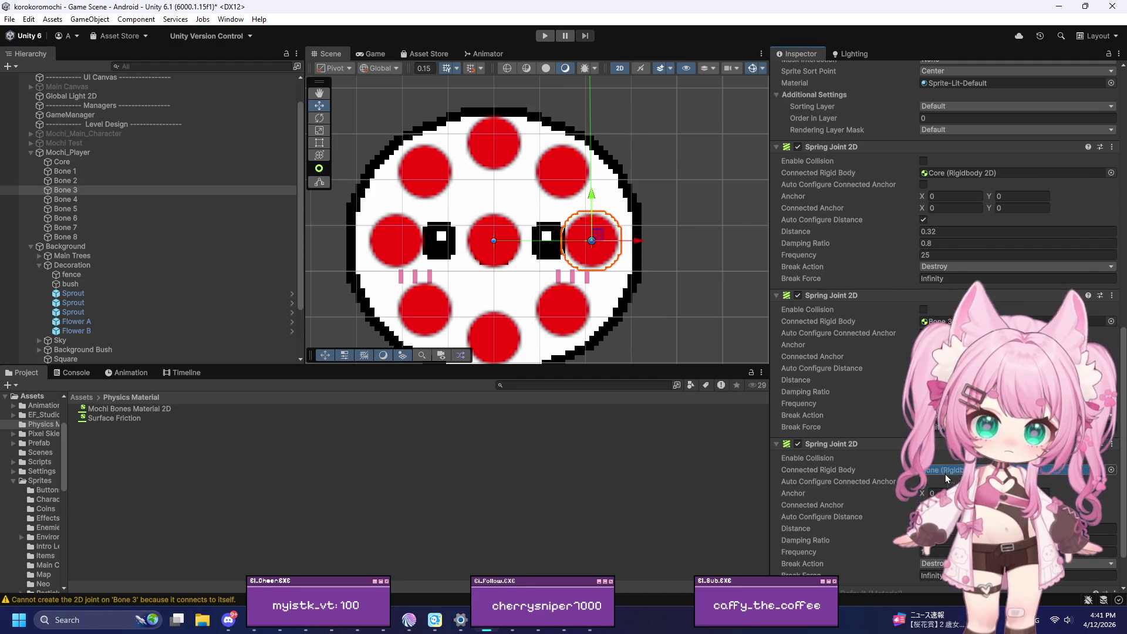
mouse_move(90, 199)
left_mouse_down()
mouse_move(89, 189)
mouse_move(934, 479)
left_mouse_up()
left_click(75, 200)
left_click_drag(75, 204, 934, 476)
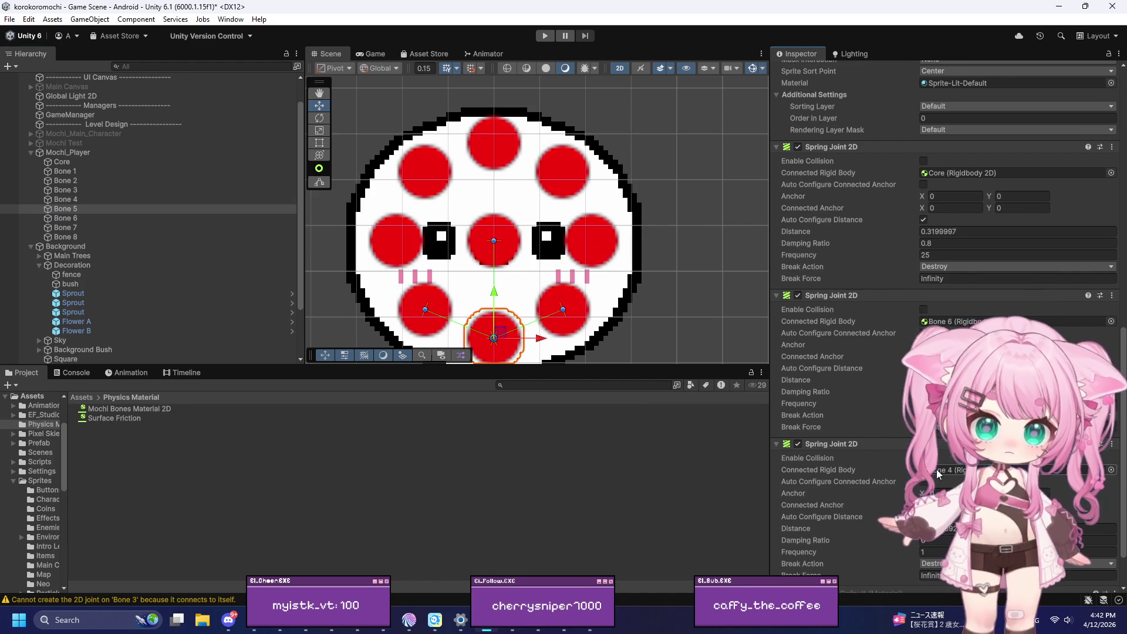
left_click(114, 219)
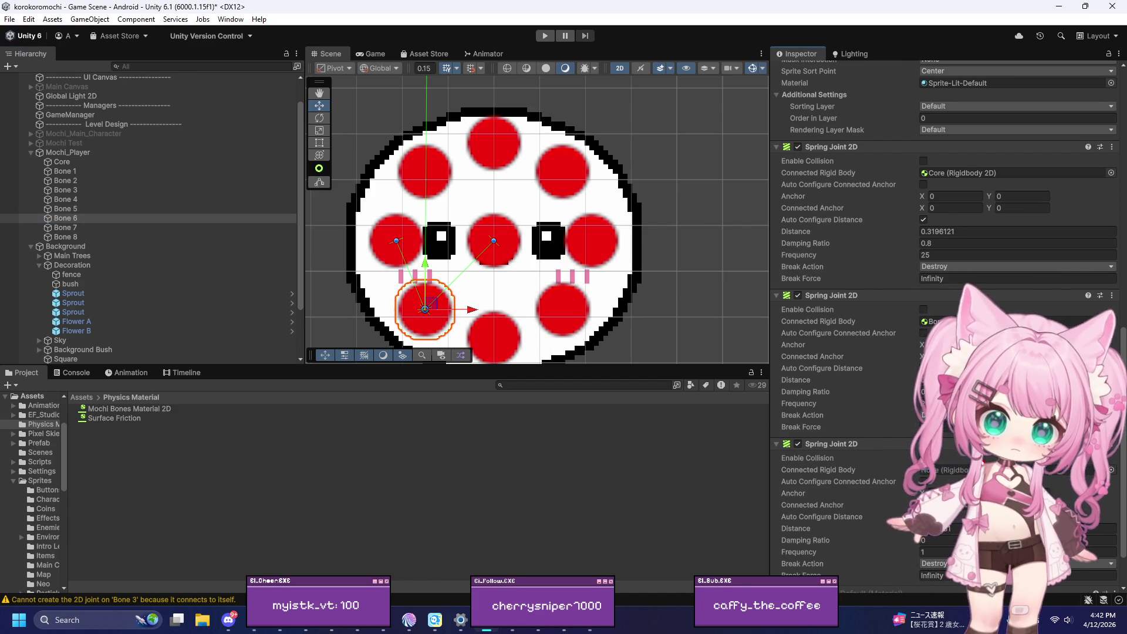
left_click(66, 227)
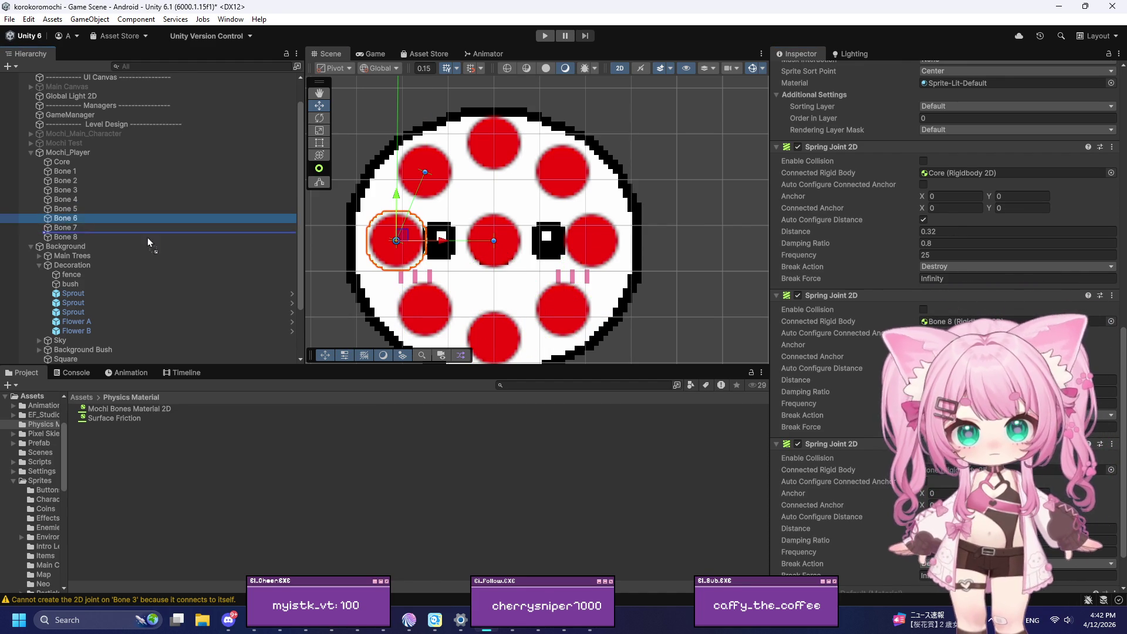
left_click_drag(64, 237, 958, 473)
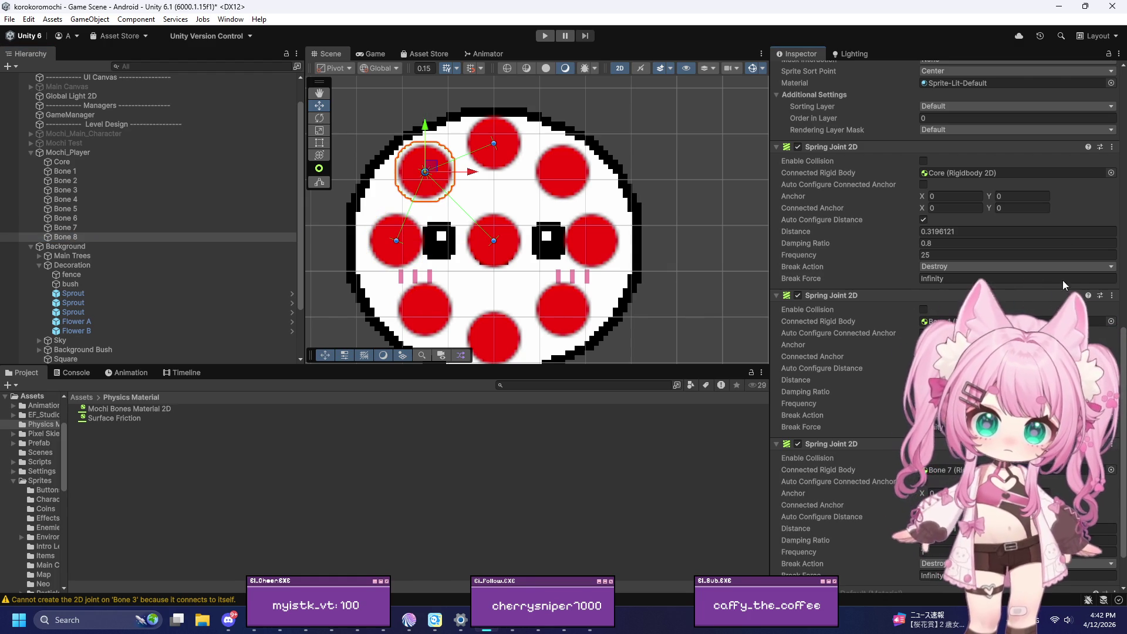
left_click(1059, 8)
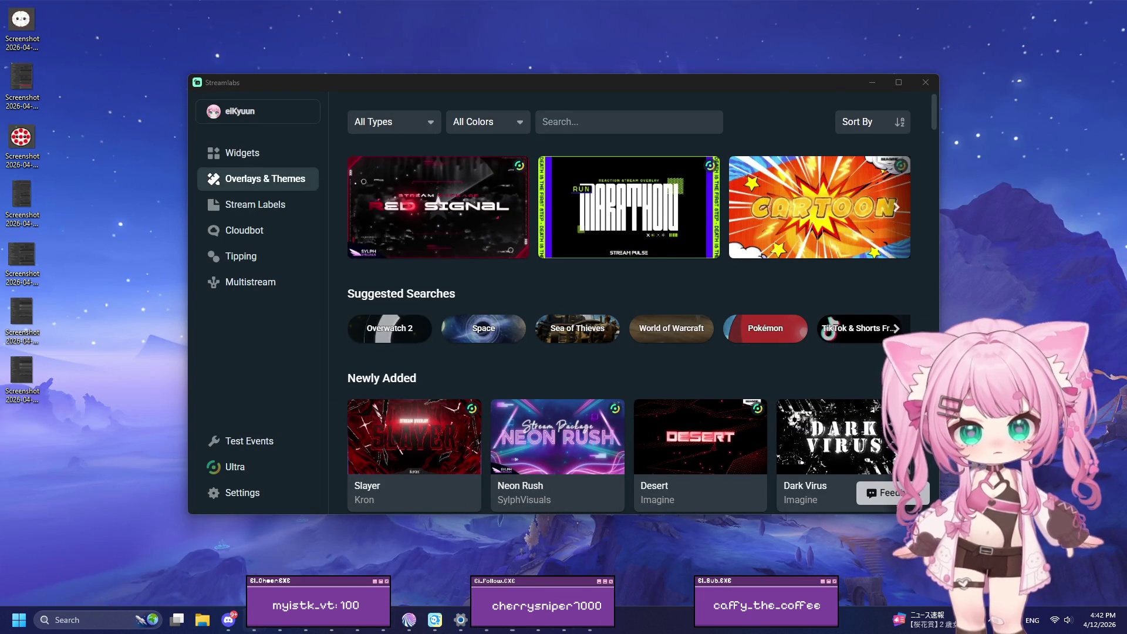
Step: Rewind the tutorial to 2:28 in full screen, pause at 2:30, then return to Unity
mouse_move(254, 620)
left_click(366, 570)
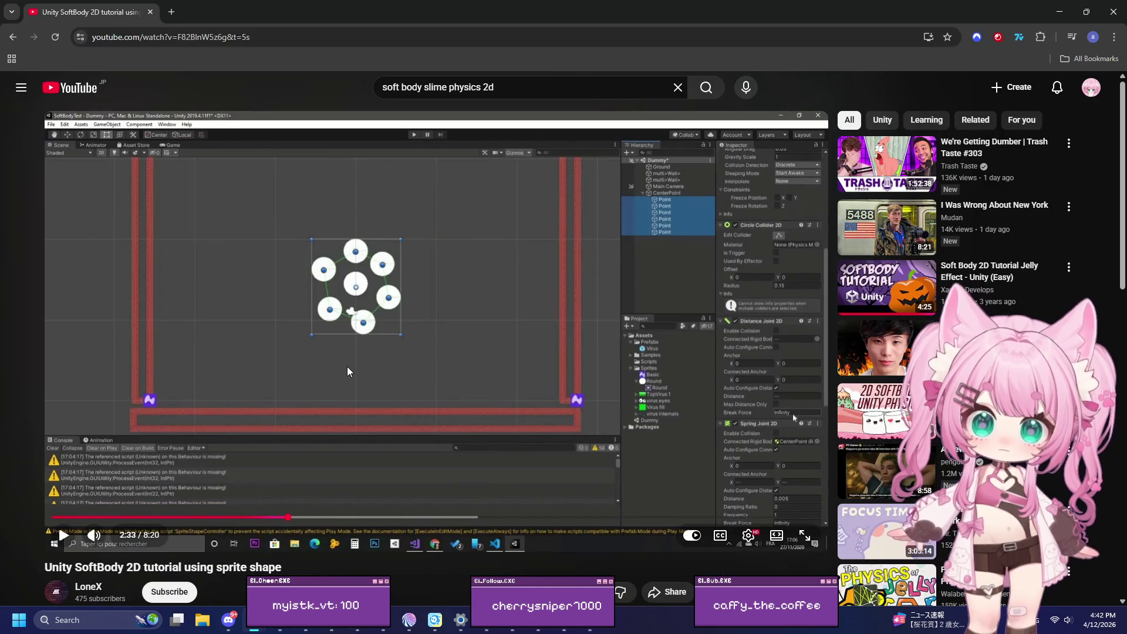
left_click(338, 300)
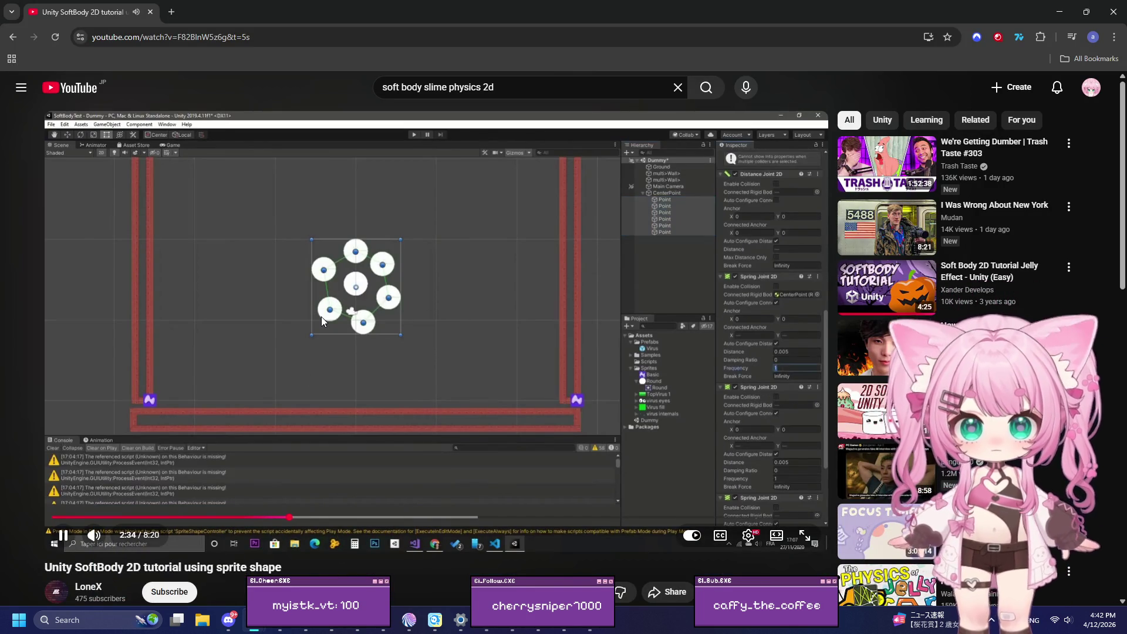
left_click(281, 517)
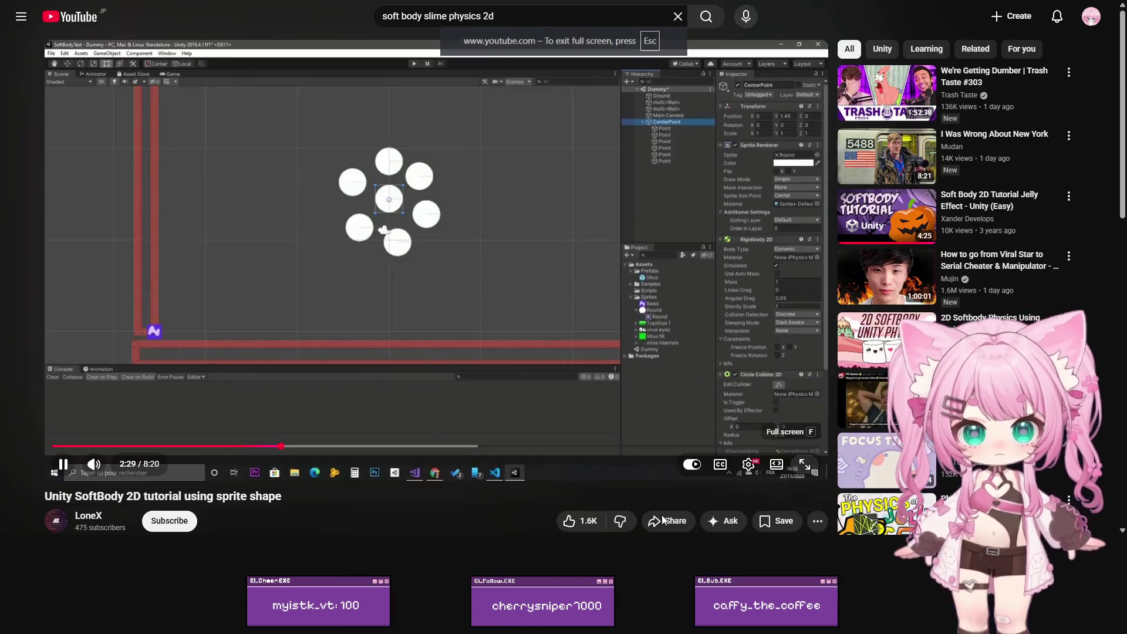
left_click(806, 536)
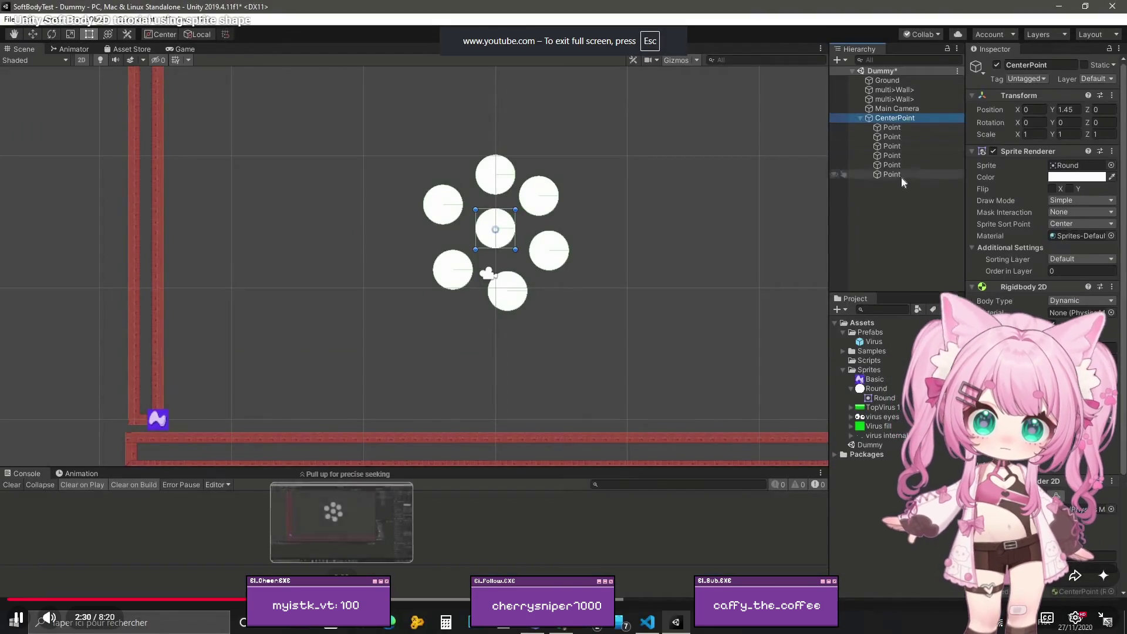
left_click(313, 599)
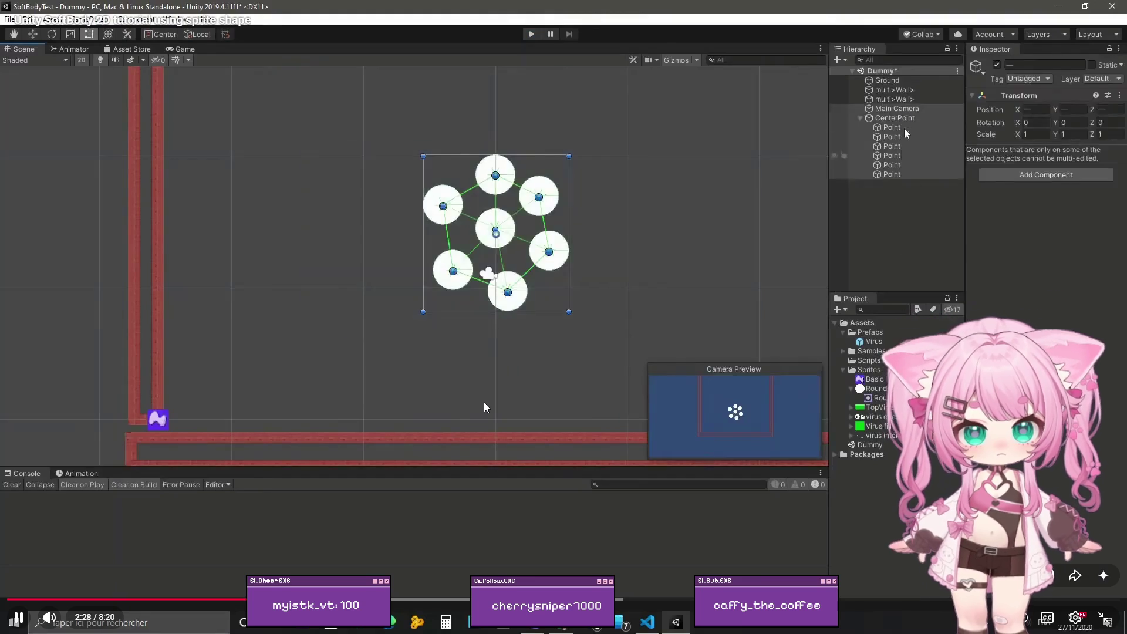
left_click(485, 406)
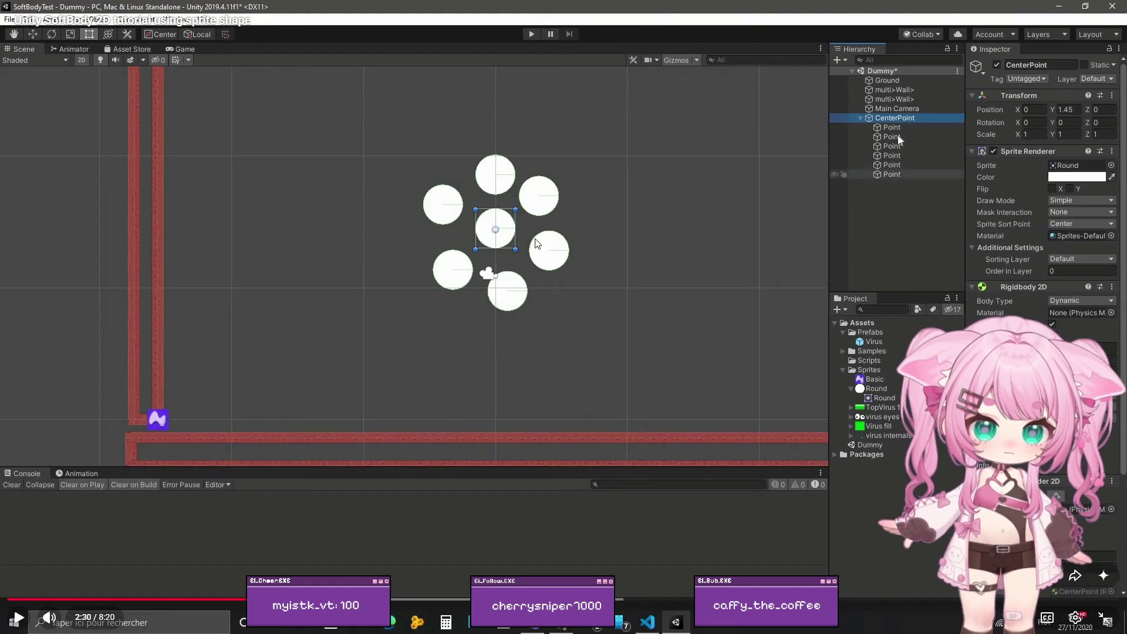
key("space")
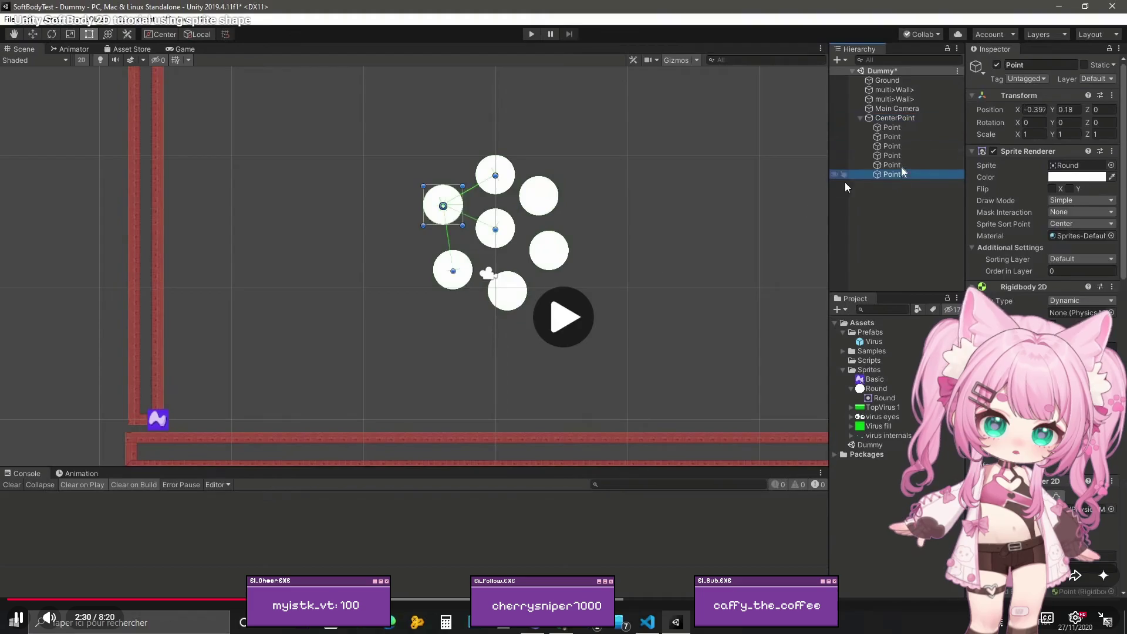
key("space")
left_click(1107, 623)
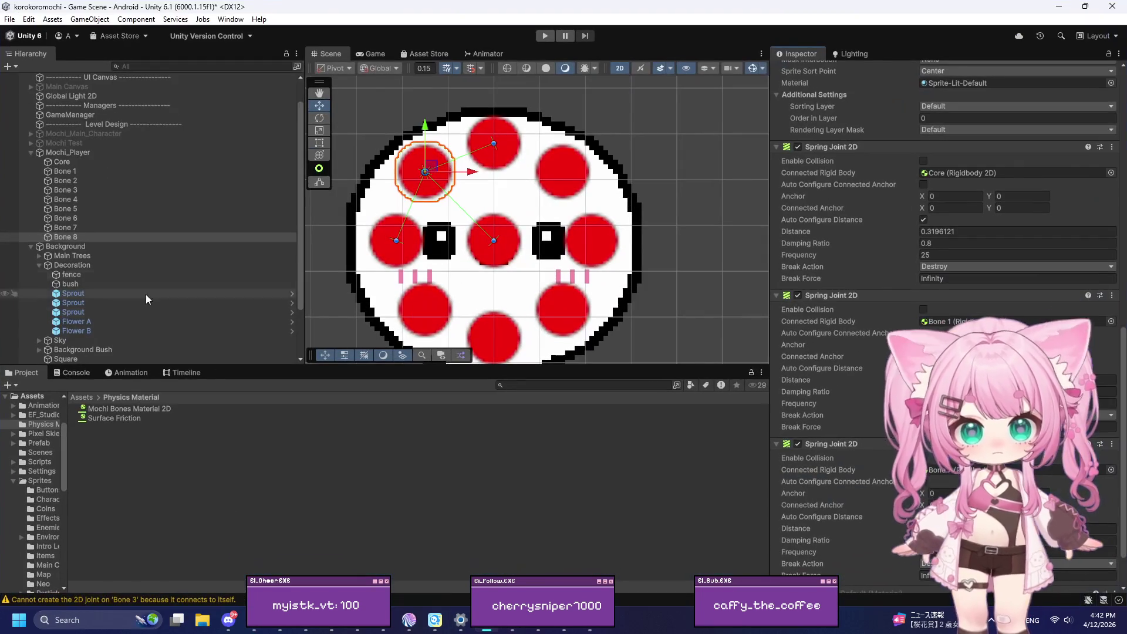
left_click(43, 162)
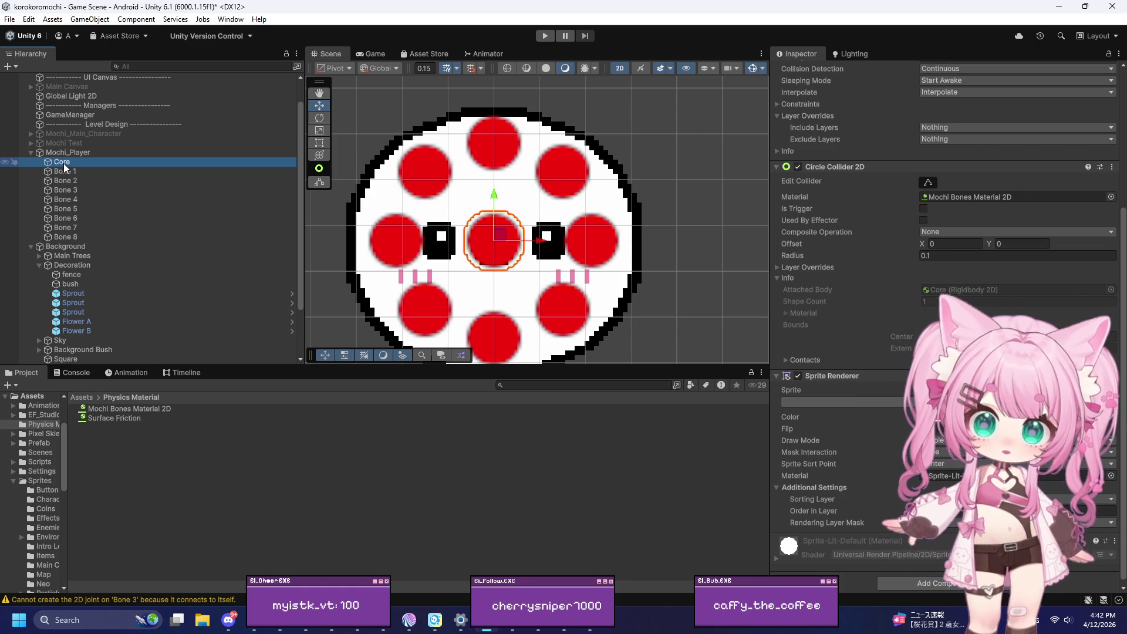
Step: Parent Bones 1–8 under Core and move Core to the Hierarchy's top level
mouse_move(65, 172)
left_mouse_down()
mouse_move(62, 163)
mouse_move(70, 188)
mouse_move(62, 163)
left_mouse_up()
left_click(68, 182)
left_click(75, 201)
left_click(75, 237, "shift")
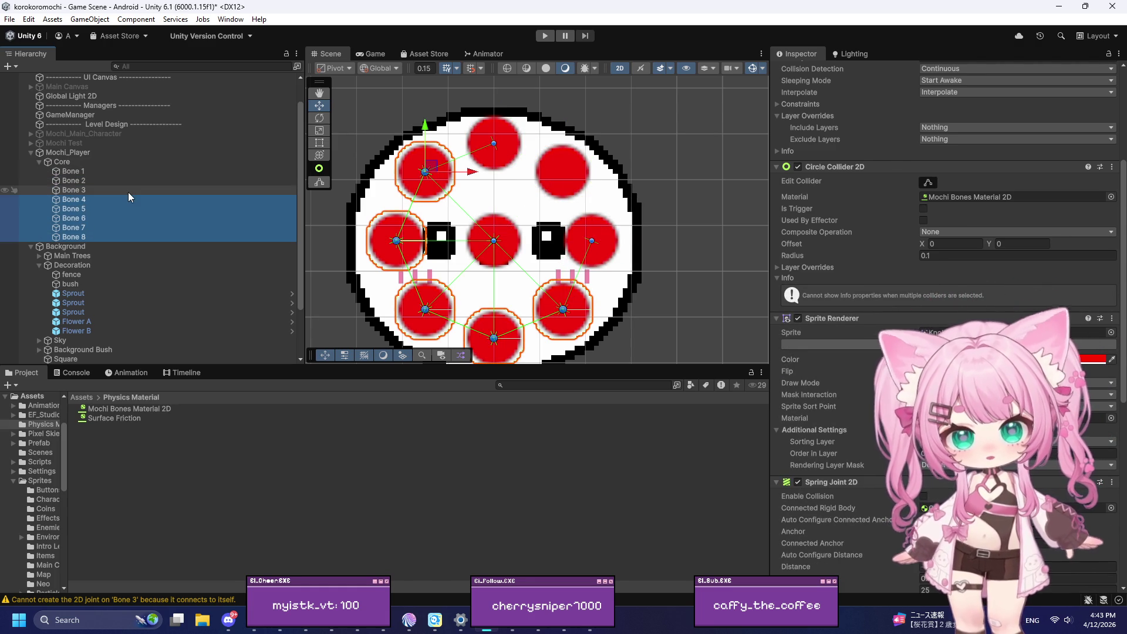
left_click(61, 163)
left_click_drag(61, 151, 62, 151)
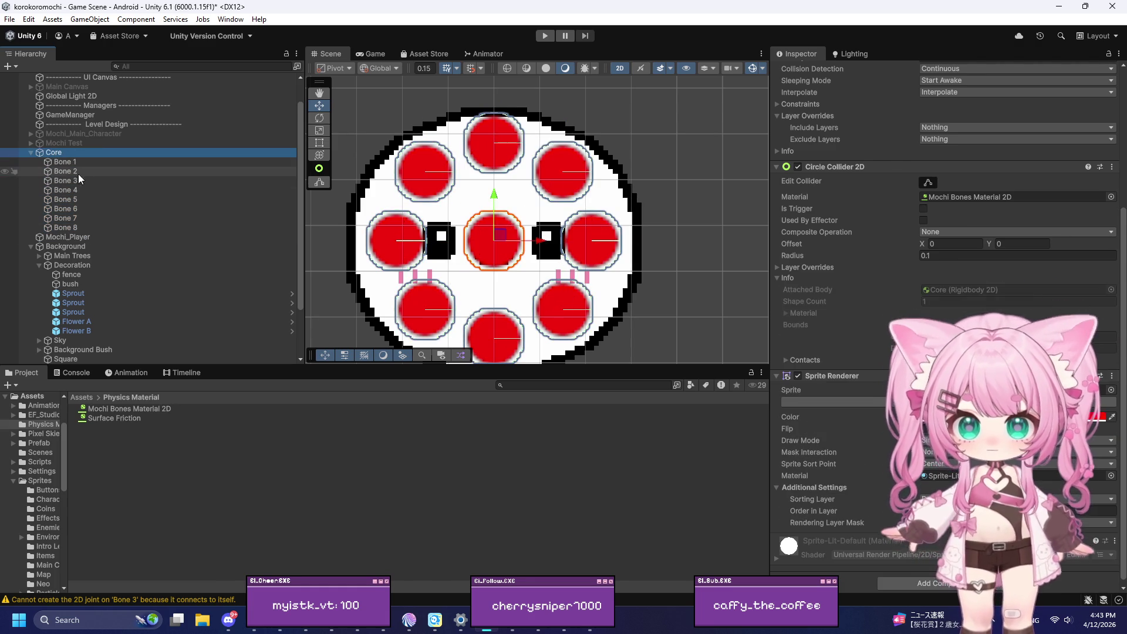
Step: Deactivate Mochi_Player, select Core, and bring the tutorial back up
left_click(62, 237)
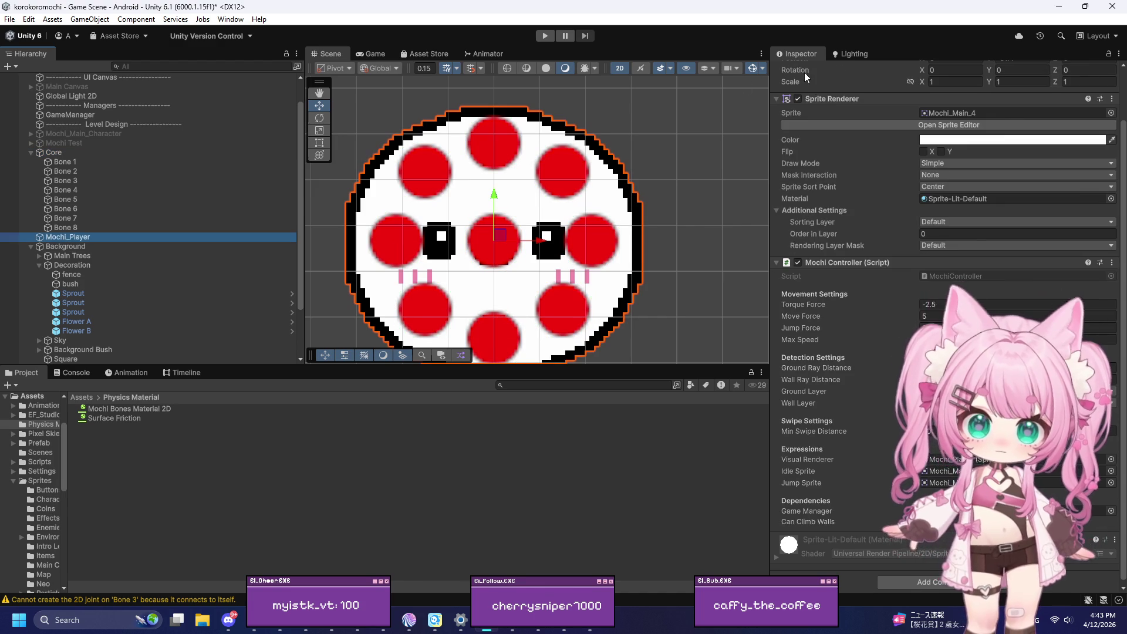
scroll(796, 71, "up", 3)
left_click(801, 71)
scroll(496, 177, "down", 2)
scroll(564, 234, "up", 2)
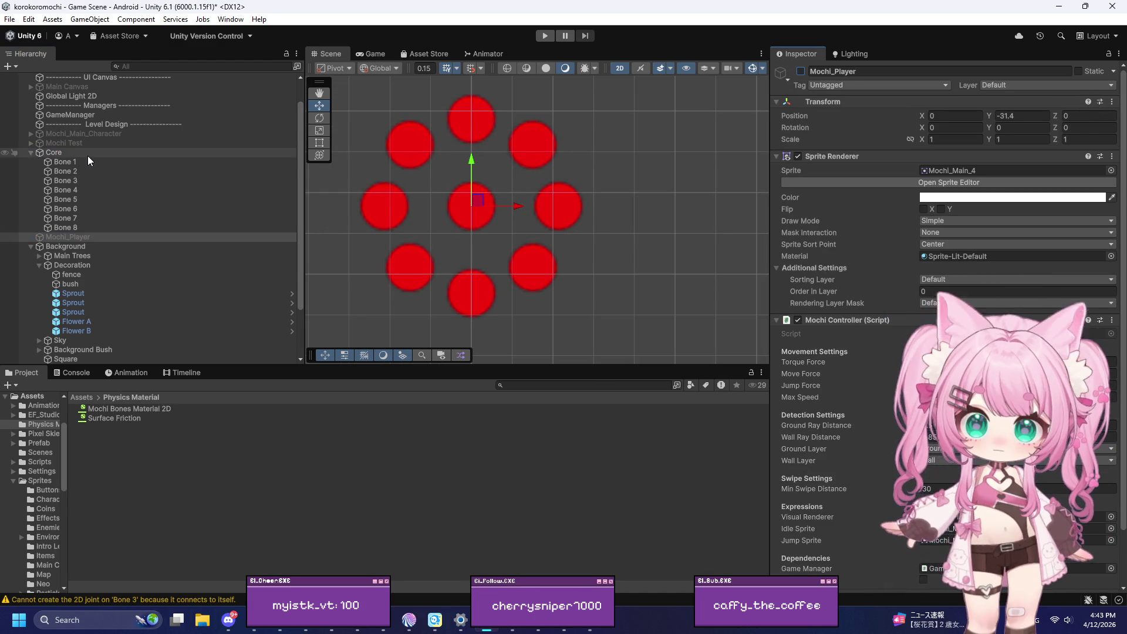
left_click(87, 155)
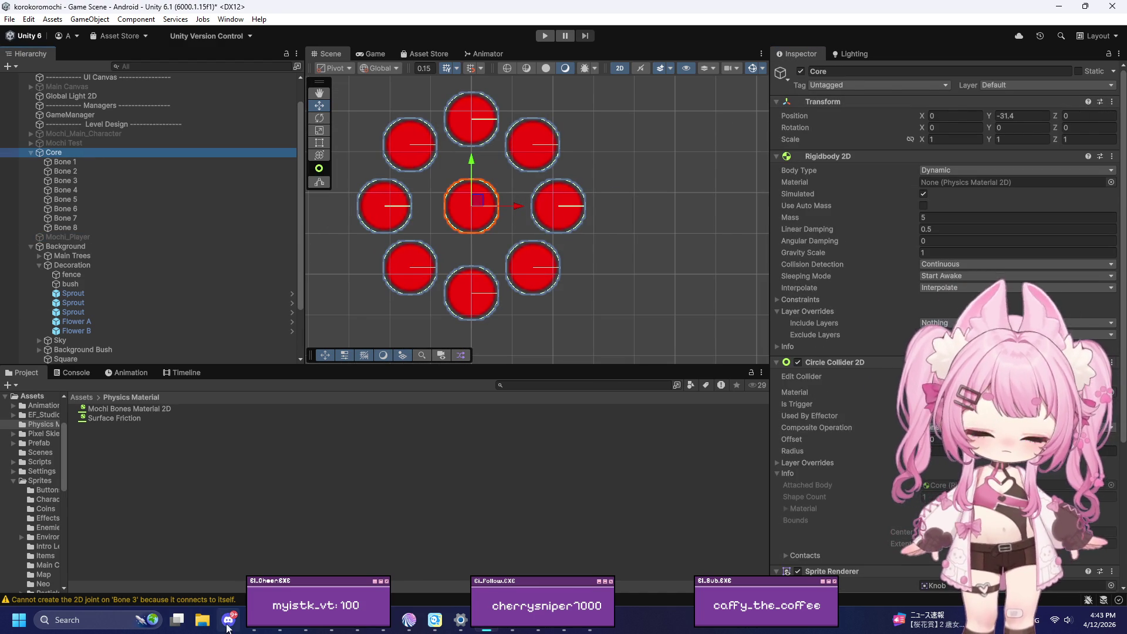
mouse_move(256, 628)
left_click(366, 555)
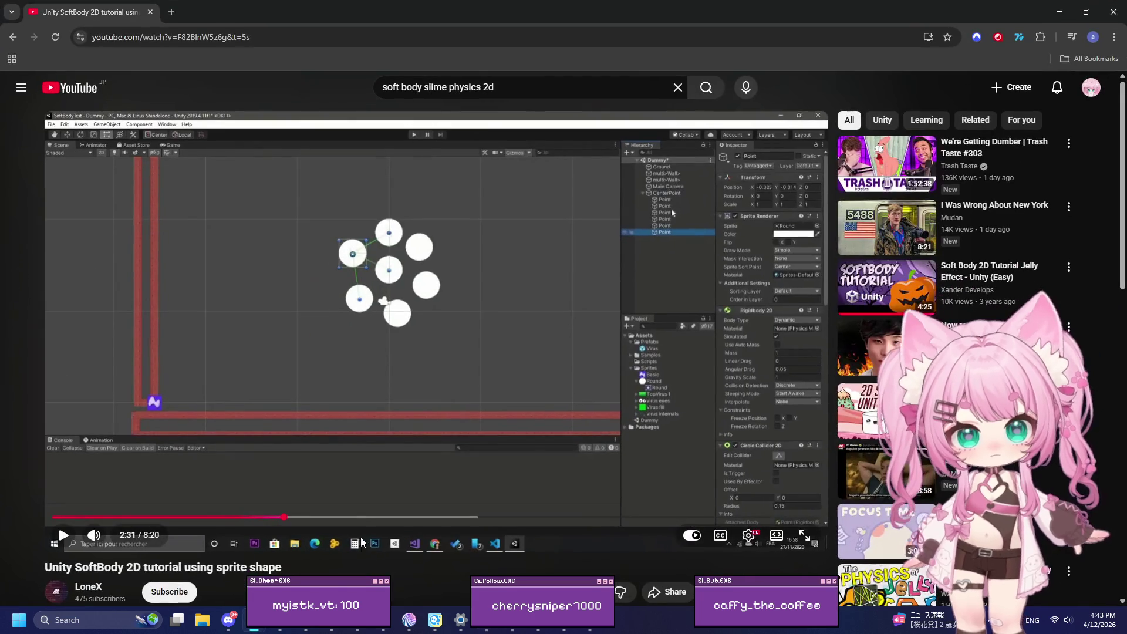
Step: Rewind the tutorial to 2:24 and play it full screen through 2:33
left_click(382, 317)
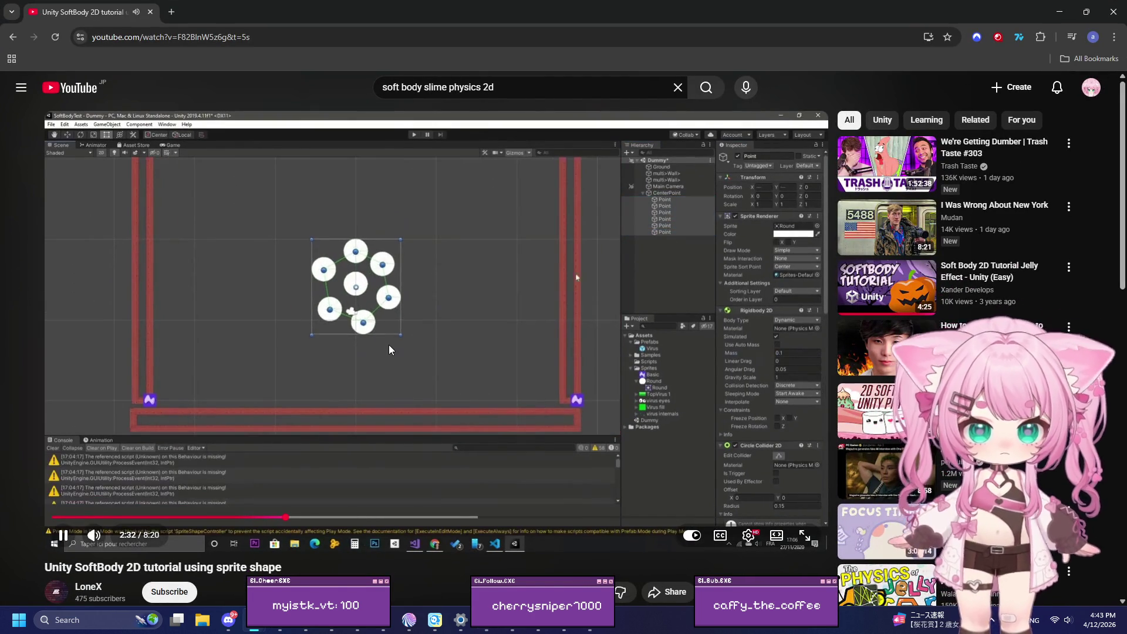
left_click(389, 350)
left_click(274, 518)
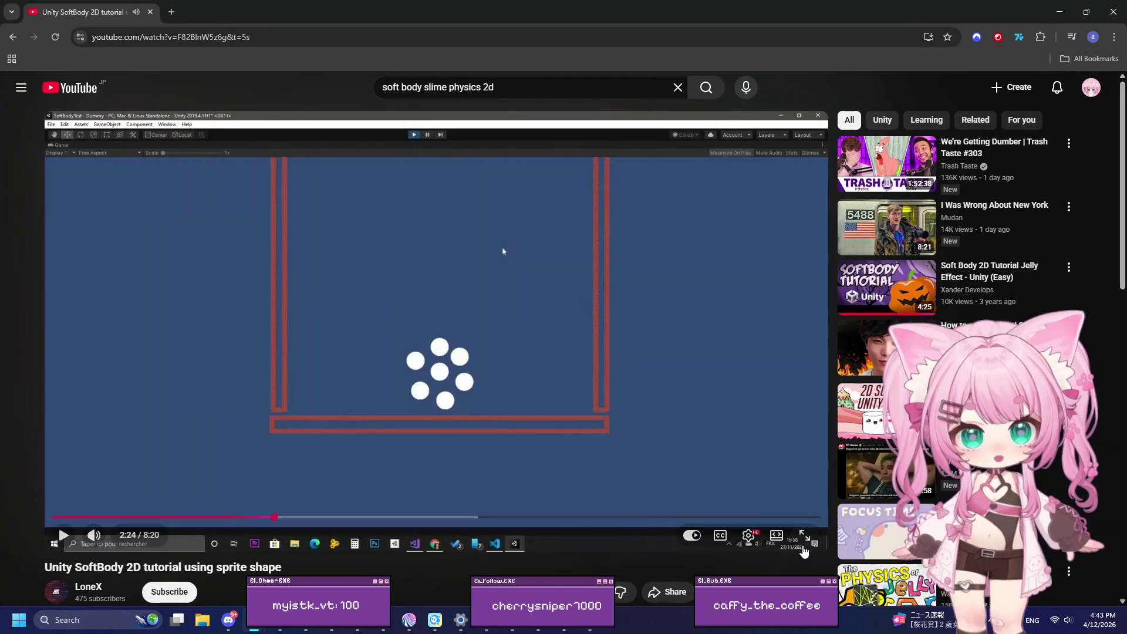
left_click(804, 536)
left_click(368, 385)
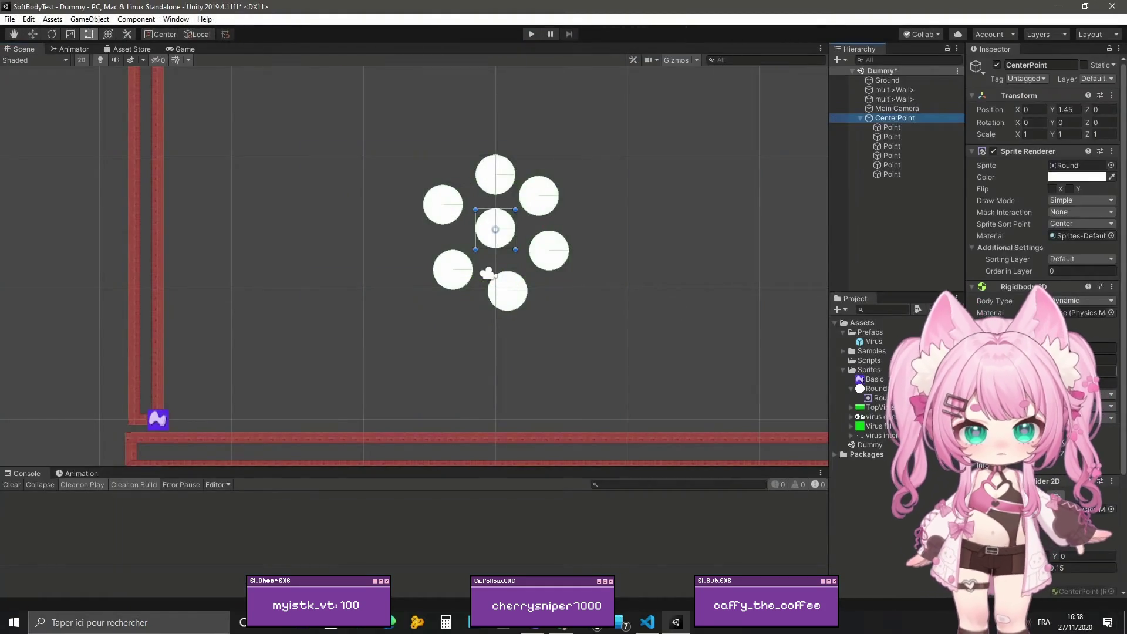
left_click(371, 402)
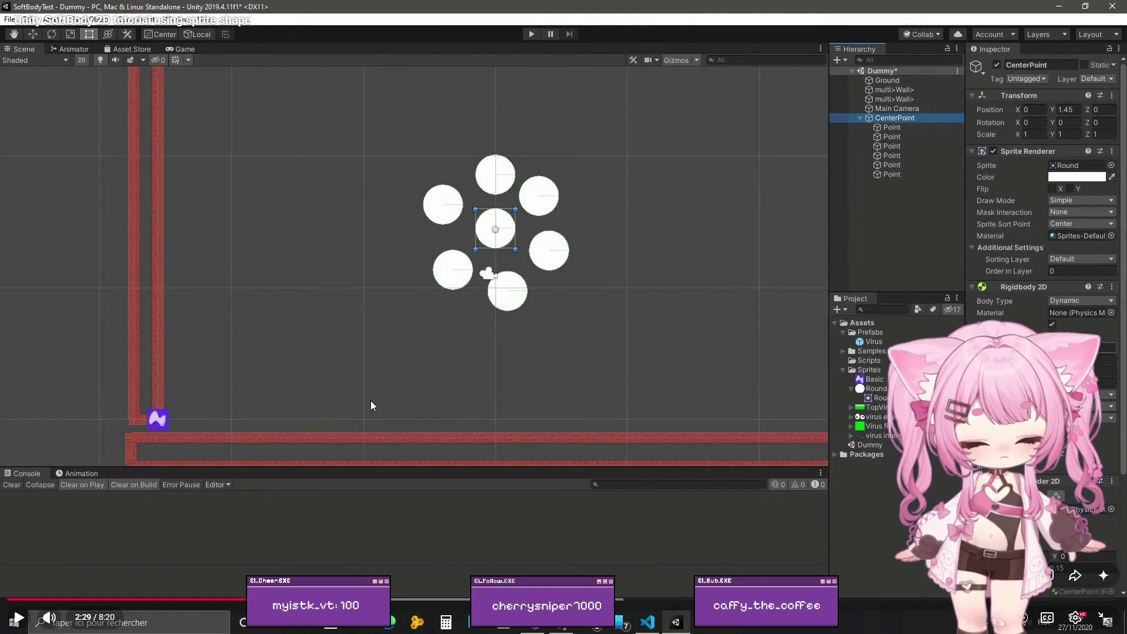
left_click(371, 402)
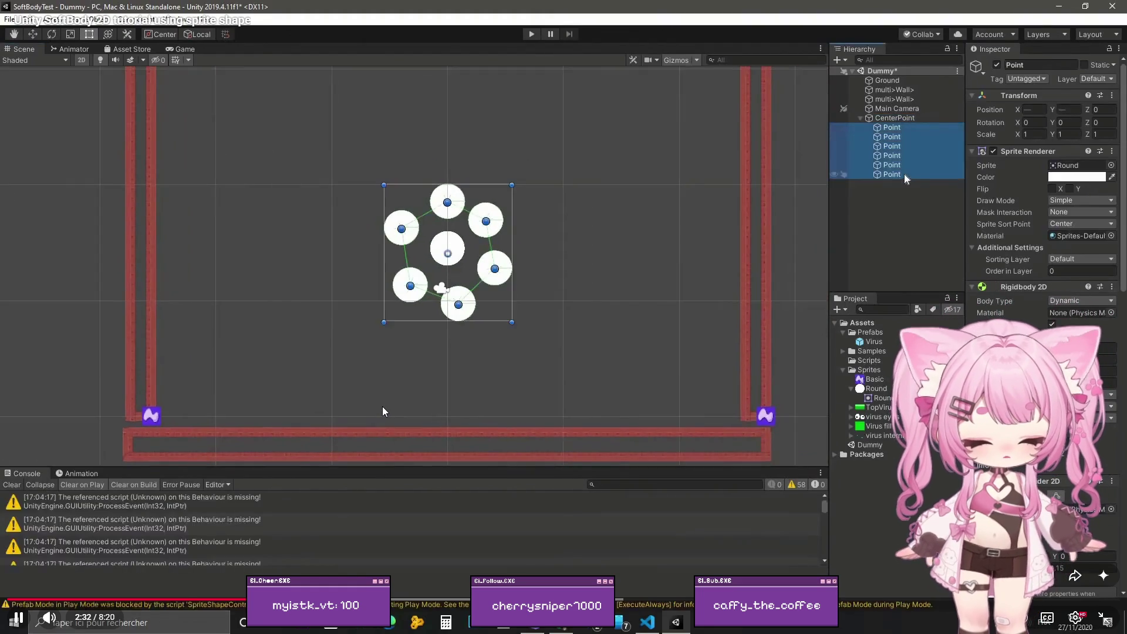
left_click(382, 411)
Step: Replay the 2:26–2:31 stretch, then exit full screen and move the browser aside
left_click(344, 599)
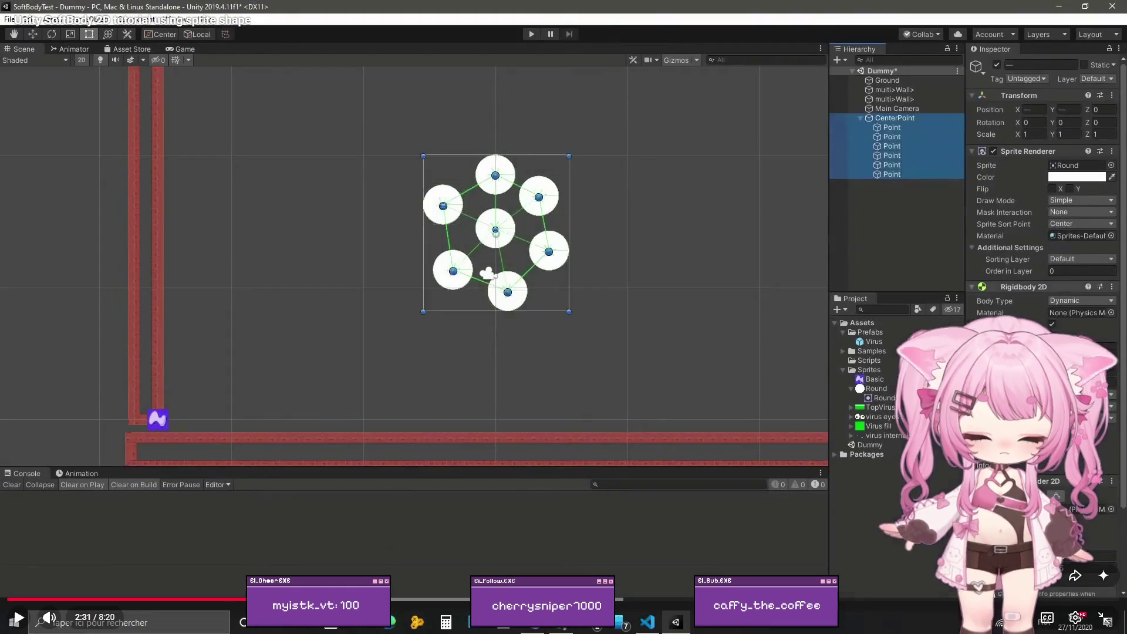
left_click(443, 405)
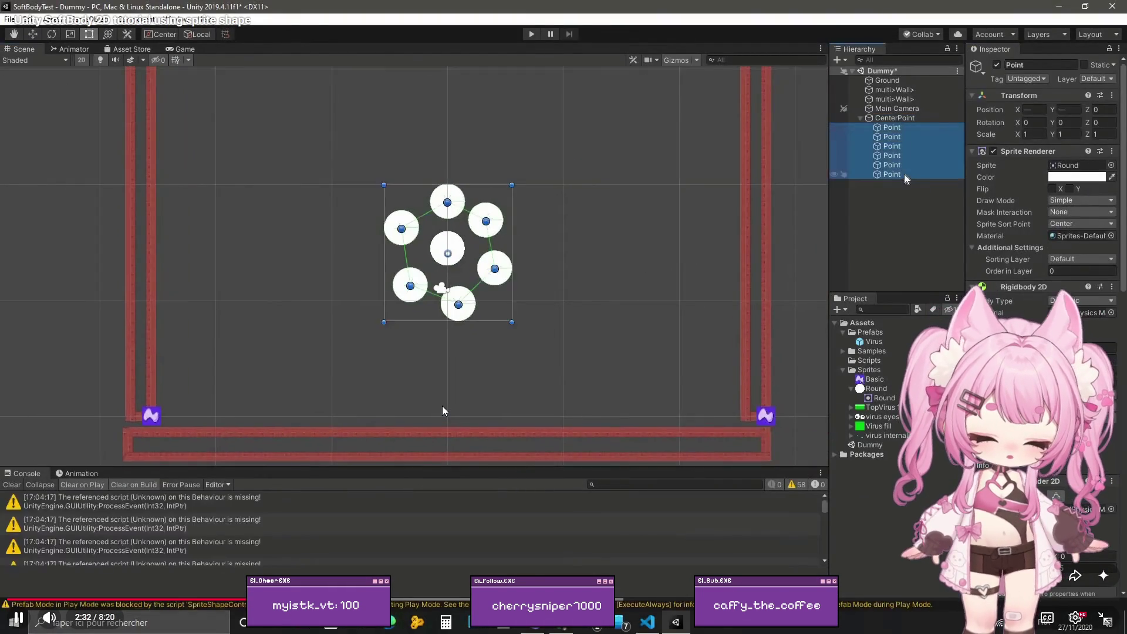
left_click(442, 407)
left_click(332, 598)
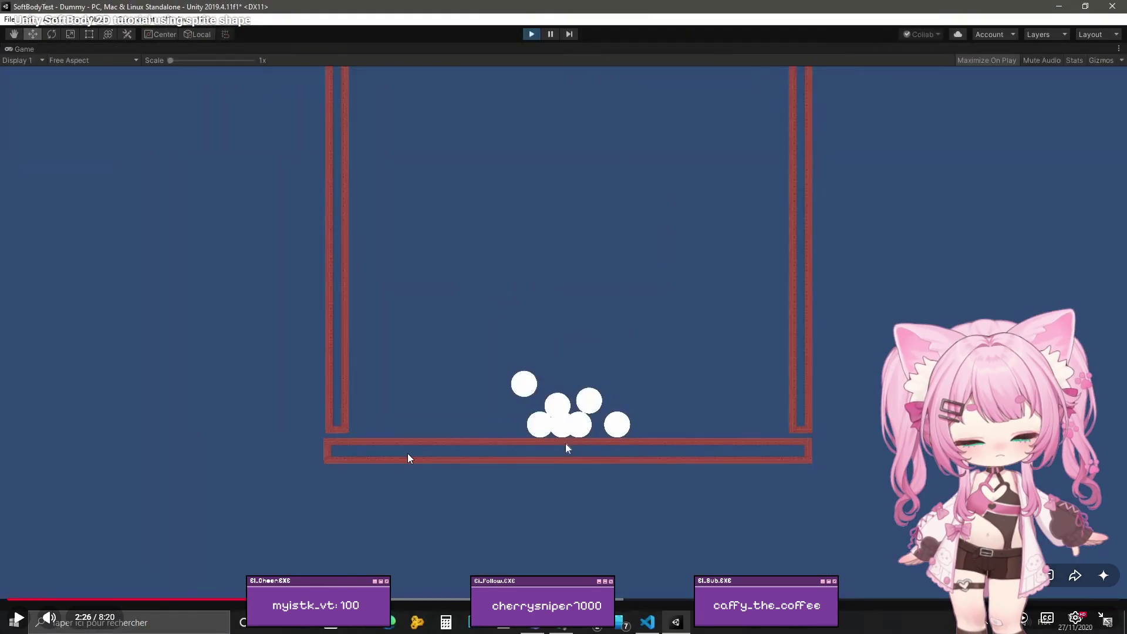
left_click(409, 458)
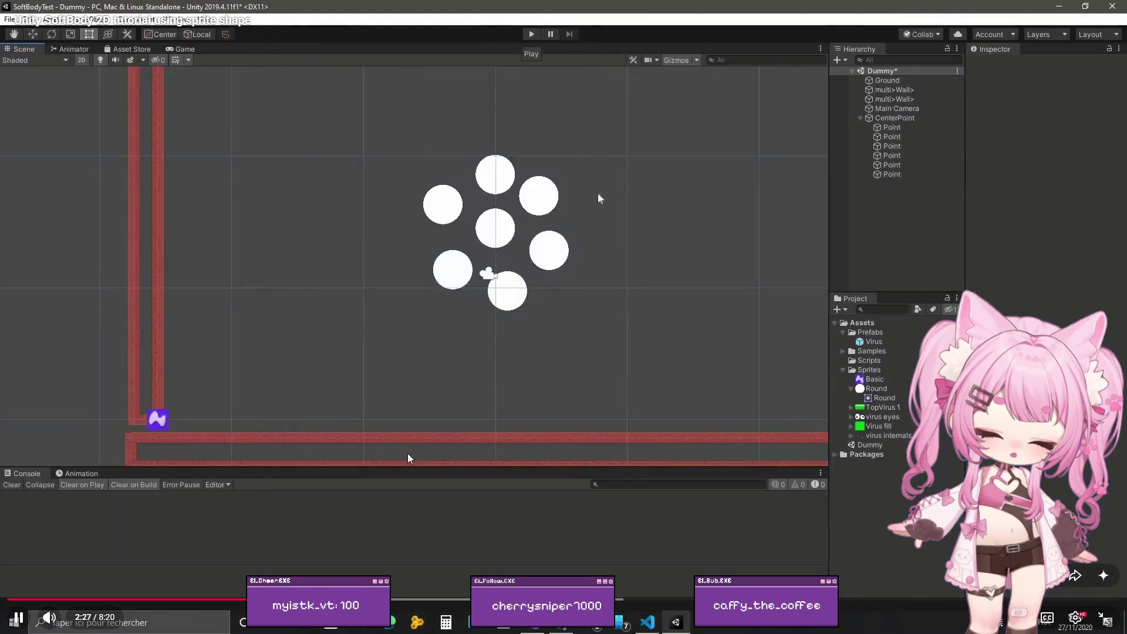
left_click(408, 454)
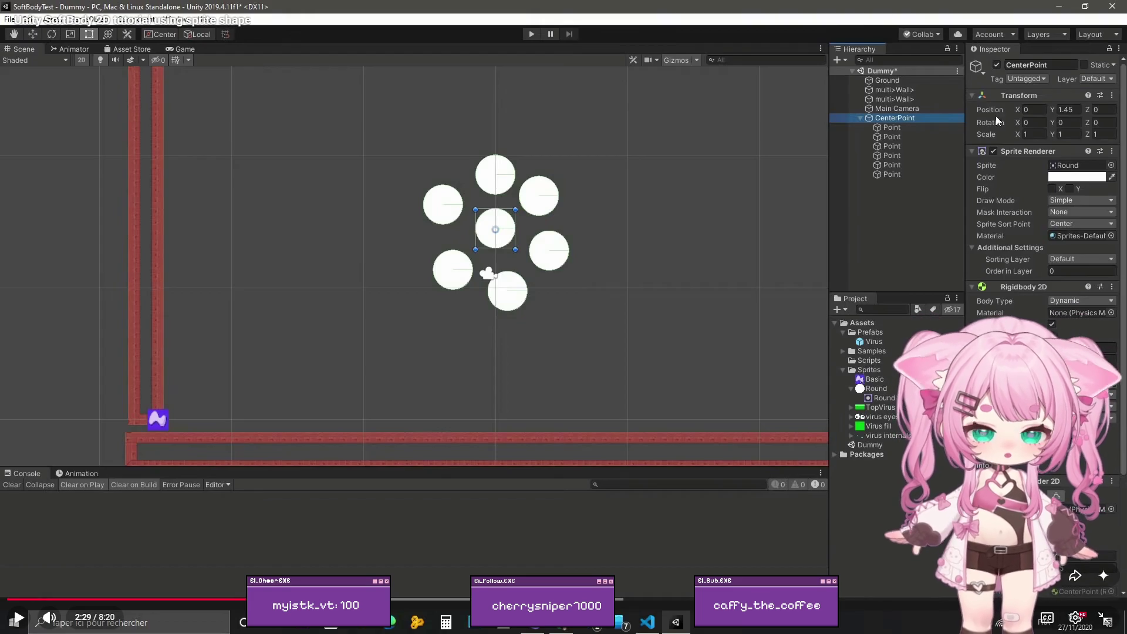
left_click(1104, 624)
mouse_move(853, 1)
left_mouse_down()
mouse_move(326, 145)
mouse_move(3, 159)
left_mouse_up()
left_click(135, 155)
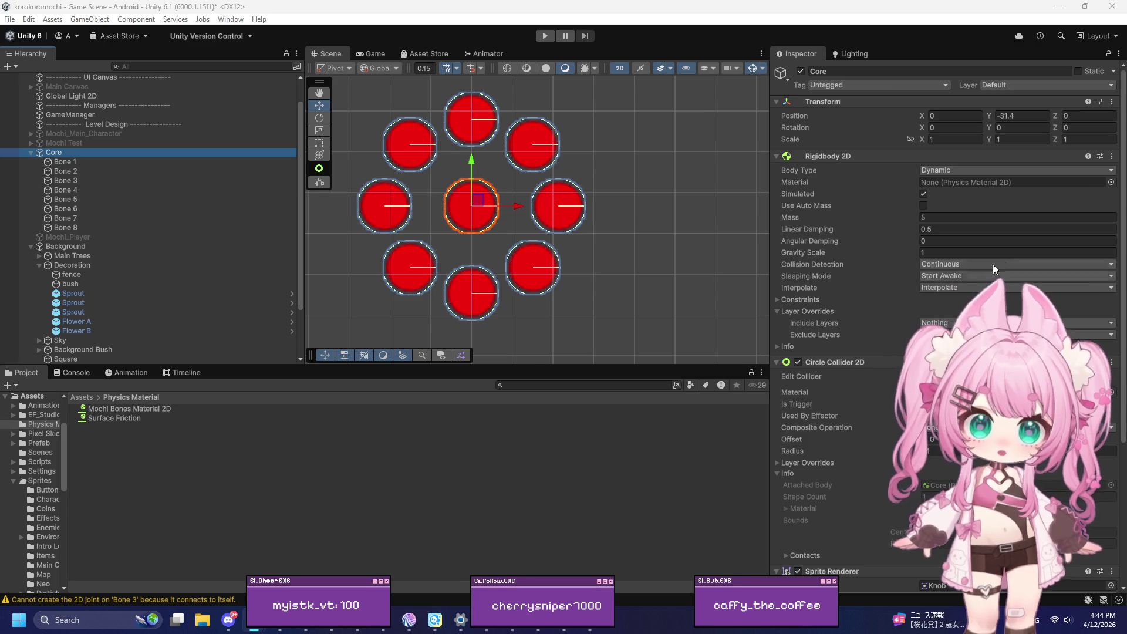
Step: Set Core's Rigidbody 2D mass to 1 and linear damping to 0
left_click(933, 217)
type("1")
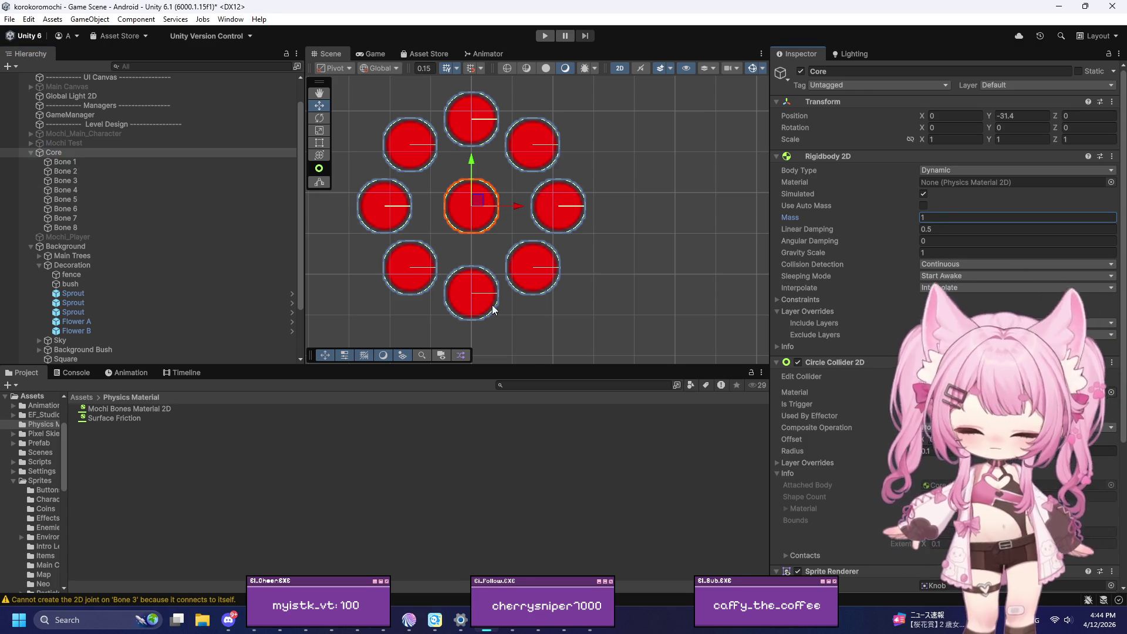
left_click(937, 227)
type("0")
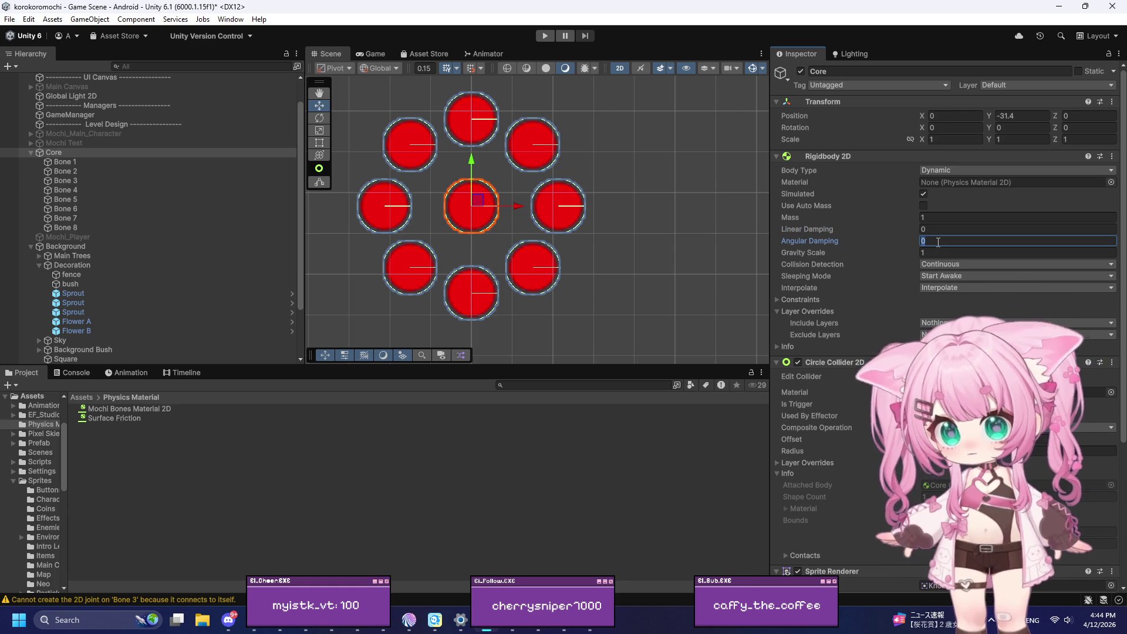
type(".05")
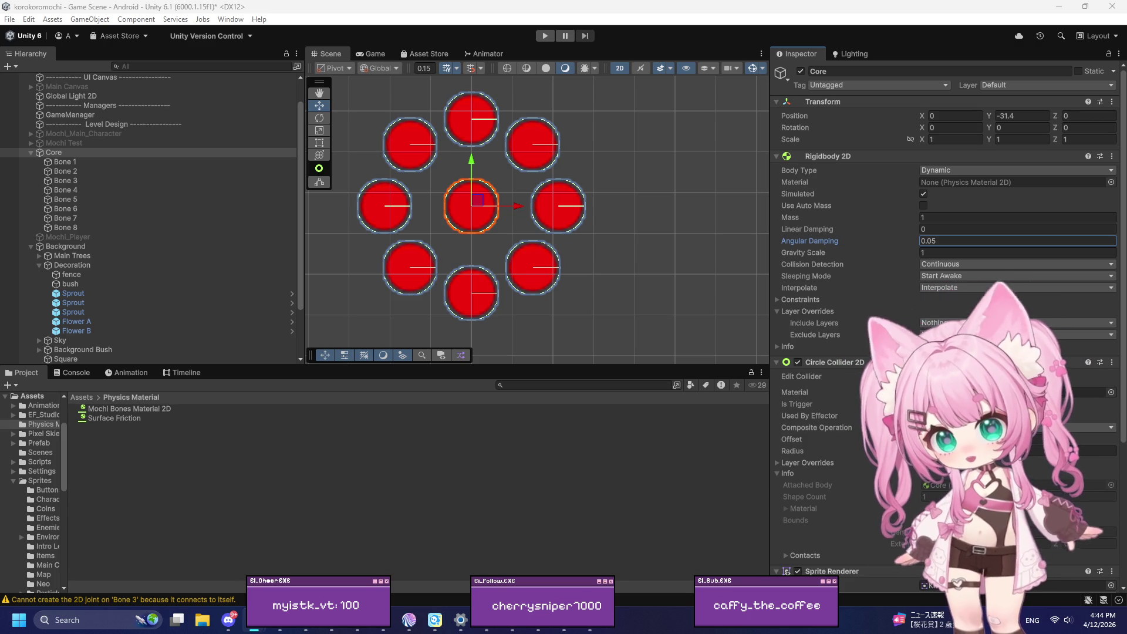
left_click(65, 162)
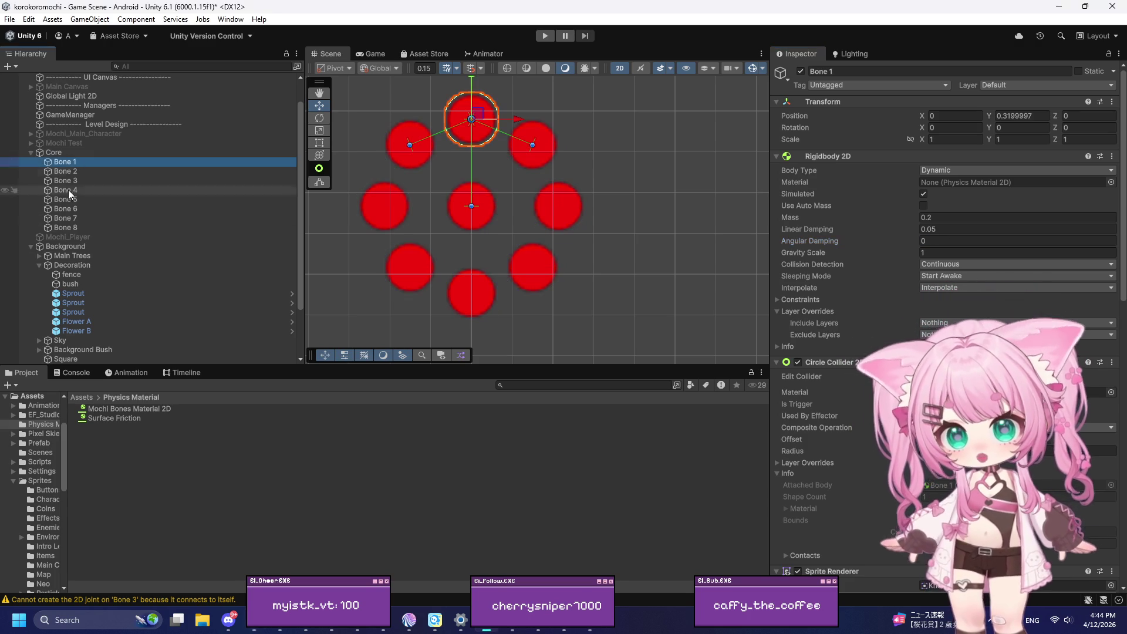
Step: Select Bones 1–8 and set their first Spring Joint 2D damping ratio to 0
left_click(71, 227, "shift")
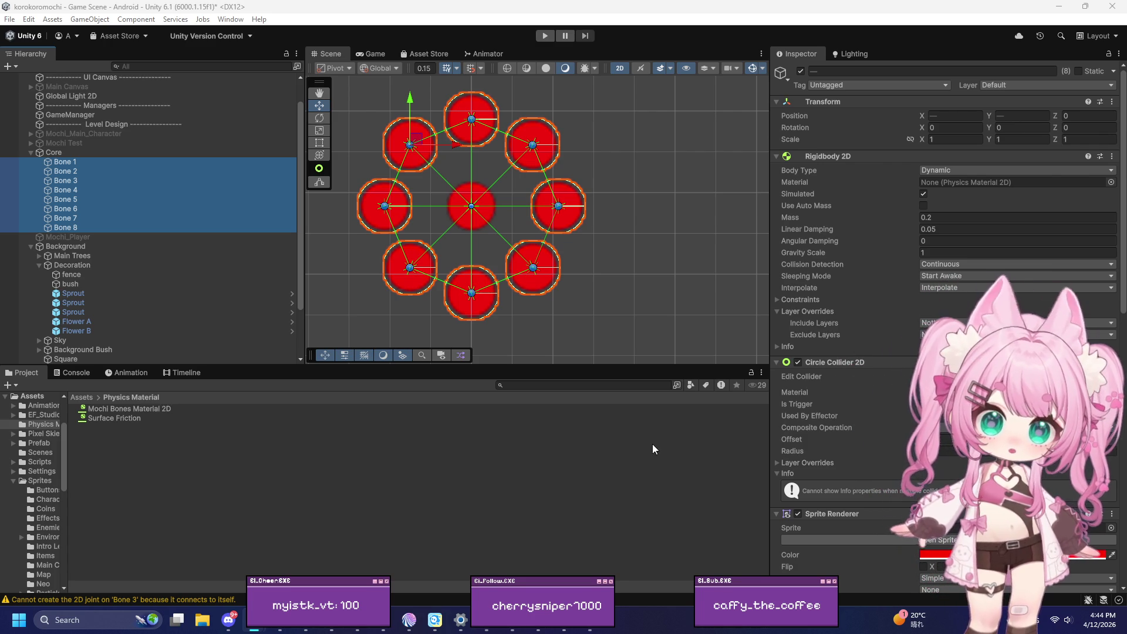
left_click(934, 252)
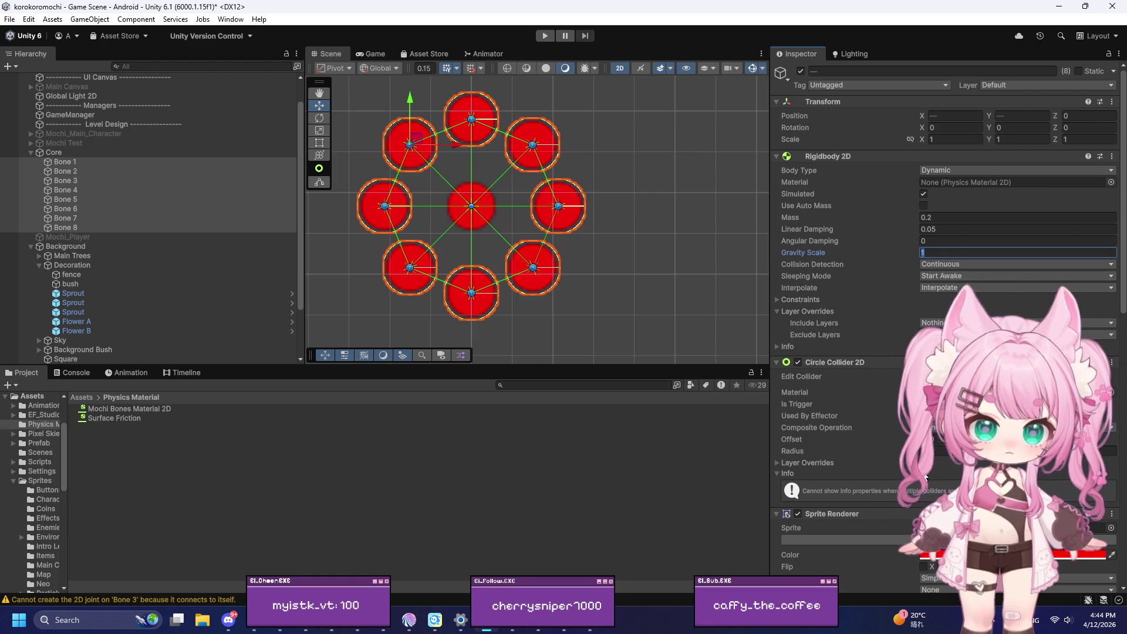
scroll(939, 294, "down", 15)
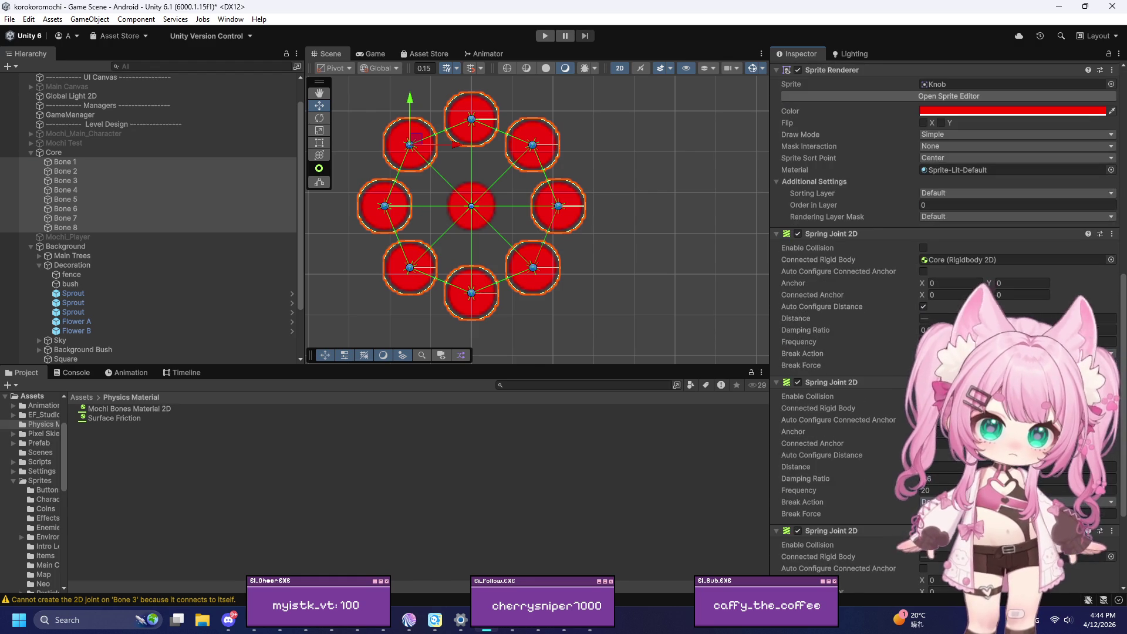
scroll(940, 328, "down", 3)
scroll(939, 329, "down", 3)
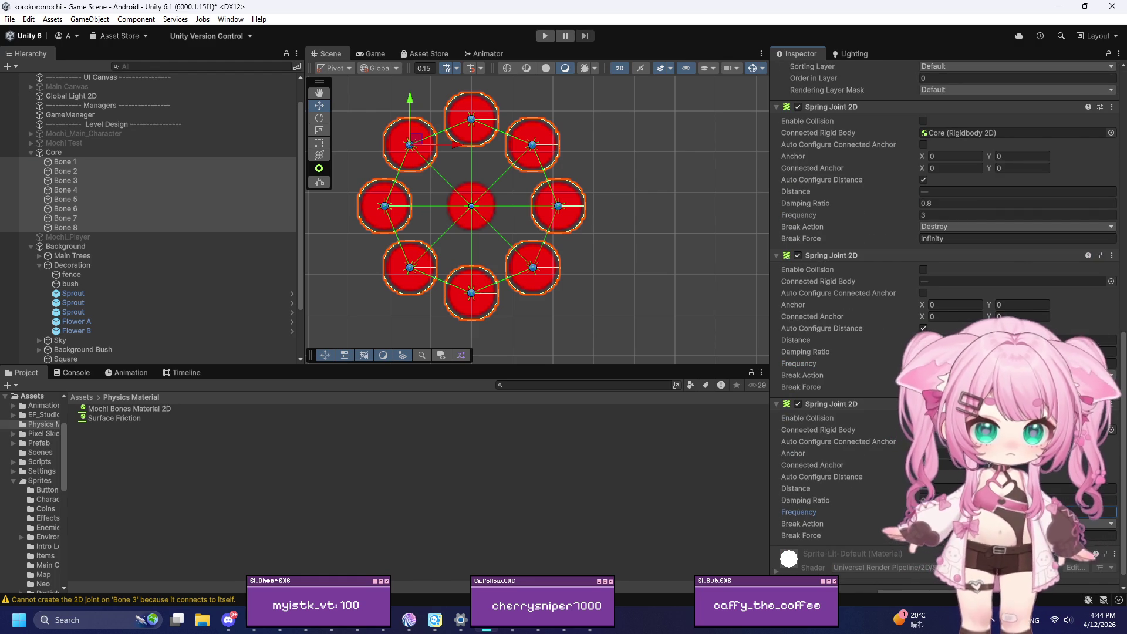
left_click(939, 352)
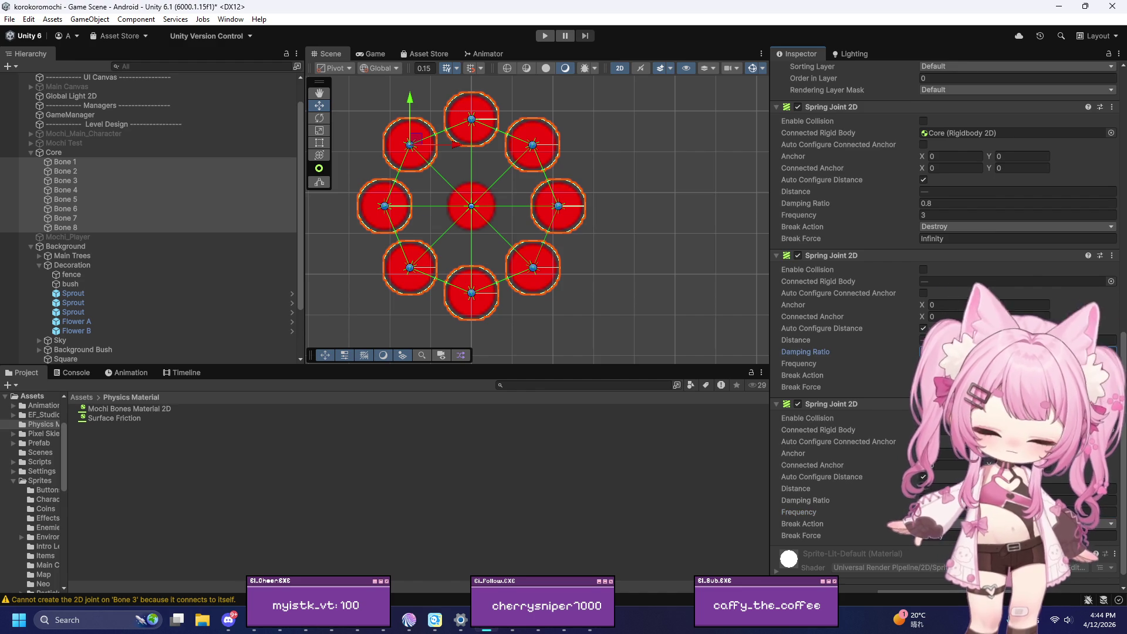
left_click(943, 203)
type("0")
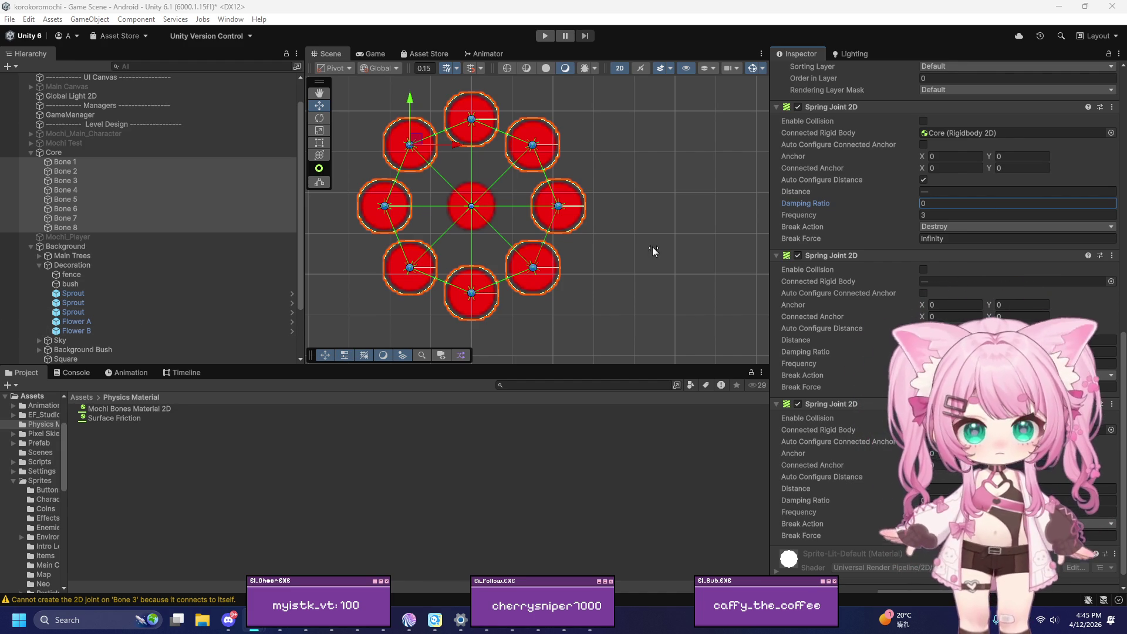
left_click(81, 155)
Step: Select Core with Bones 1–8 and enter a shared Rigidbody 2D gravity scale of 0.25
left_click(73, 227, "shift")
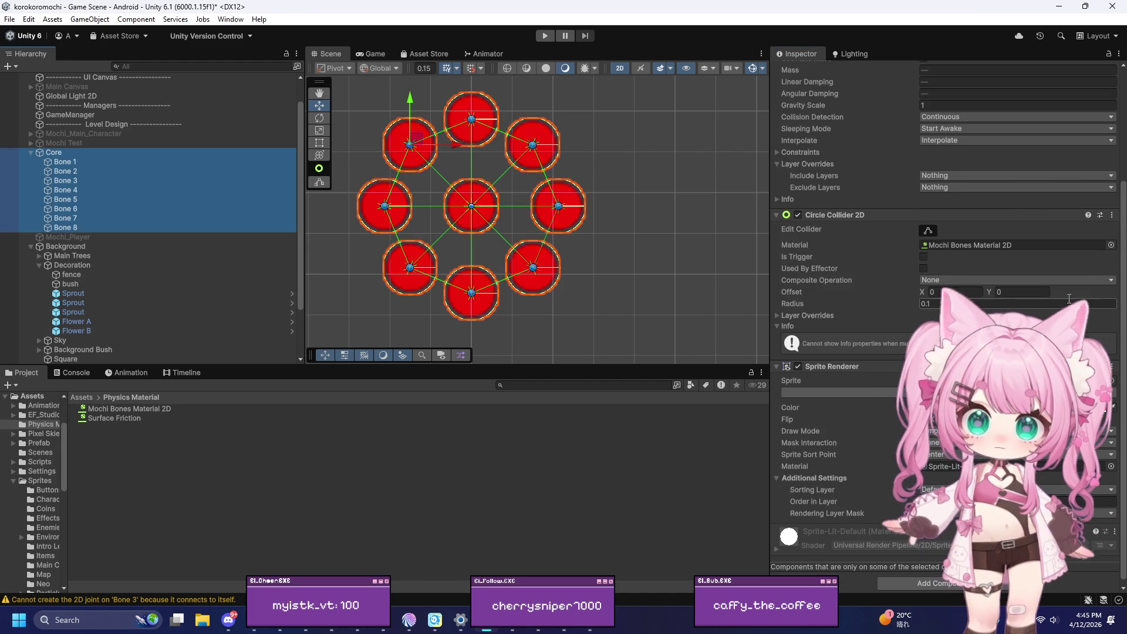
scroll(957, 295, "up", 3)
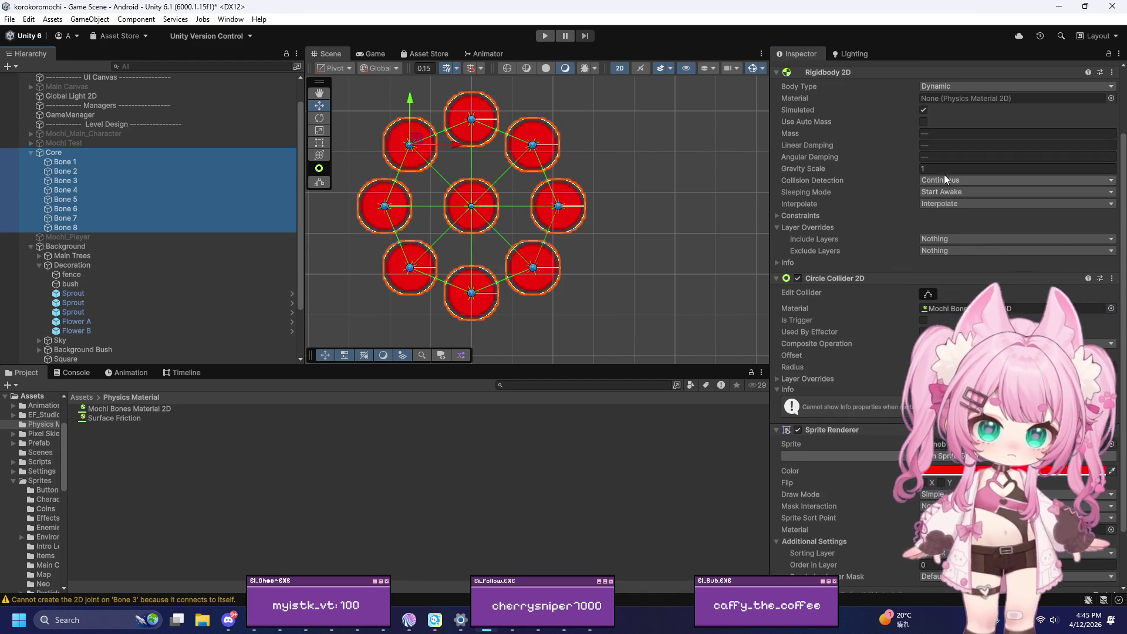
left_click(947, 169)
type("0.5")
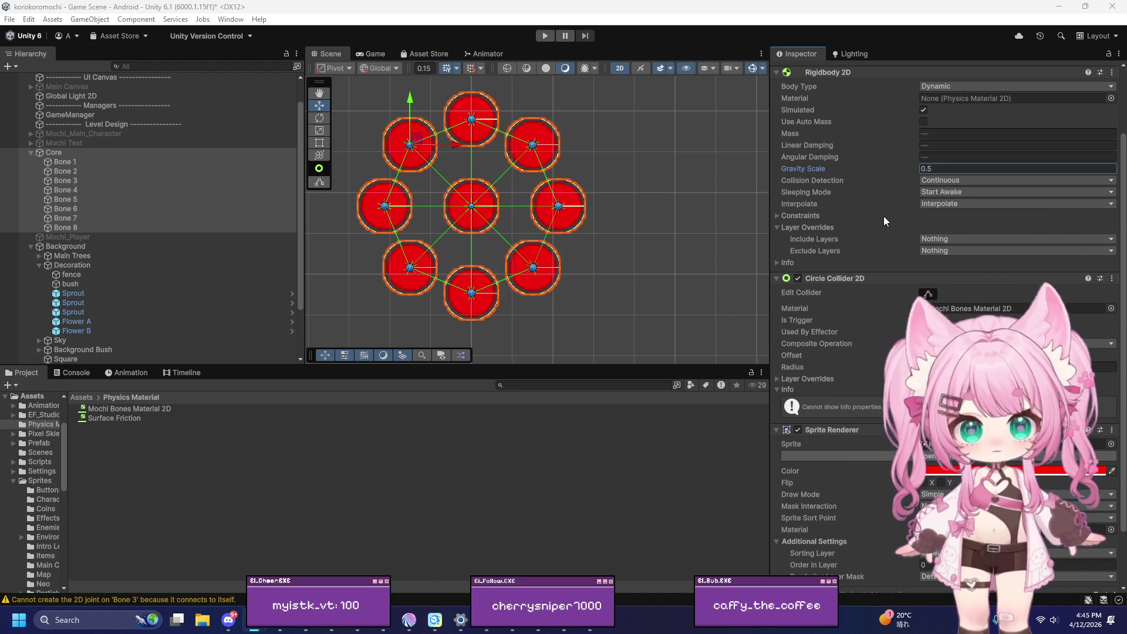
type("0.25")
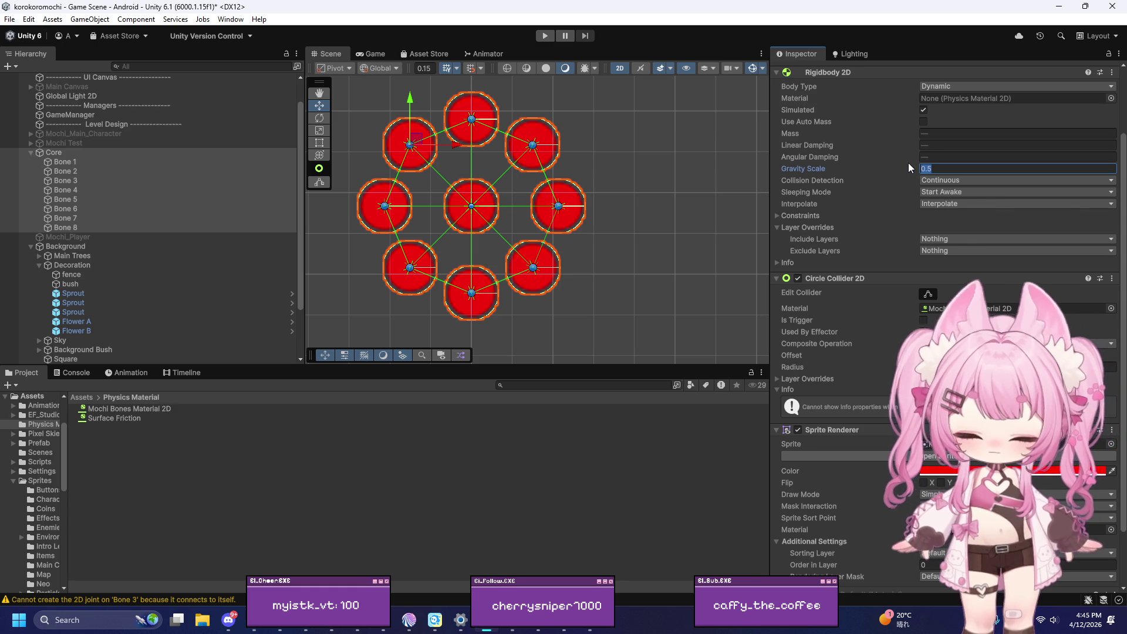
key("Return")
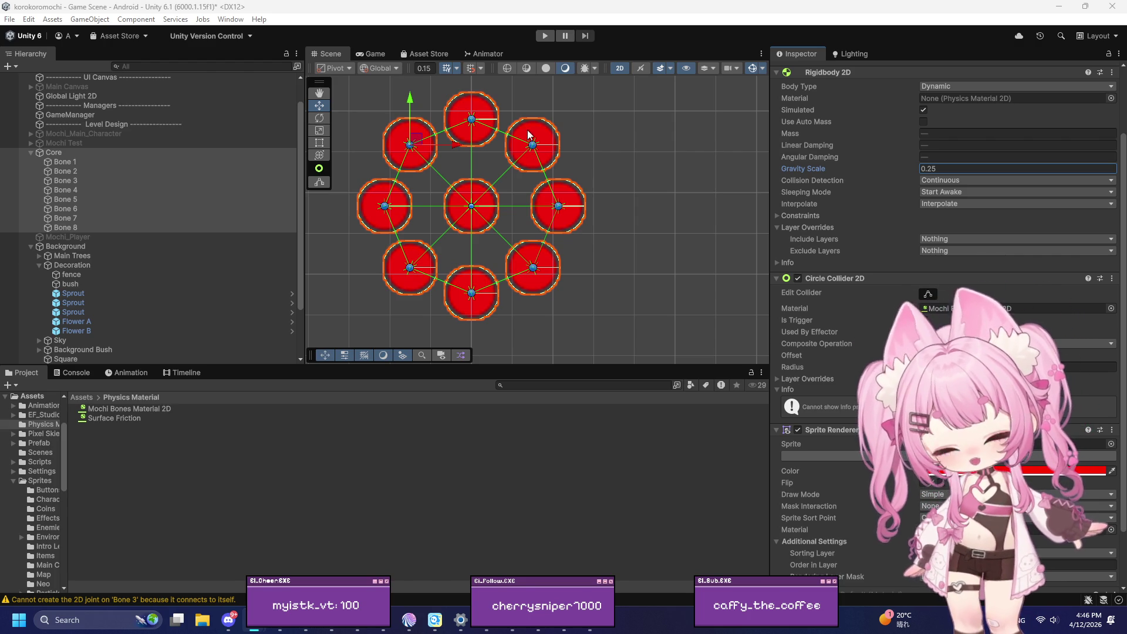
left_click(76, 154)
Step: Create a 2D Sprite Mask under Core from its context menu, keeping the default name
right_click(79, 154)
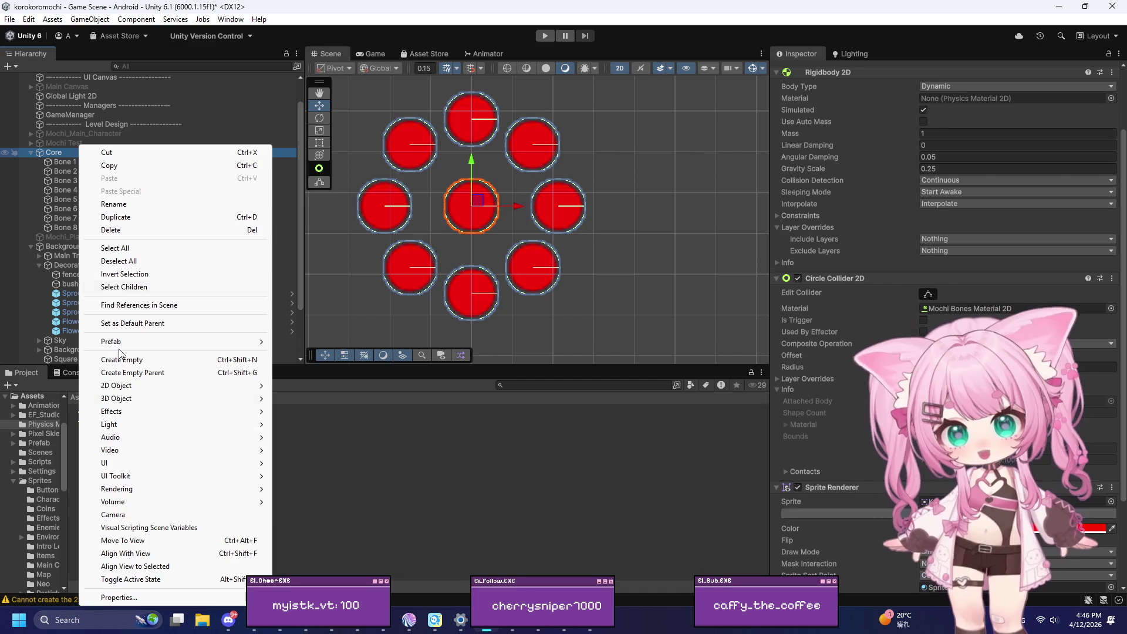
mouse_move(115, 478)
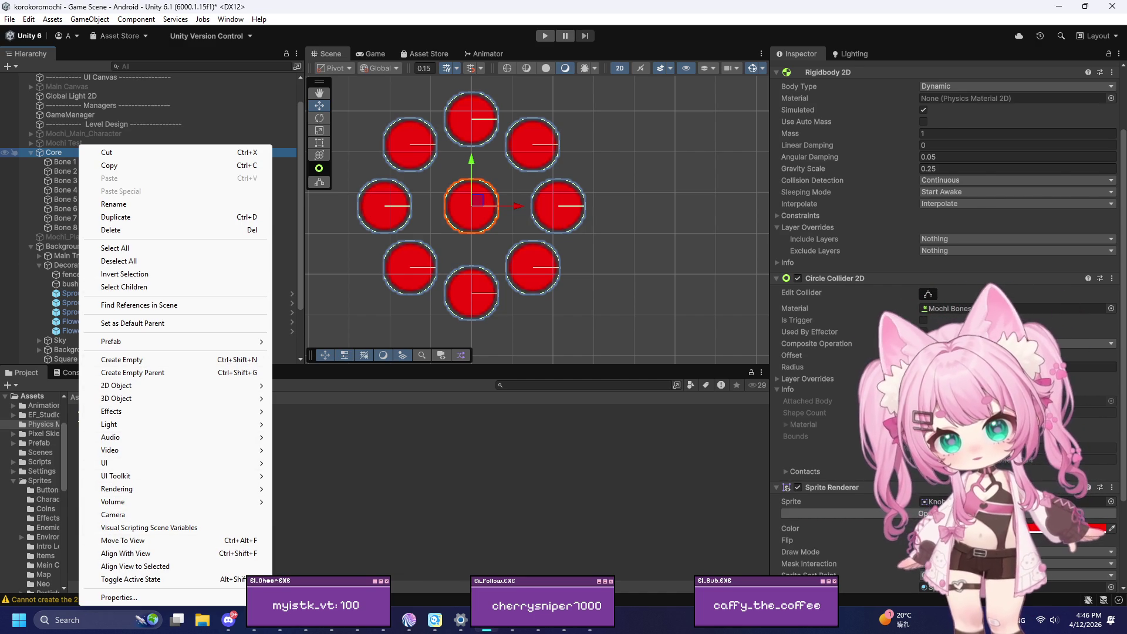
key("Escape")
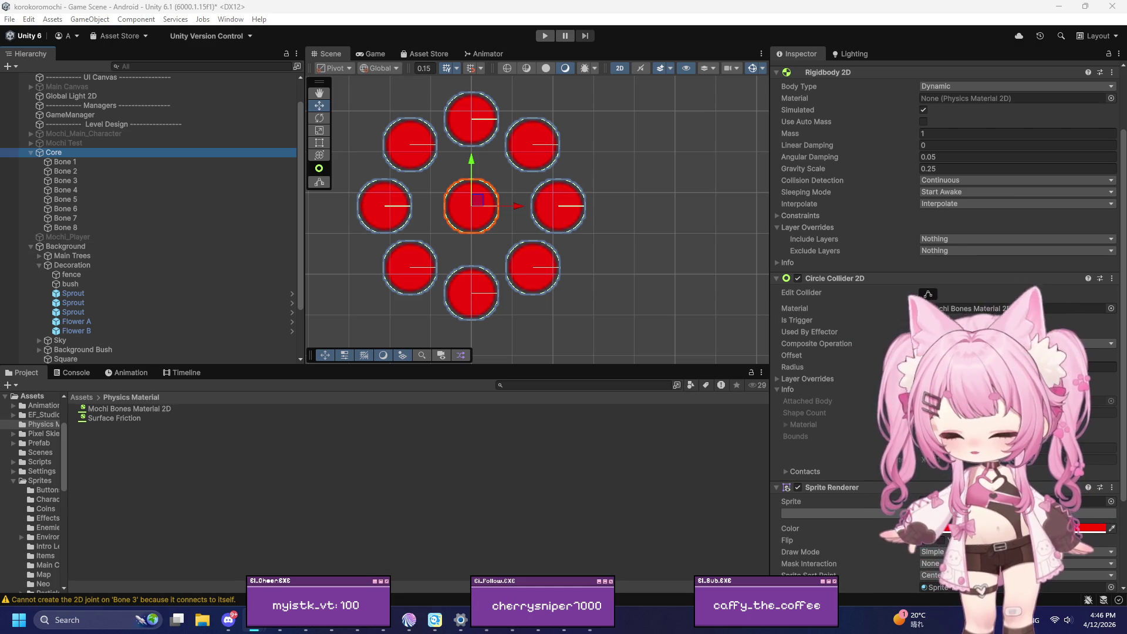
right_click(51, 150)
mouse_move(76, 385)
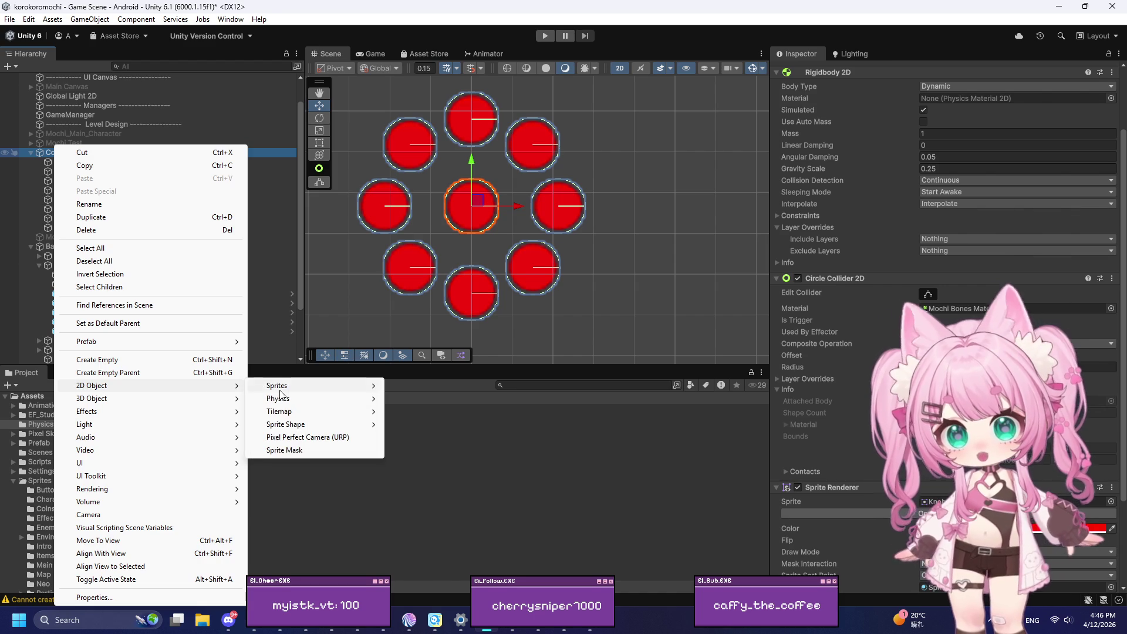
left_click(277, 451)
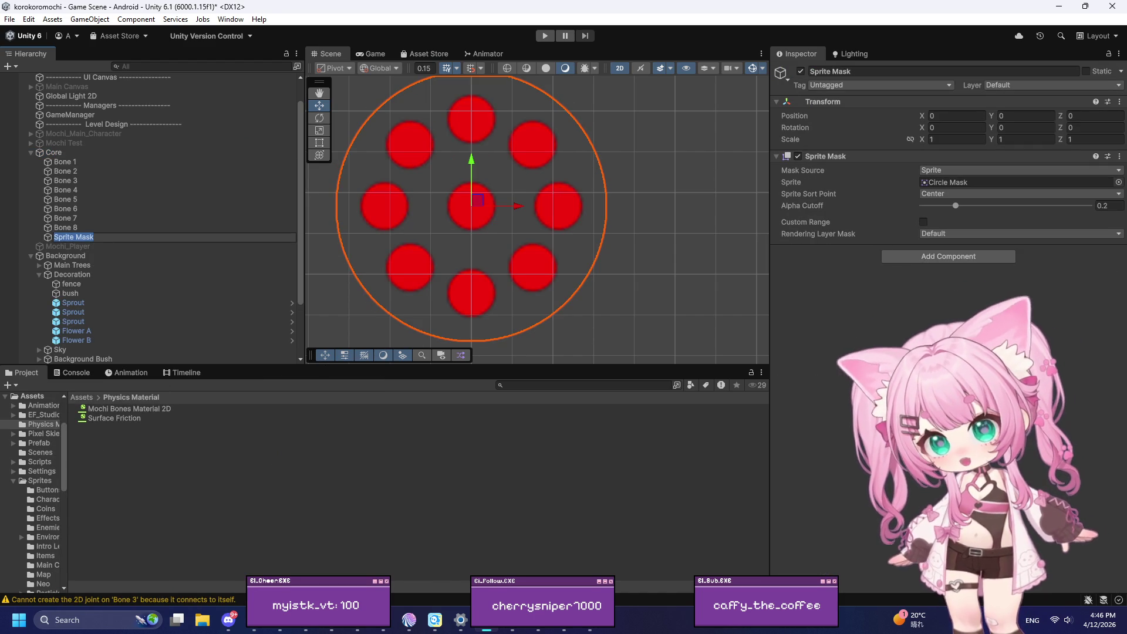
key("alt+Tab")
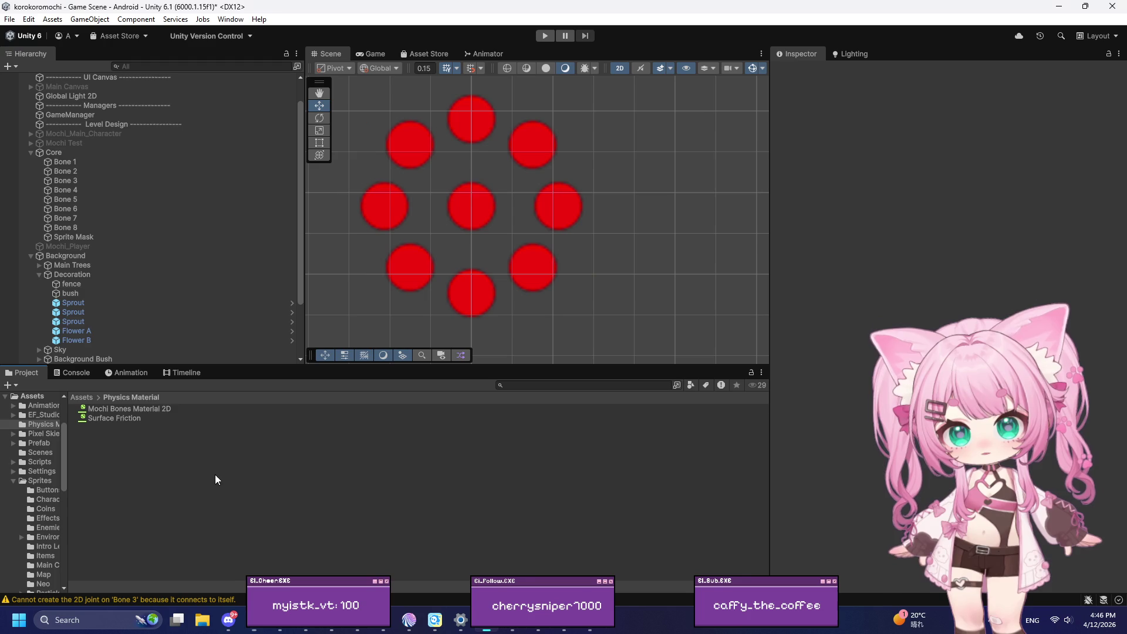
left_click(52, 152)
Step: Add a Closed Sprite Shape under Core, then undo it
right_click(61, 152)
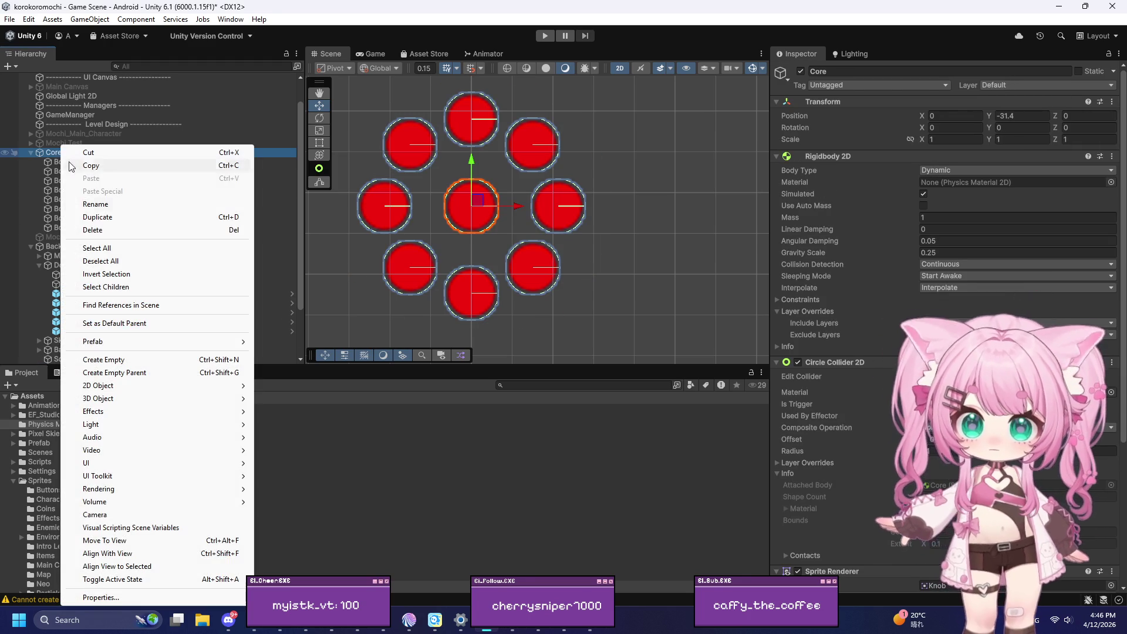
mouse_move(106, 389)
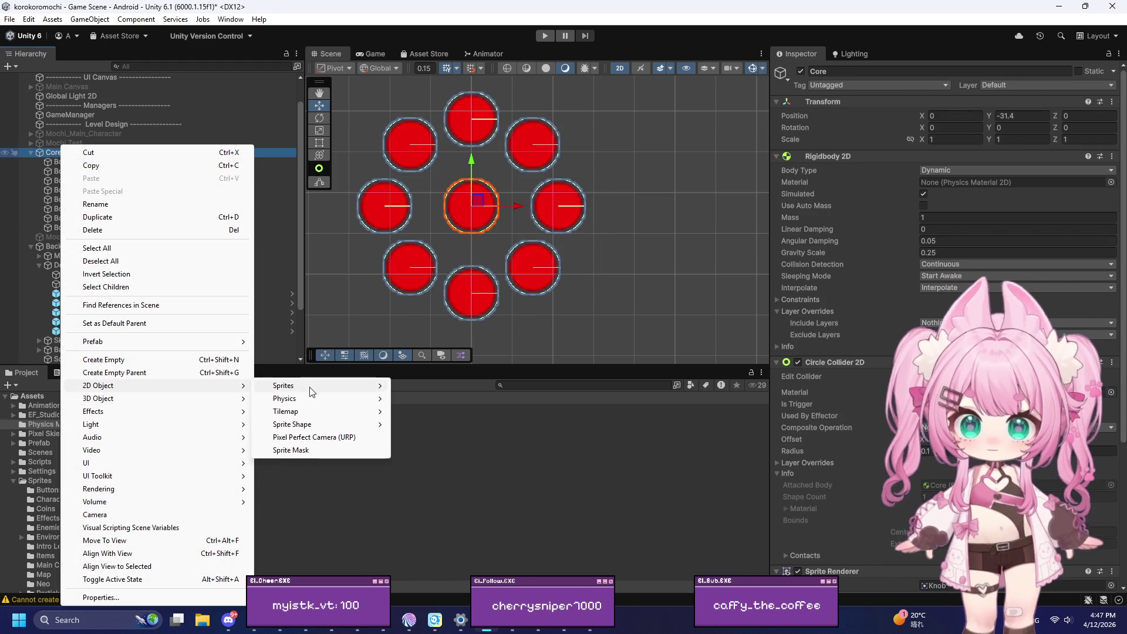
mouse_move(300, 387)
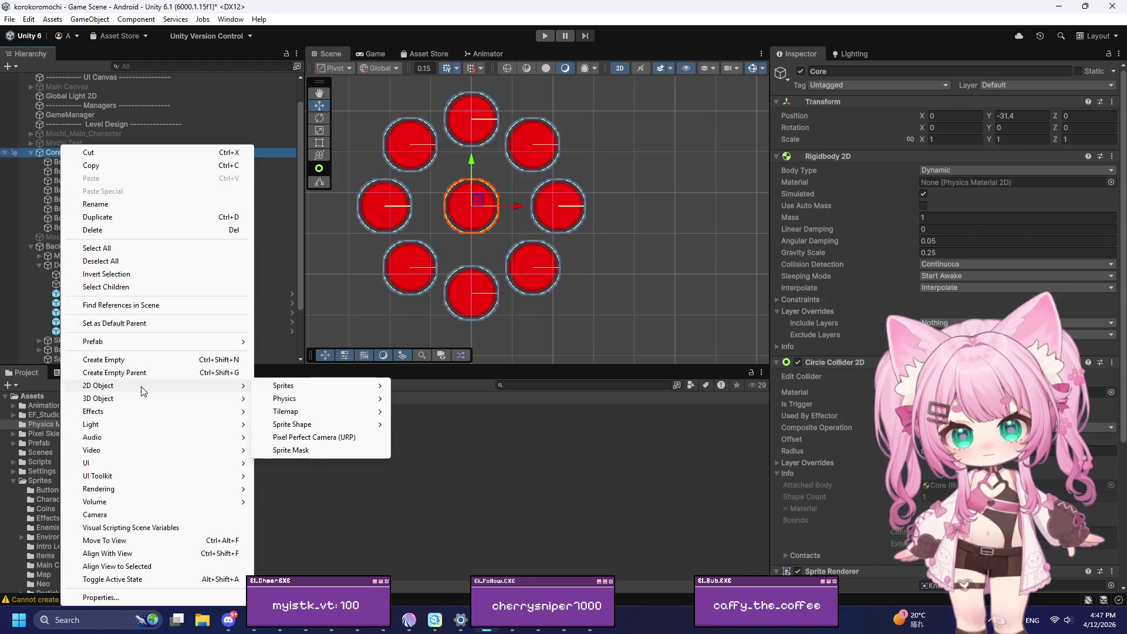
mouse_move(291, 427)
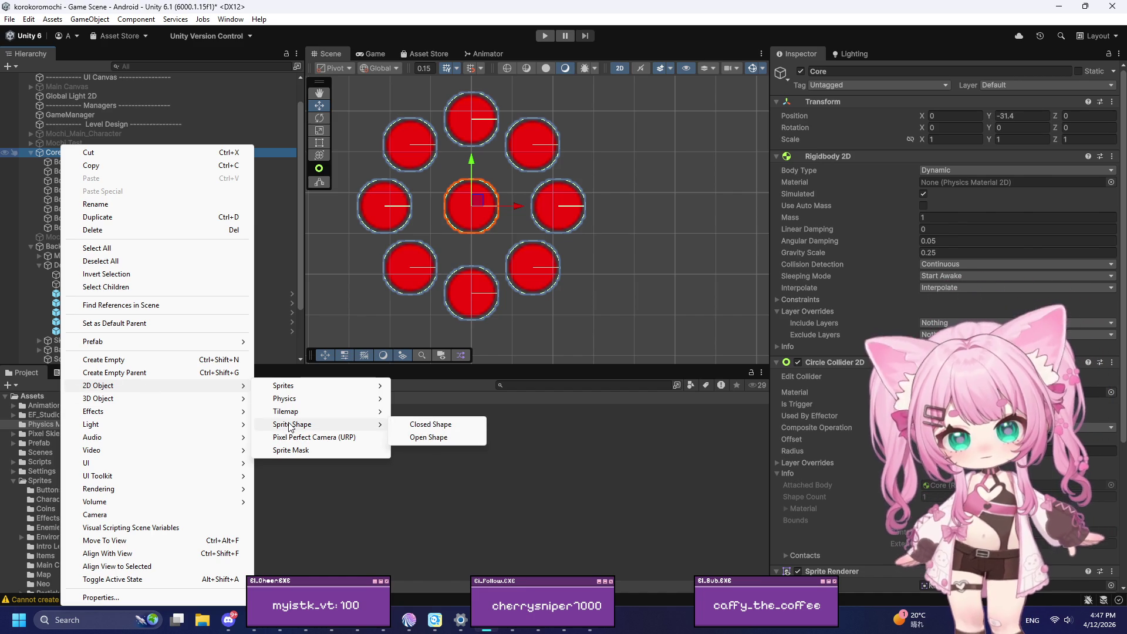
left_click(424, 422)
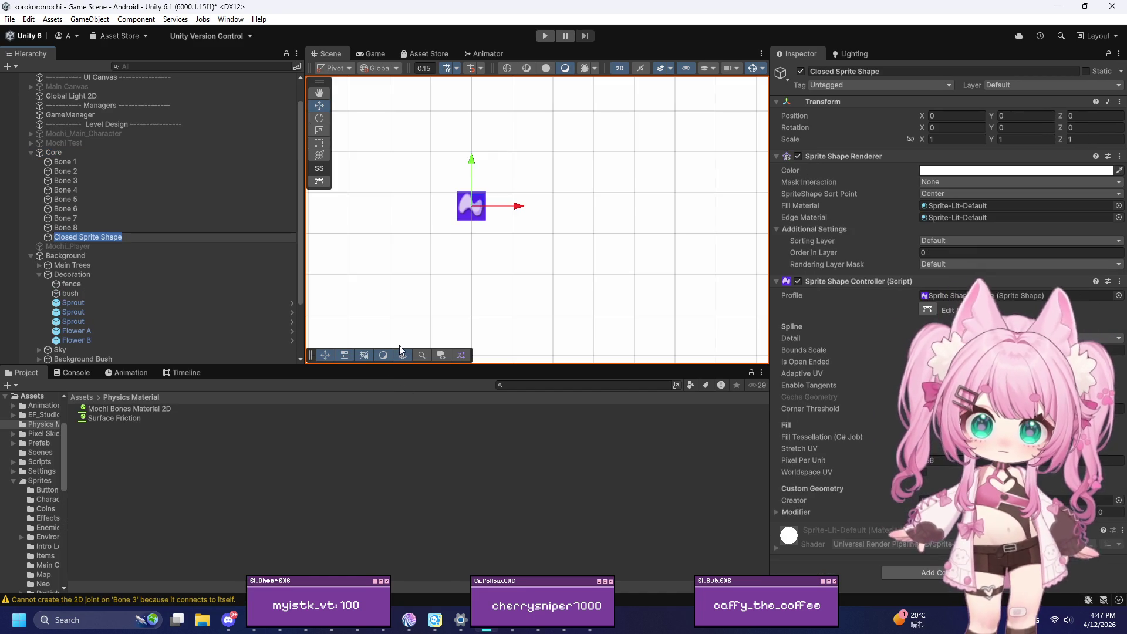
scroll(516, 211, "down", 10)
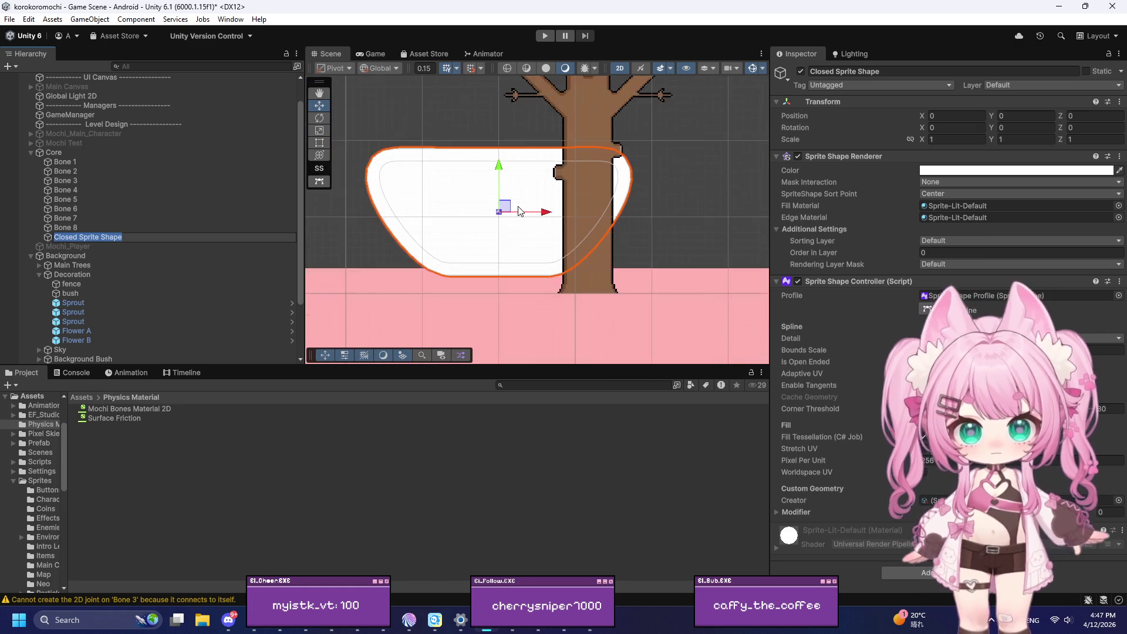
scroll(518, 211, "up", 3)
scroll(518, 210, "up", 2)
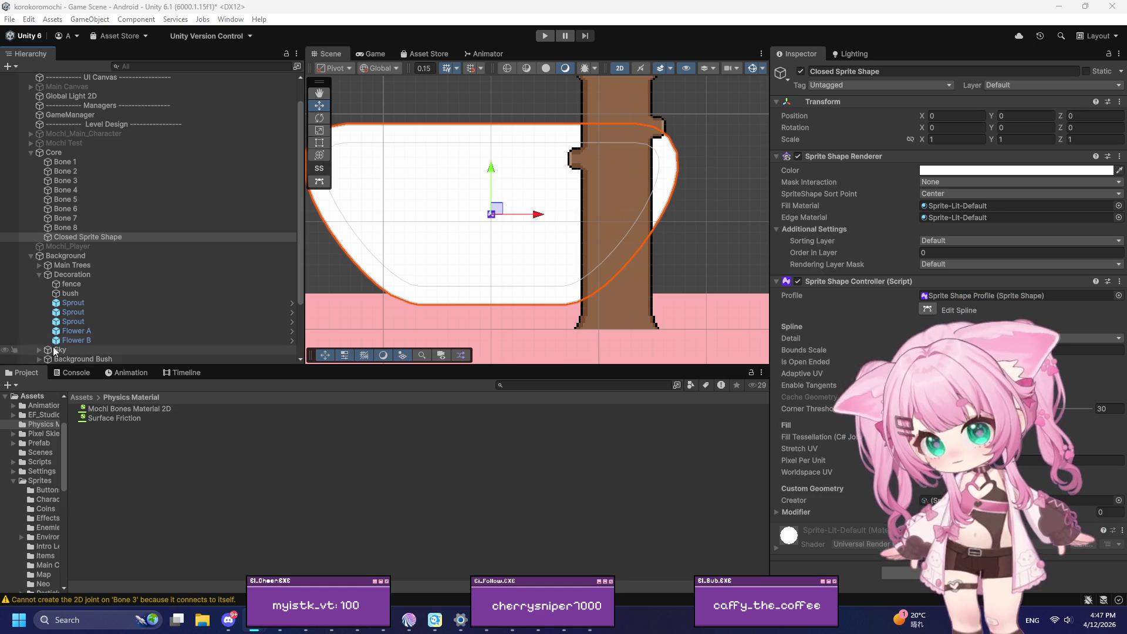
key("ctrl+z")
key("ctrl+z")
key("ctrl+z")
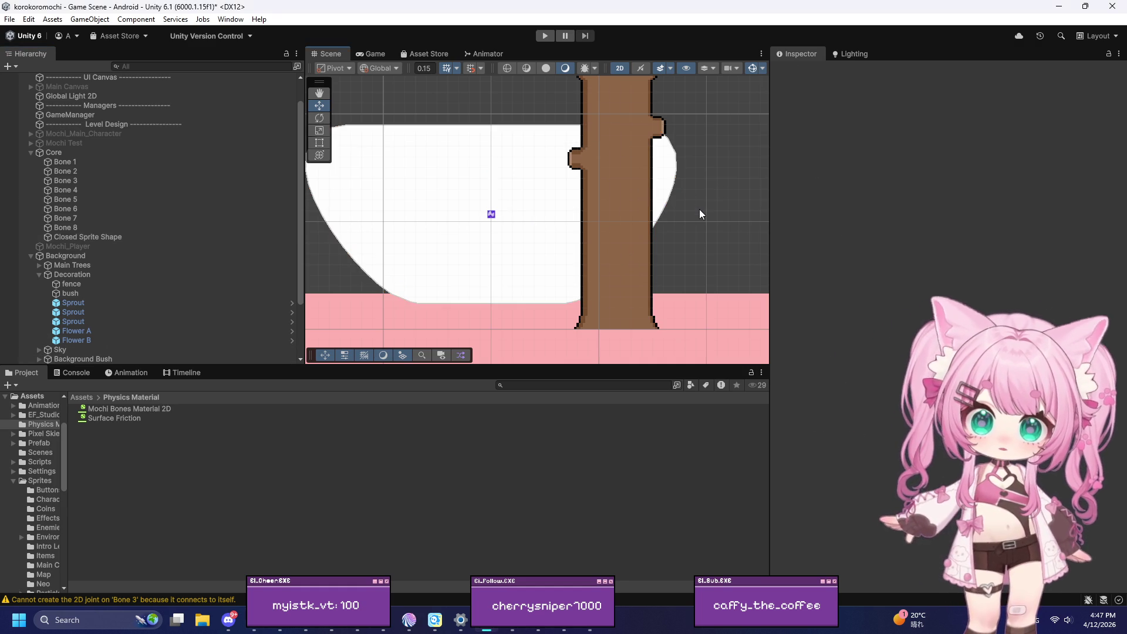
Step: Add an Open Sprite Shape under Core and immediately undo it
right_click(157, 152)
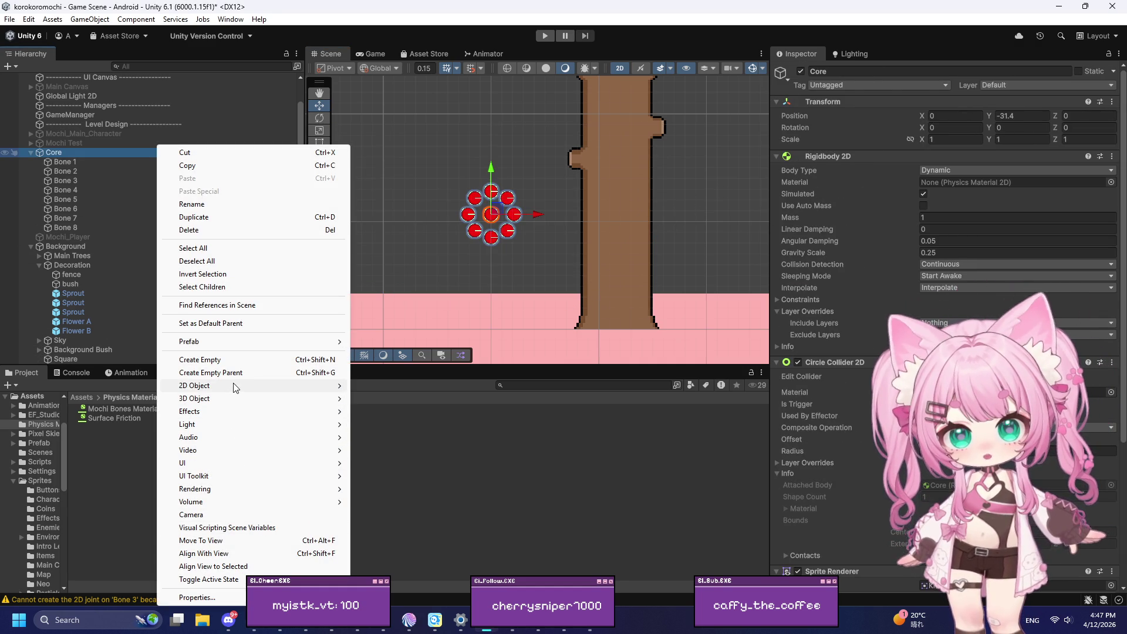
mouse_move(238, 388)
mouse_move(400, 427)
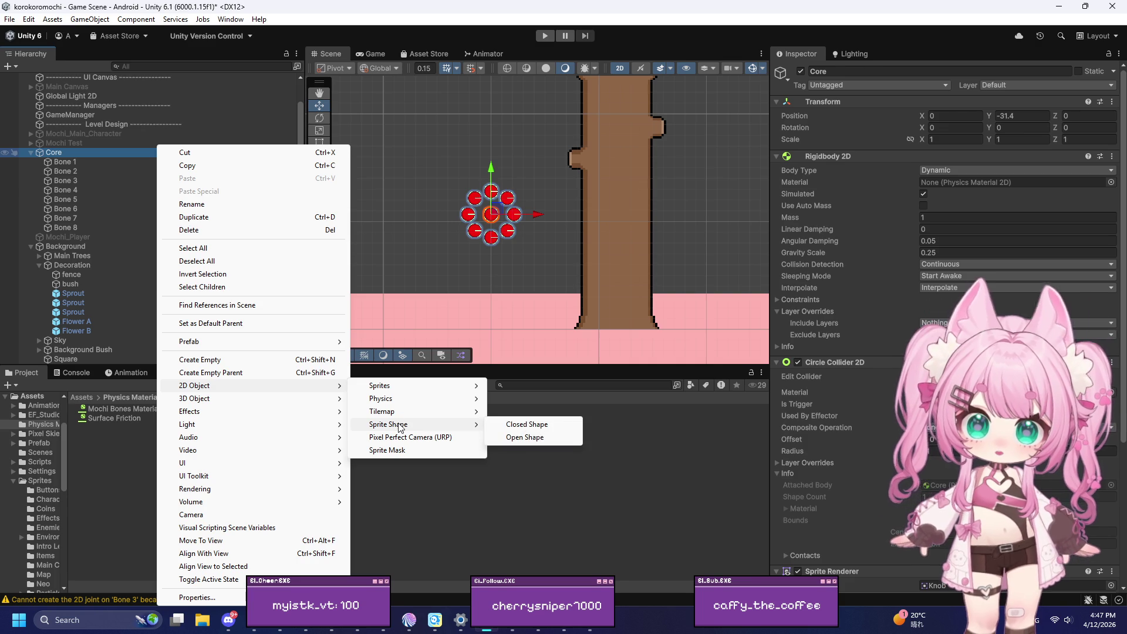
left_click(524, 439)
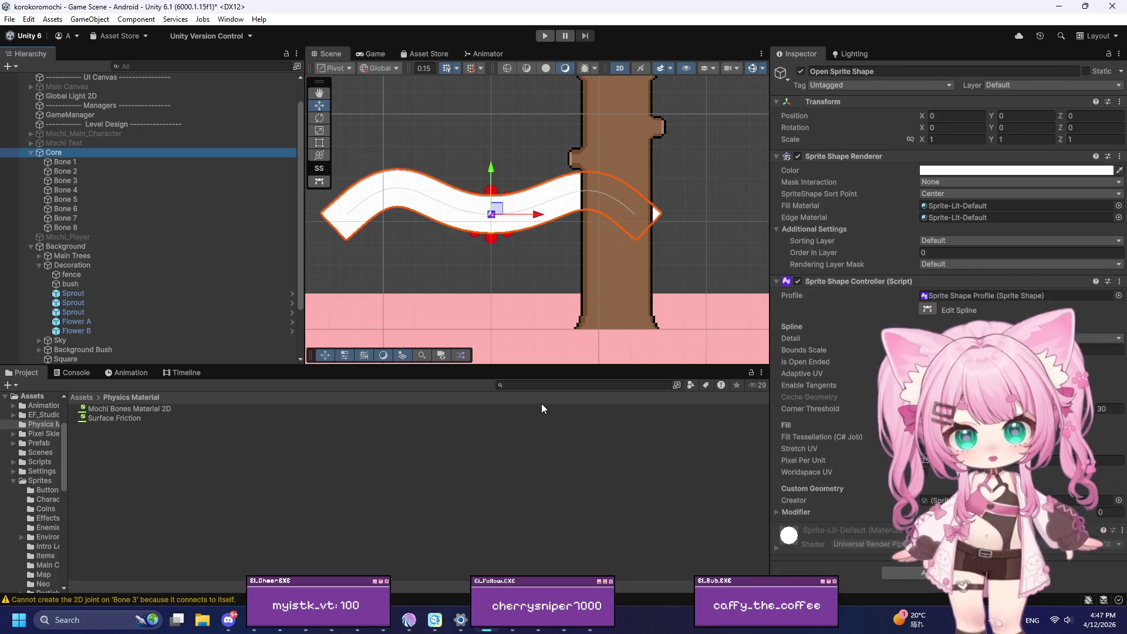
key("ctrl+z")
Step: Create another Closed Sprite Shape under Core, keep its default name, then undo it
right_click(167, 154)
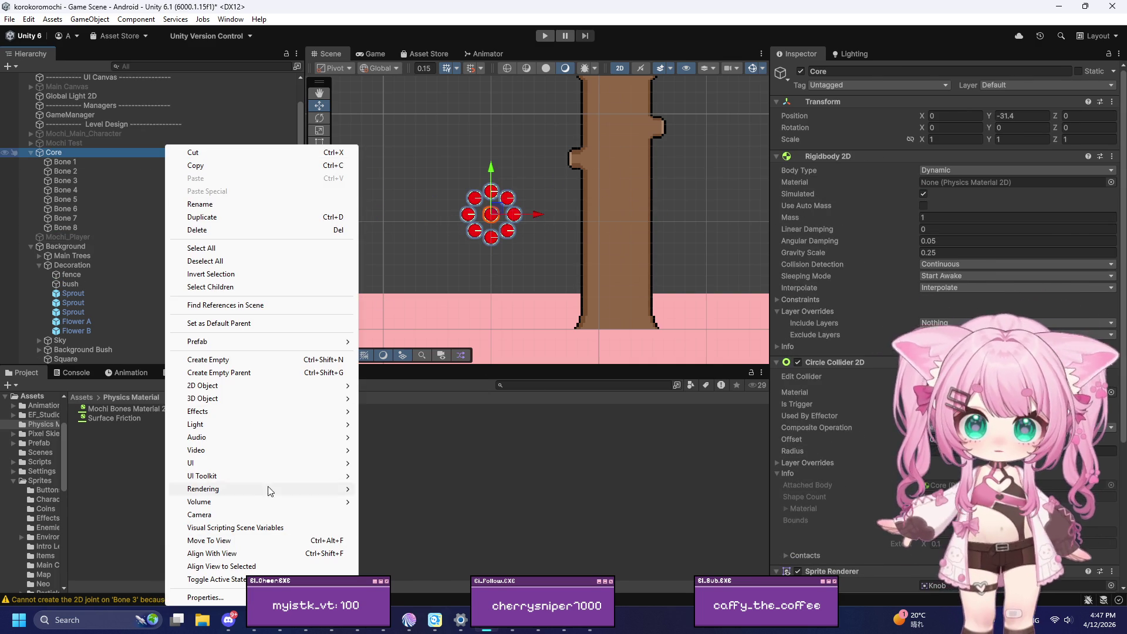
mouse_move(254, 349)
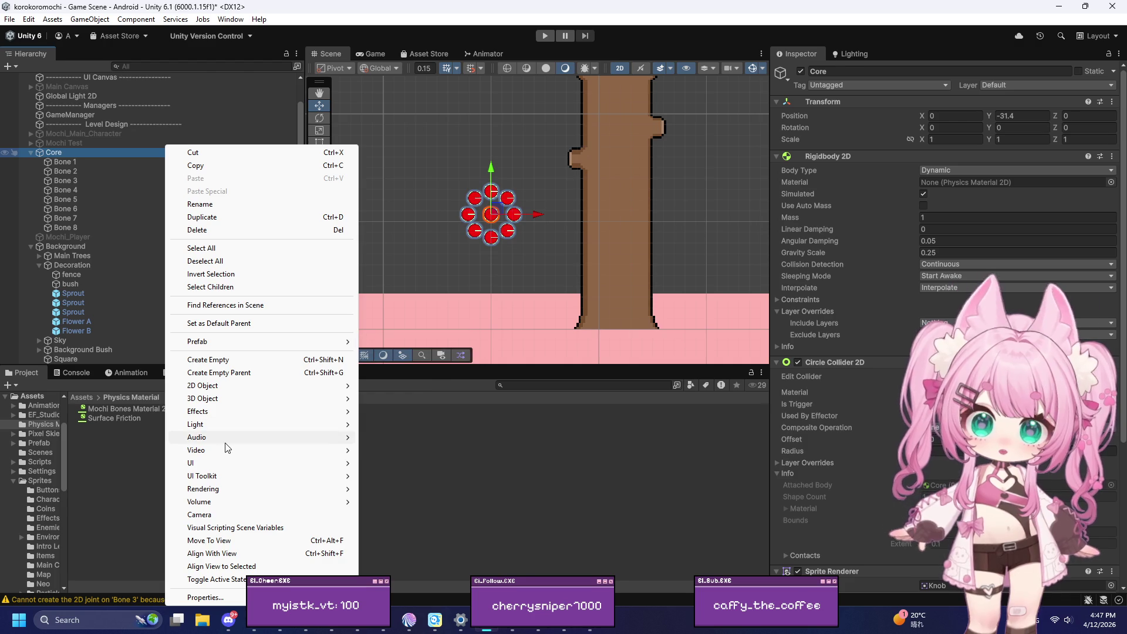
mouse_move(230, 391)
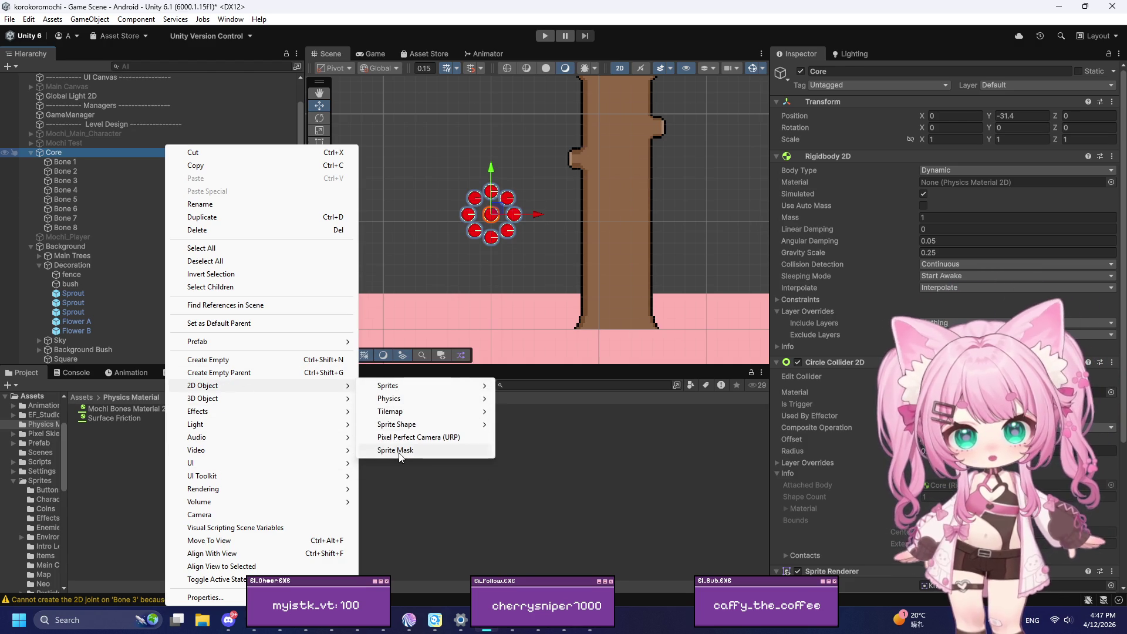
mouse_move(422, 424)
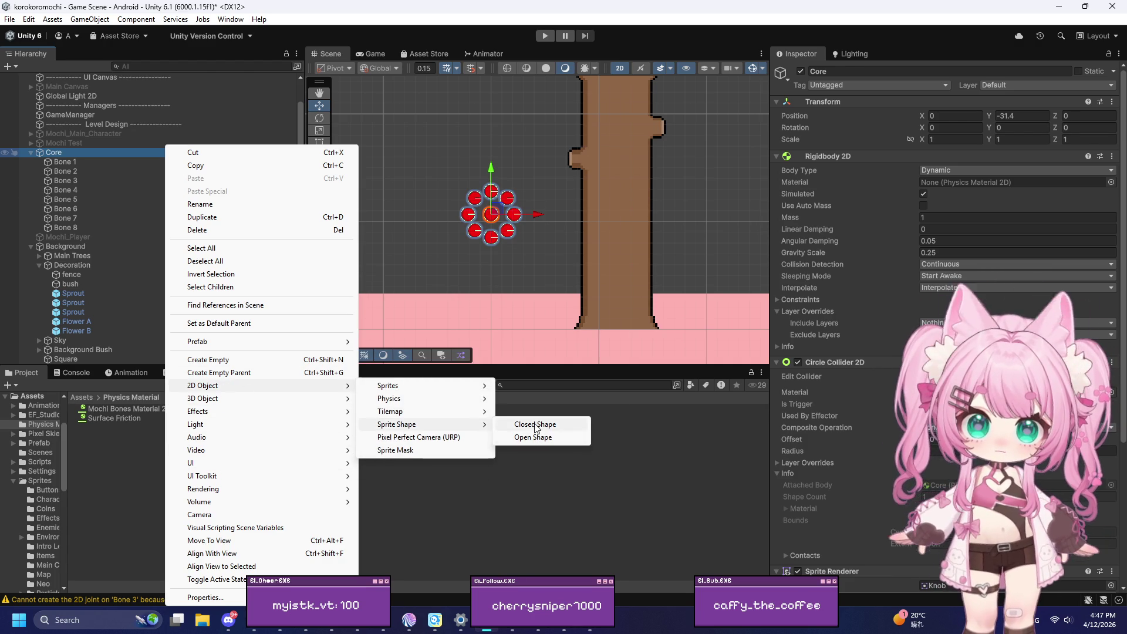
left_click(535, 423)
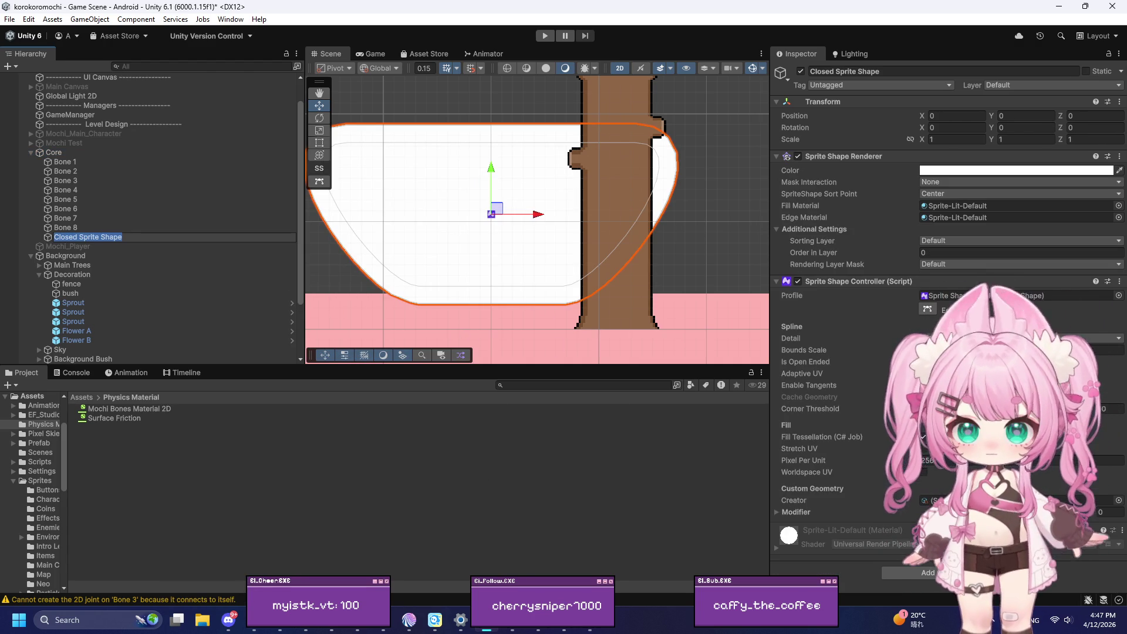
key("alt+Tab")
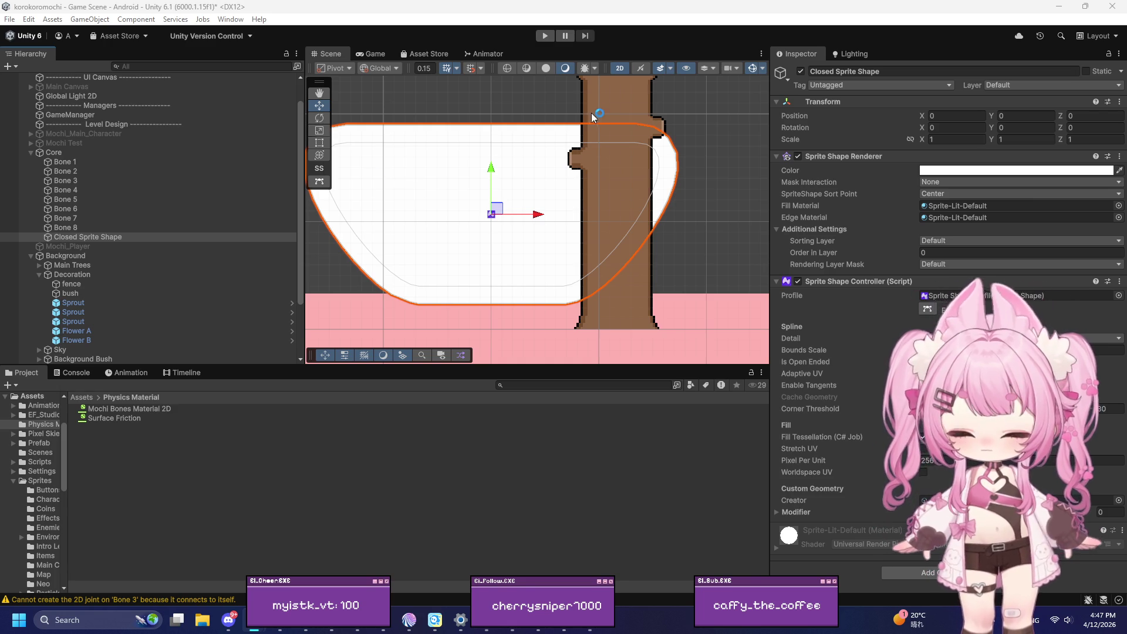
left_click(481, 86)
left_click(503, 91)
key("ctrl+z")
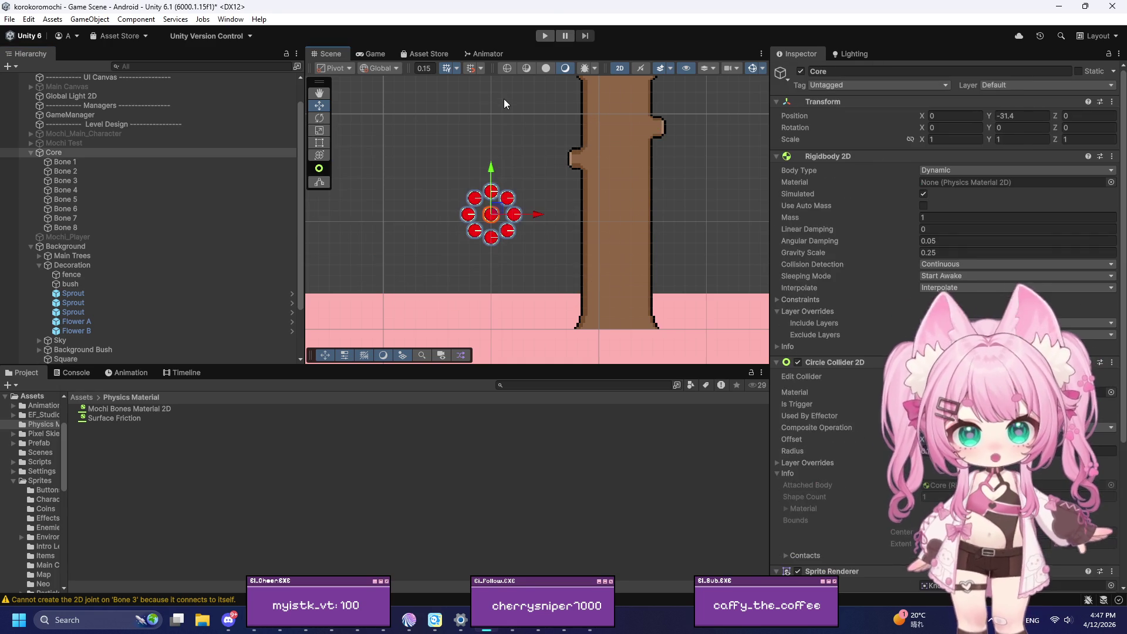
key("ctrl+p")
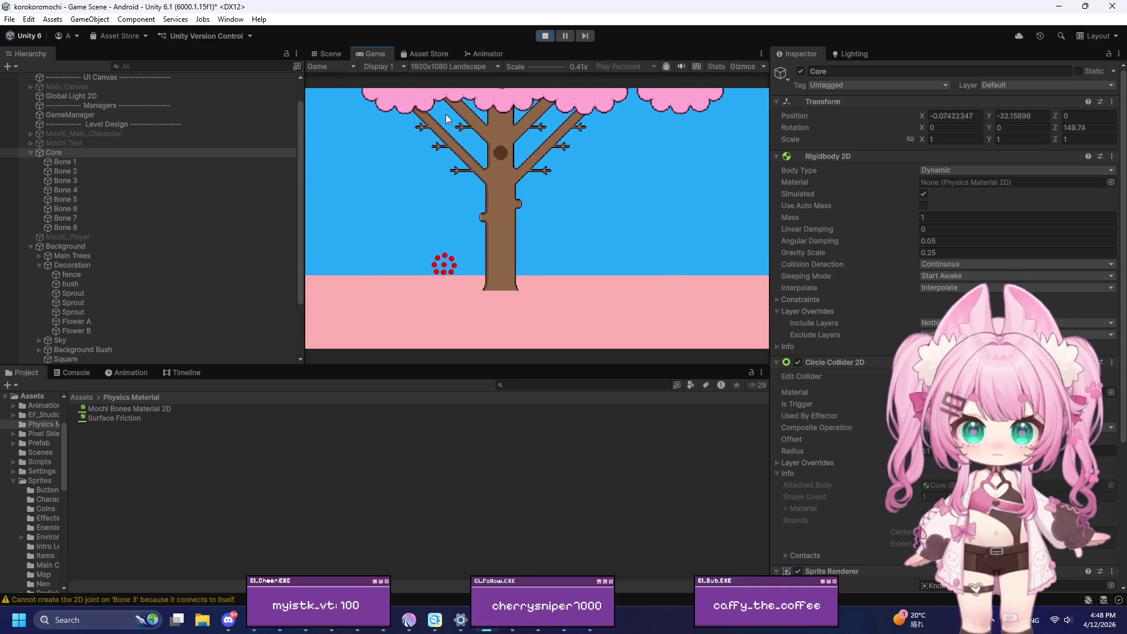
left_click(544, 35)
left_click(941, 250)
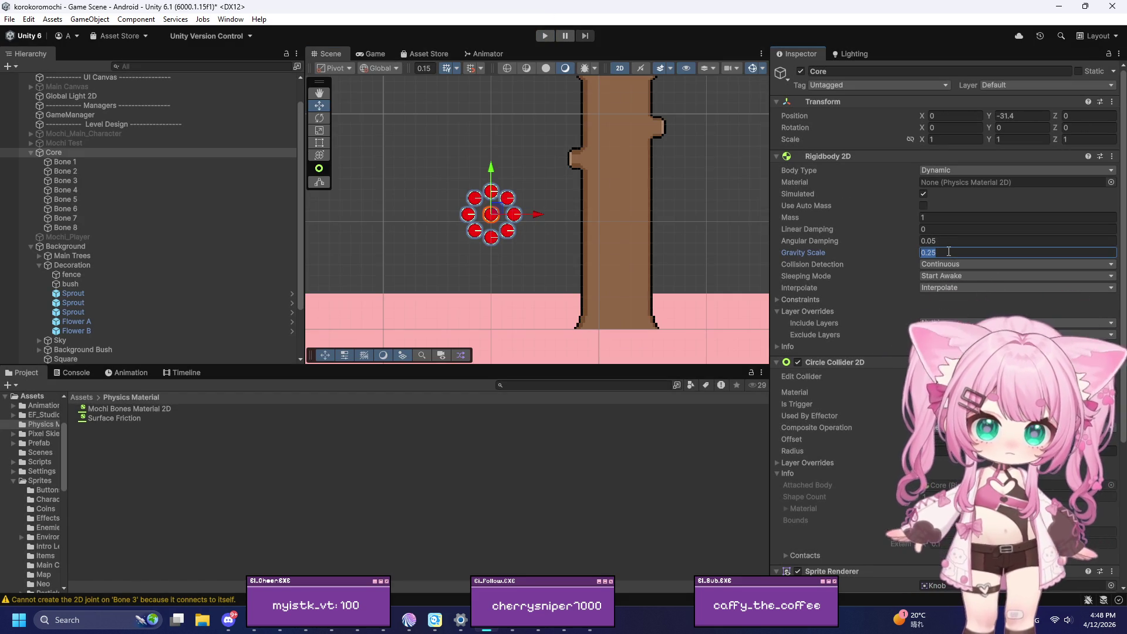
scroll(949, 251, "down", 5)
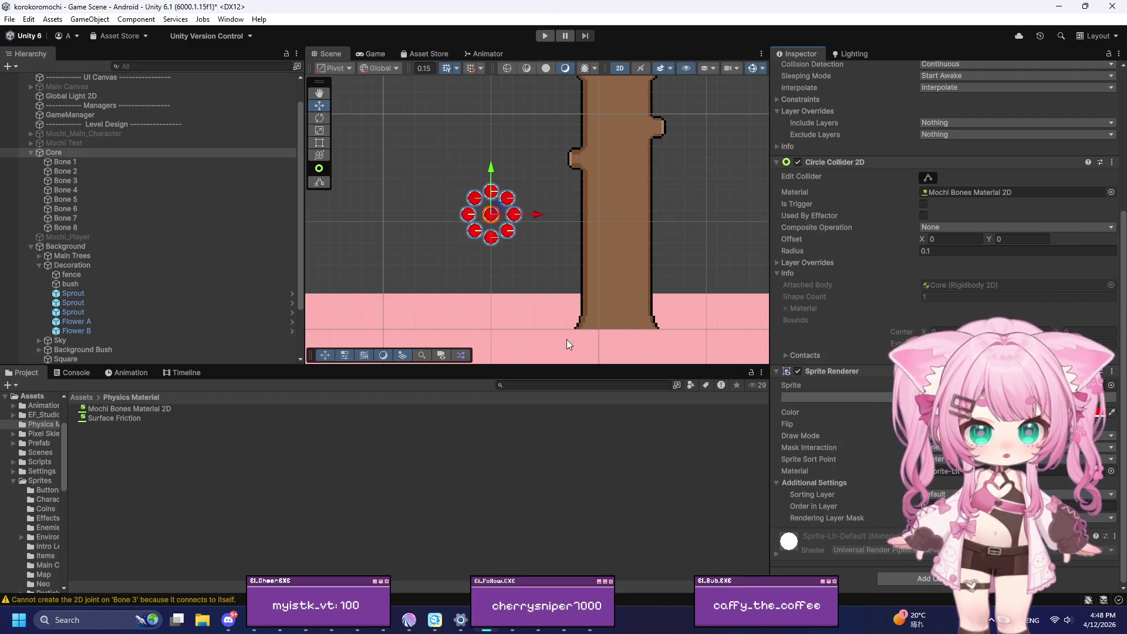
left_click(101, 165)
left_click(77, 228, "shift")
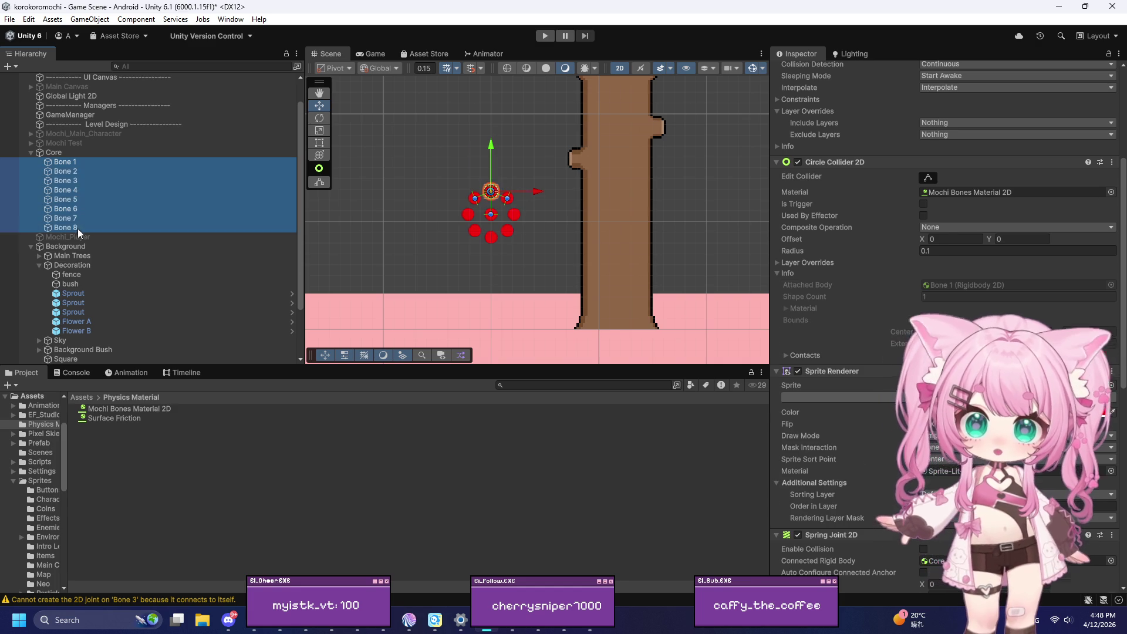
scroll(886, 358, "down", 8)
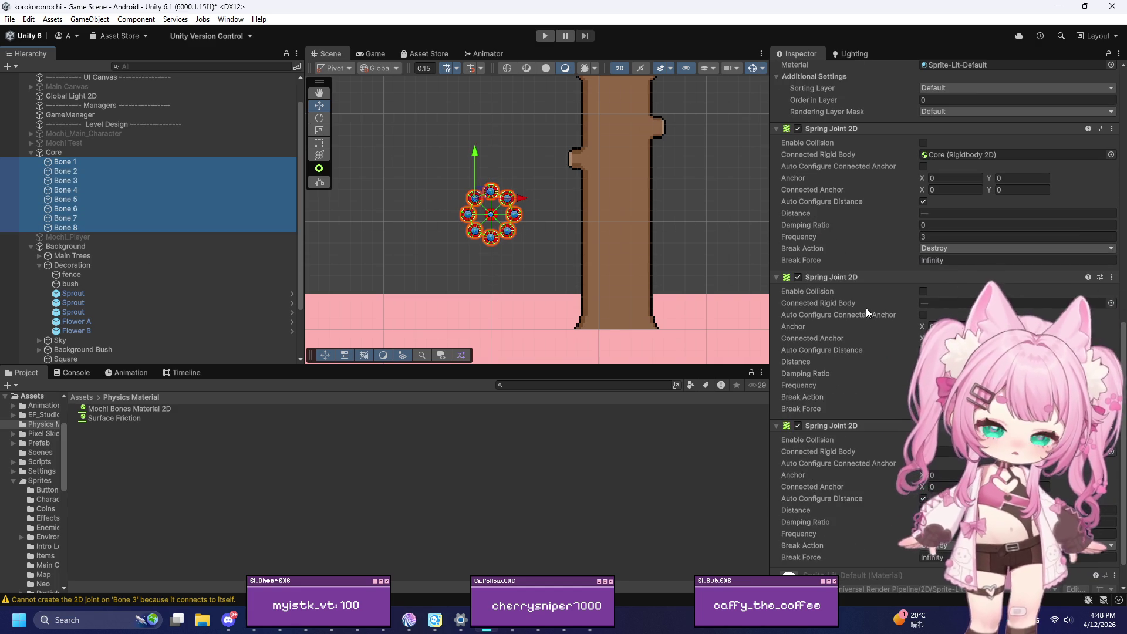
left_click(969, 346)
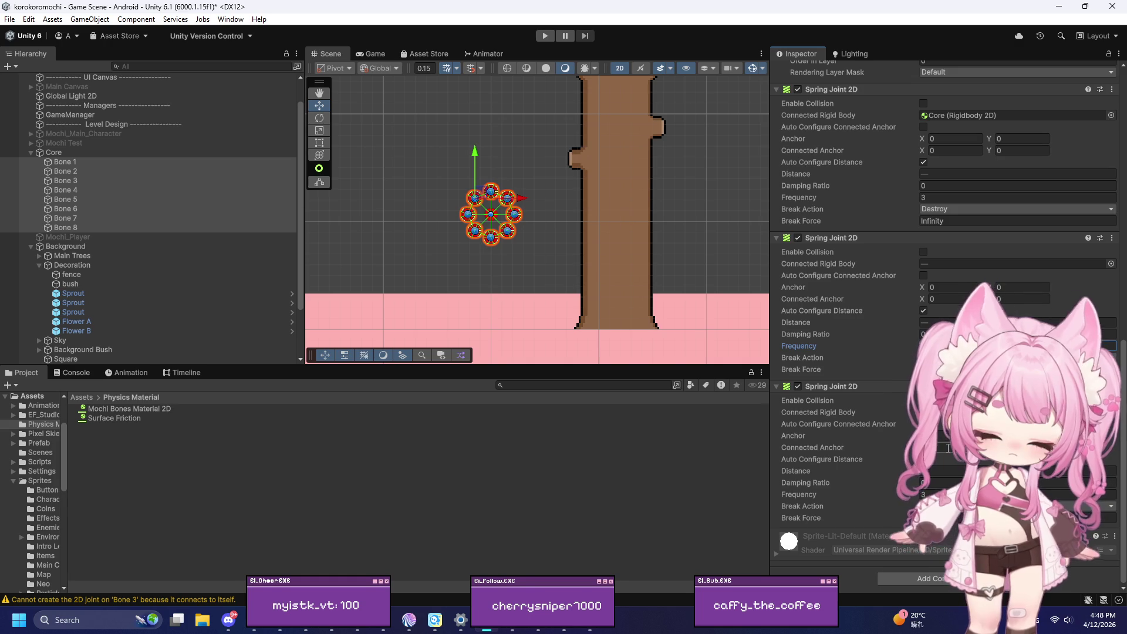
left_click(969, 494)
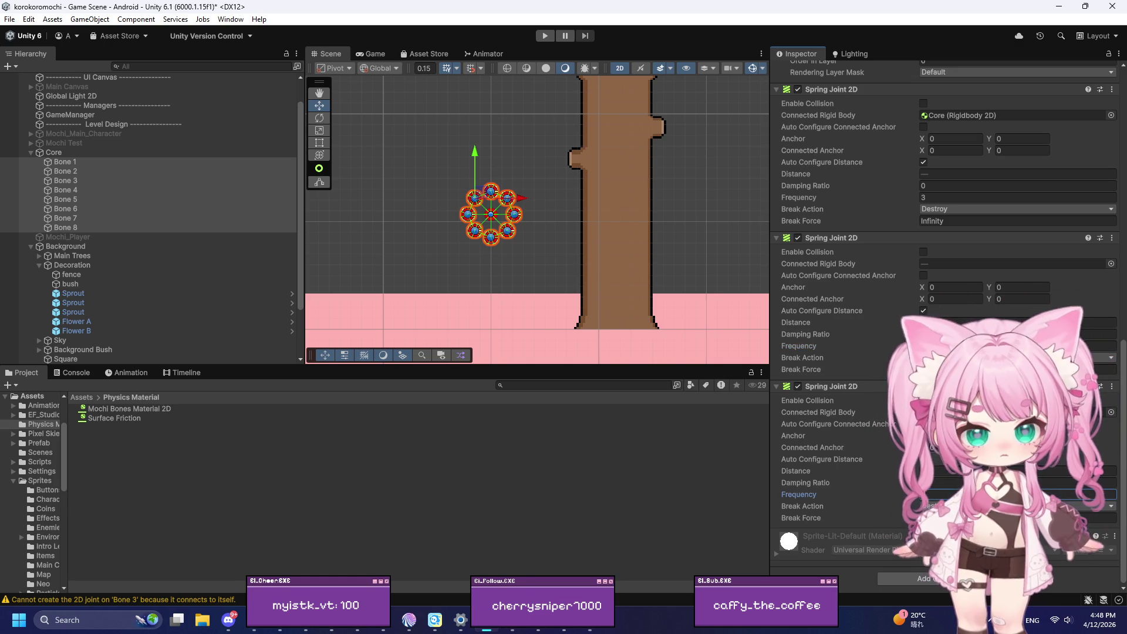
left_click(545, 36)
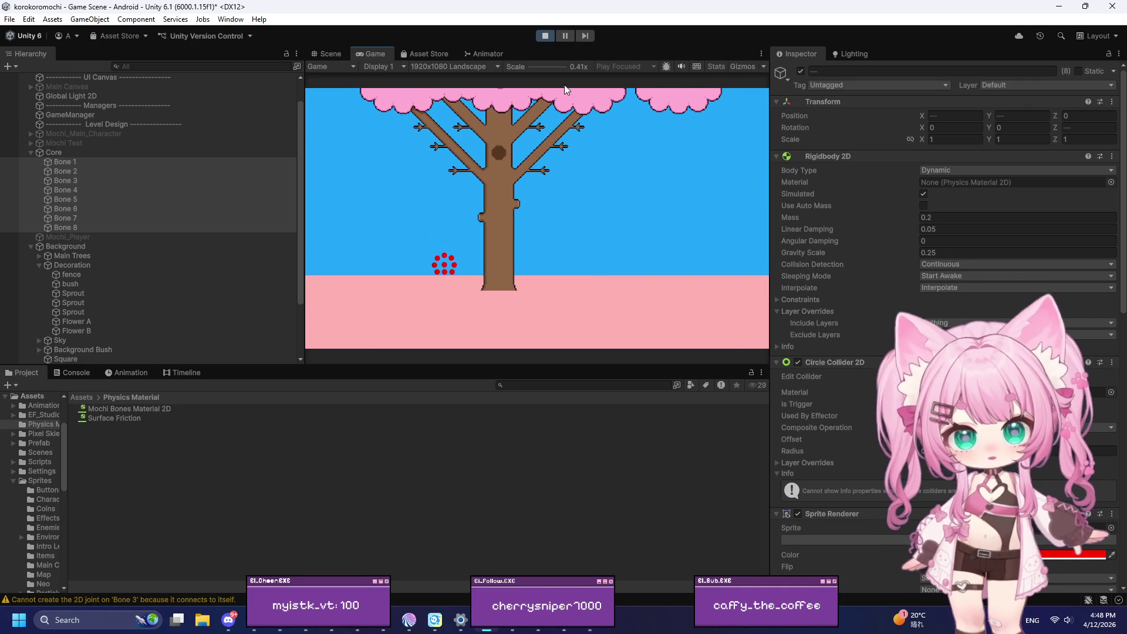
left_click(546, 36)
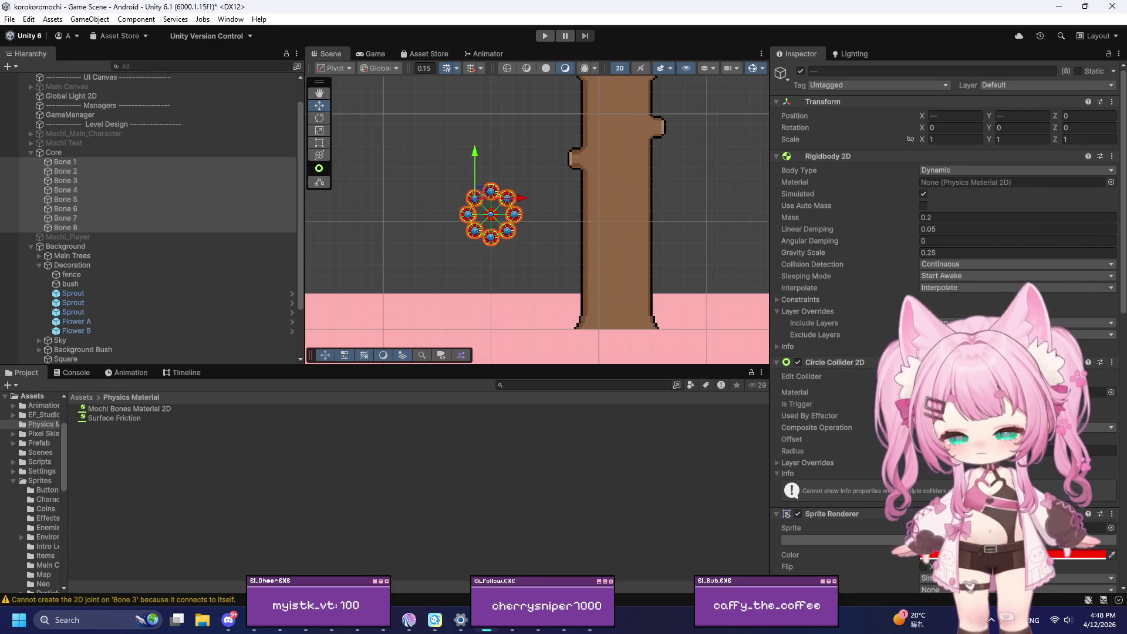
key("alt+Tab")
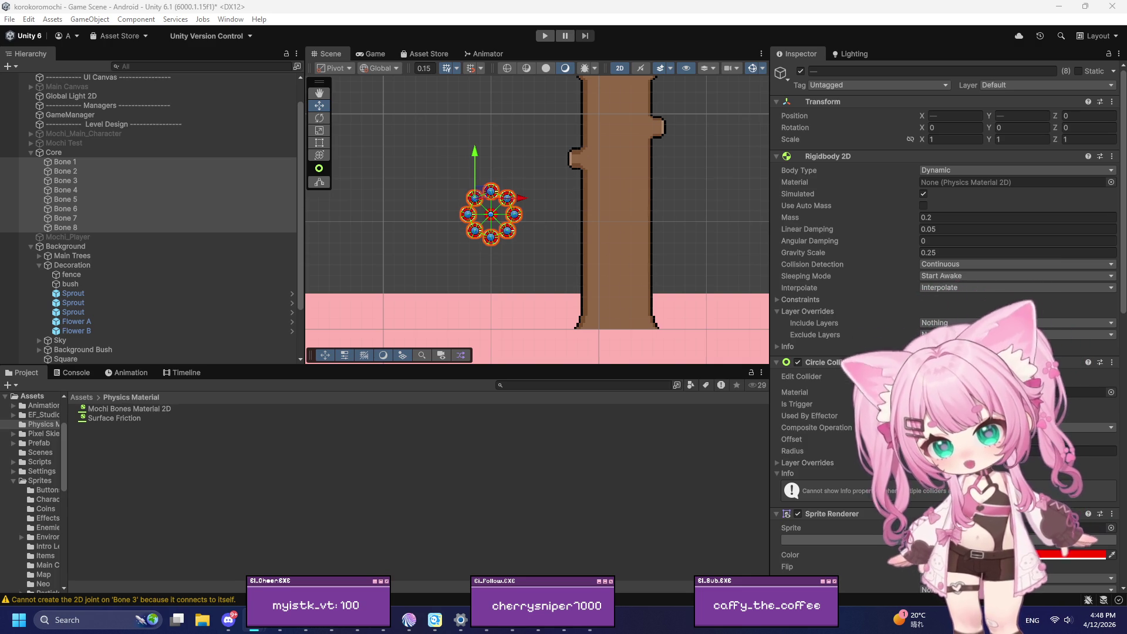
left_click(61, 154)
Step: Create a 2D Square sprite from Core's context menu, keeping the default name Square
right_click(59, 152)
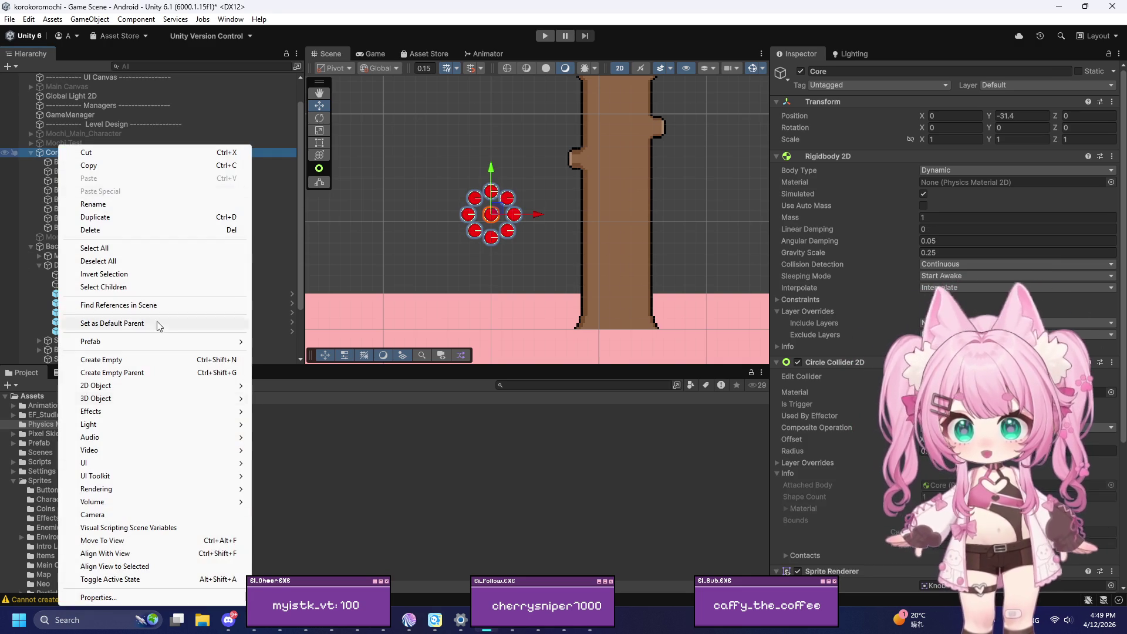
mouse_move(146, 399)
mouse_move(145, 343)
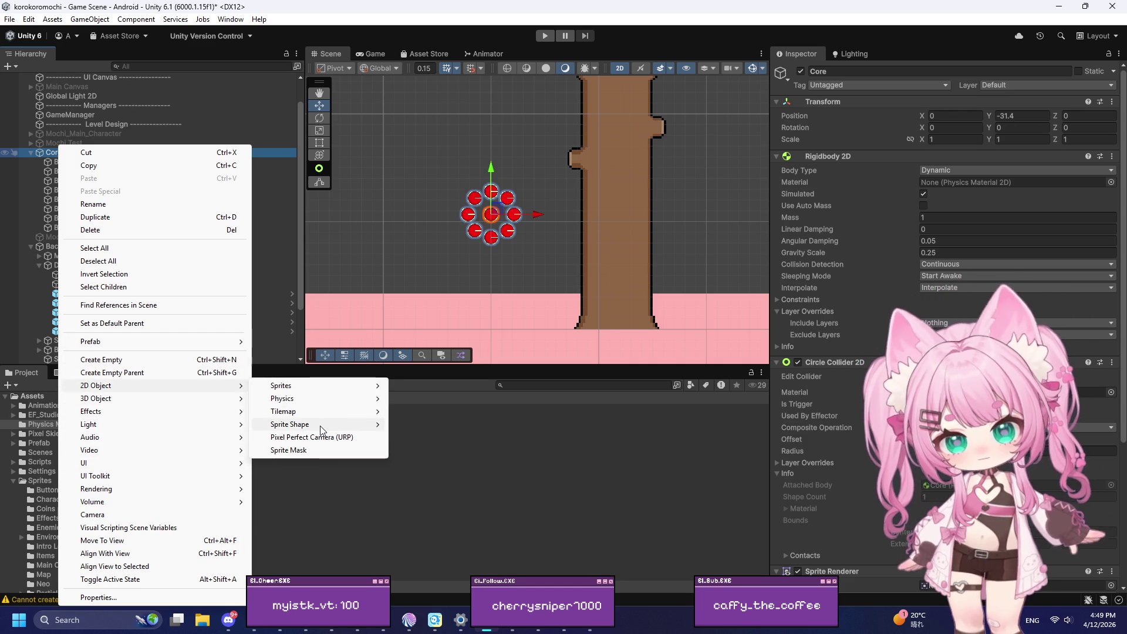
mouse_move(322, 431)
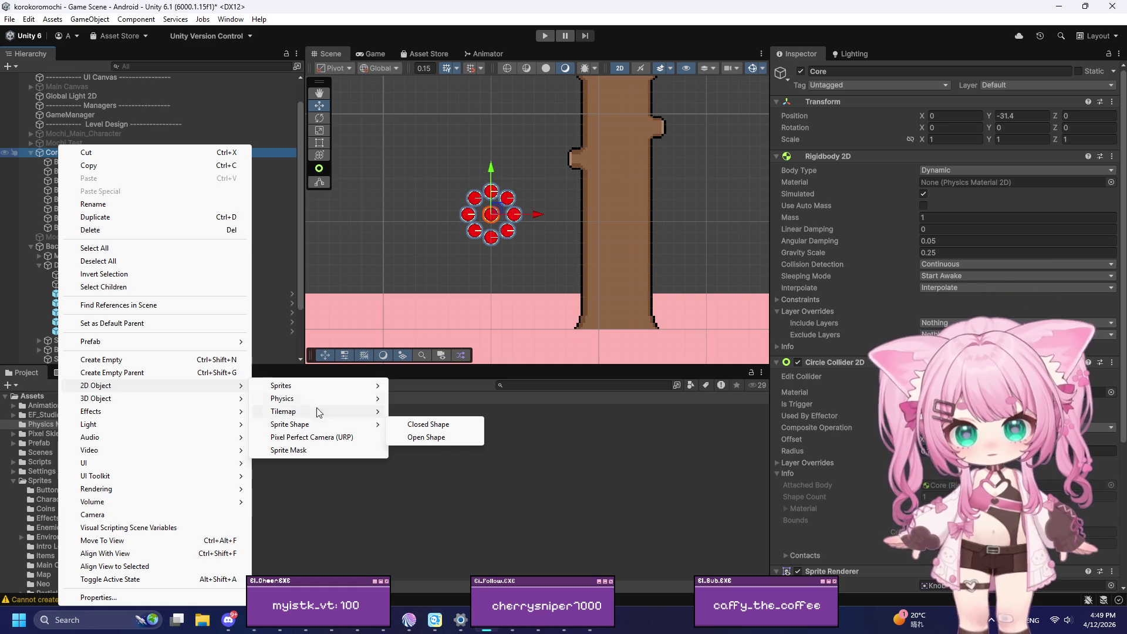
mouse_move(313, 394)
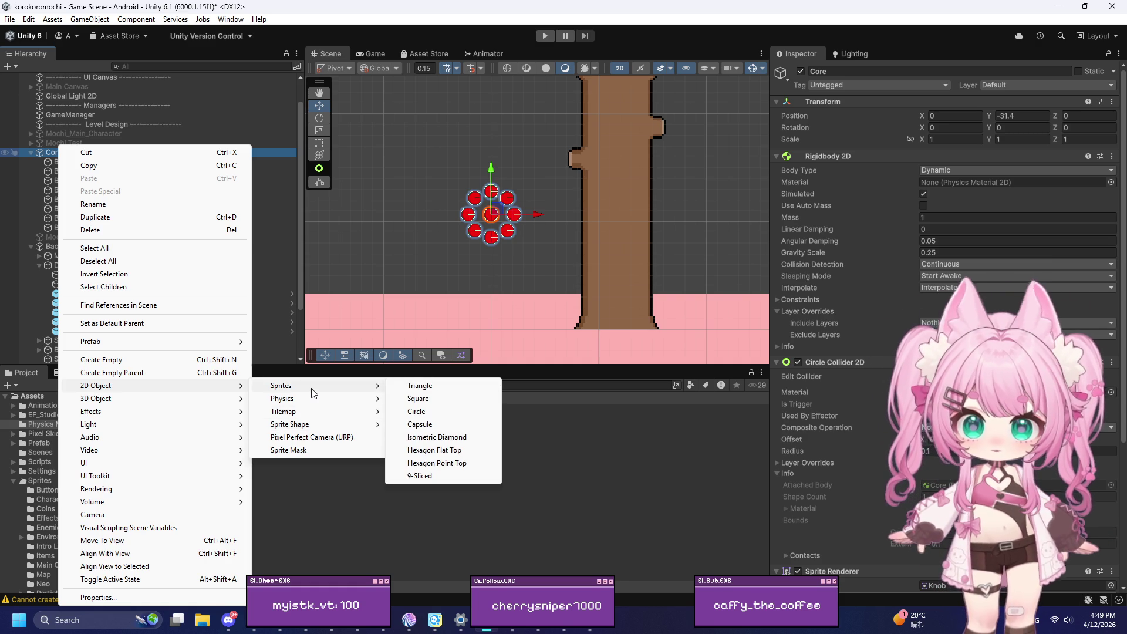
left_click(418, 399)
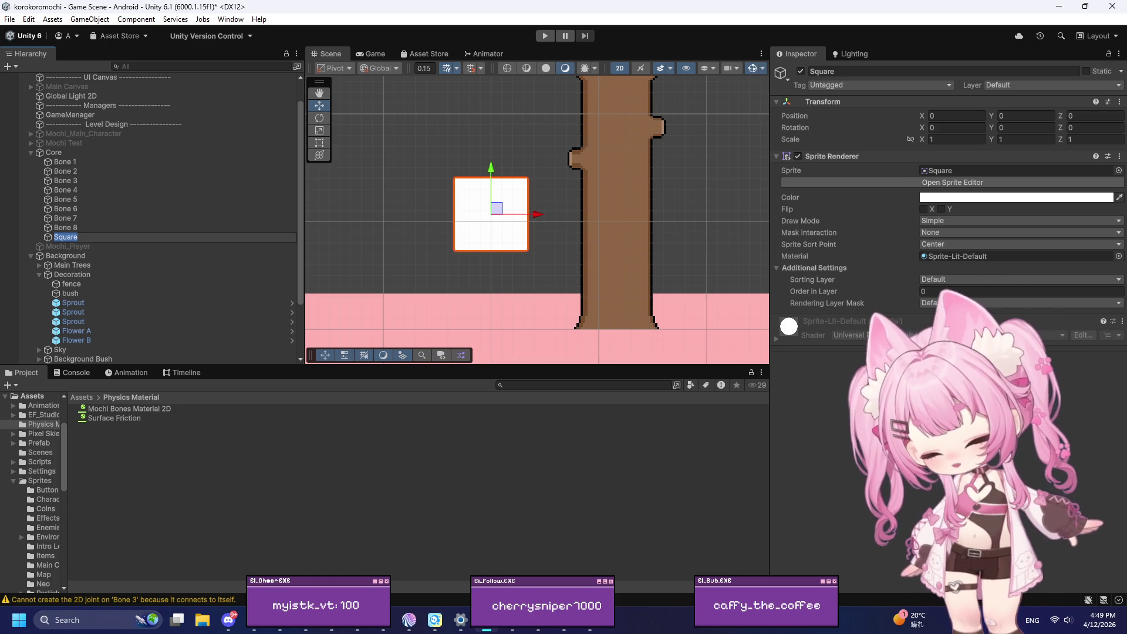
key("alt+Tab")
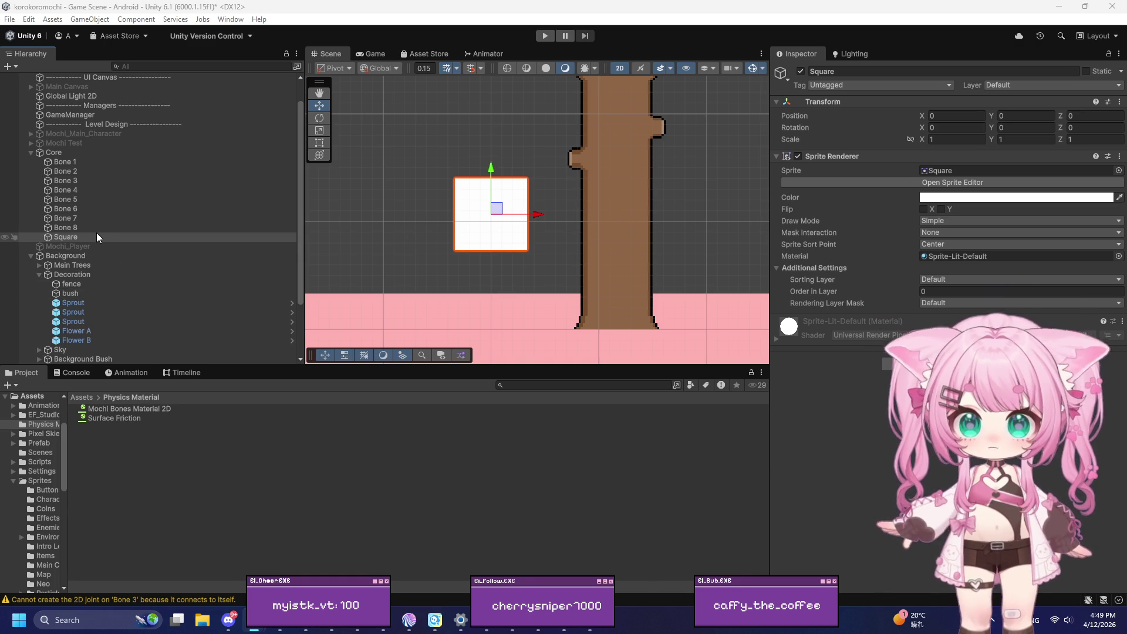
left_click(69, 152)
right_click(68, 152)
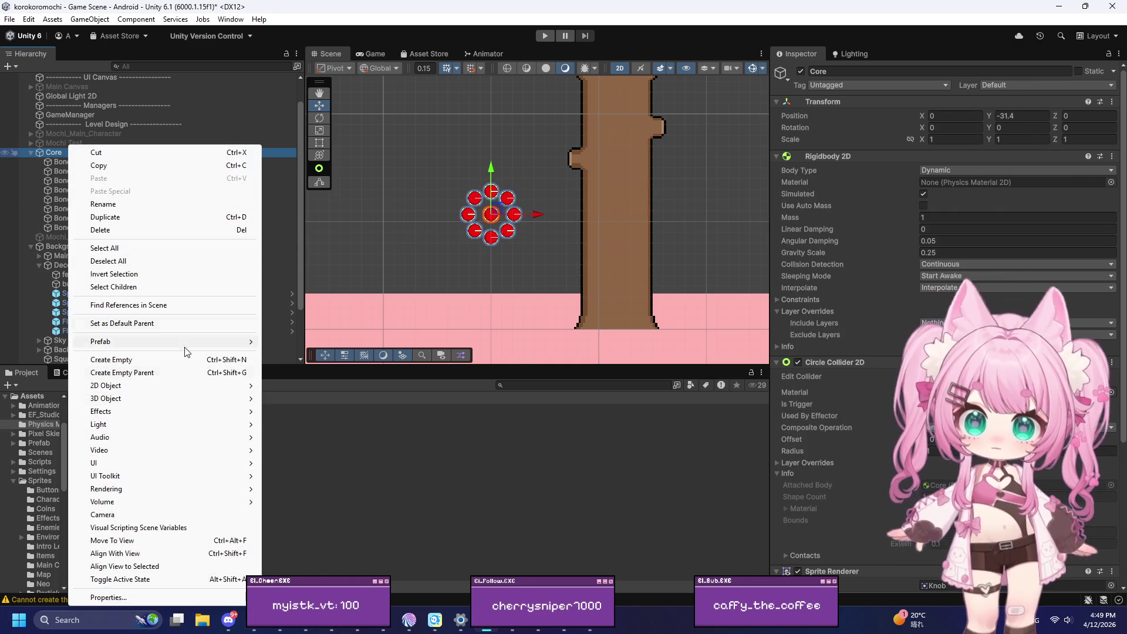
mouse_move(235, 385)
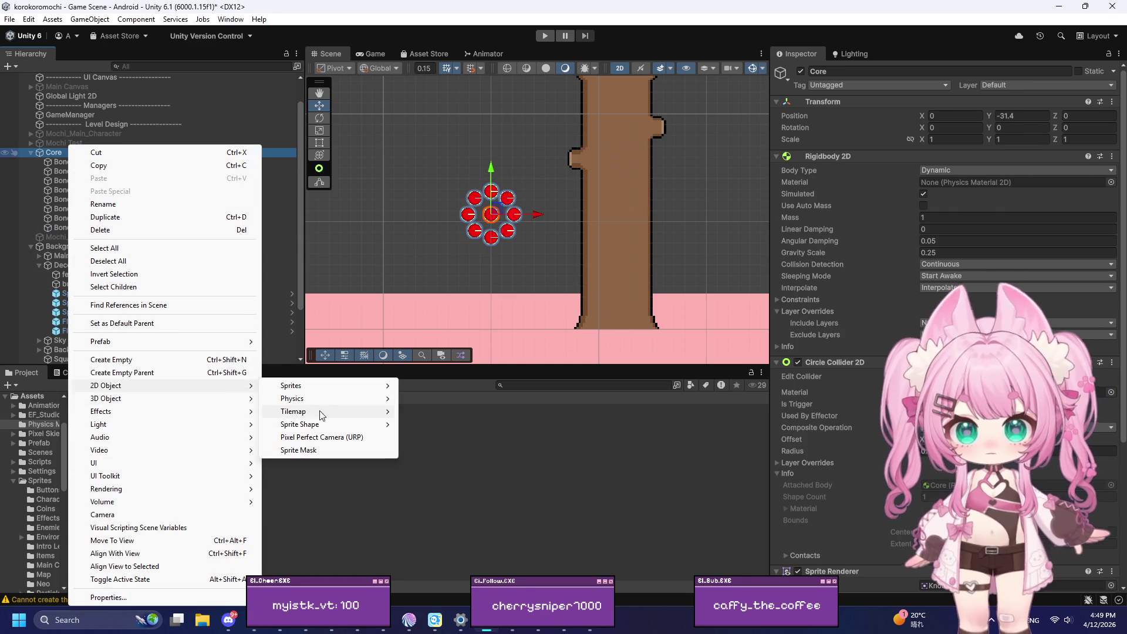
mouse_move(322, 387)
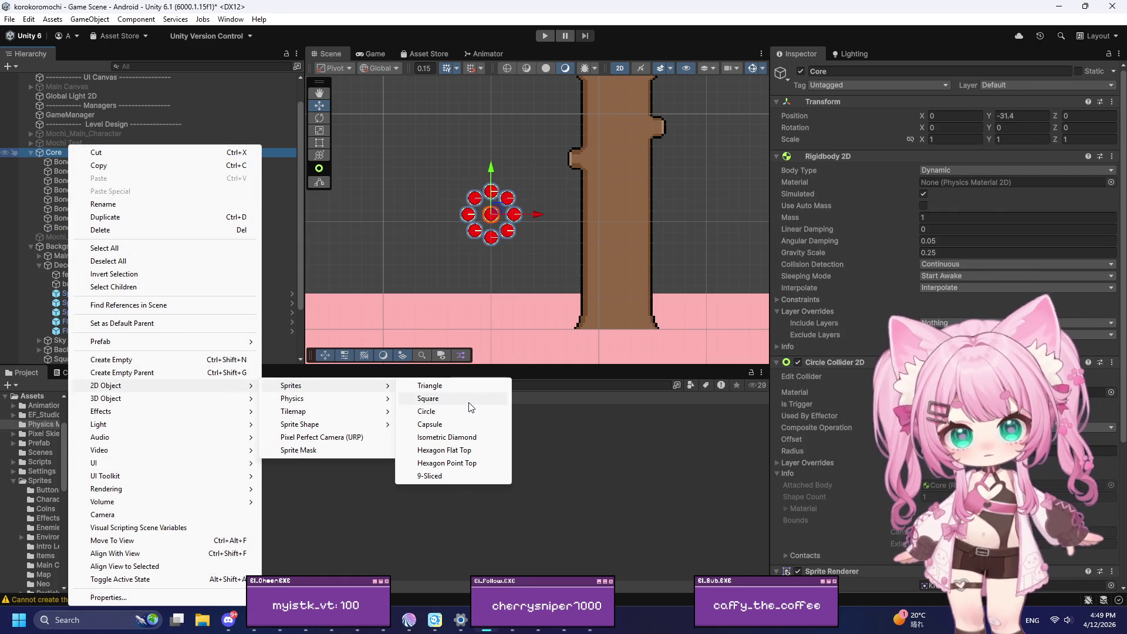
mouse_move(337, 425)
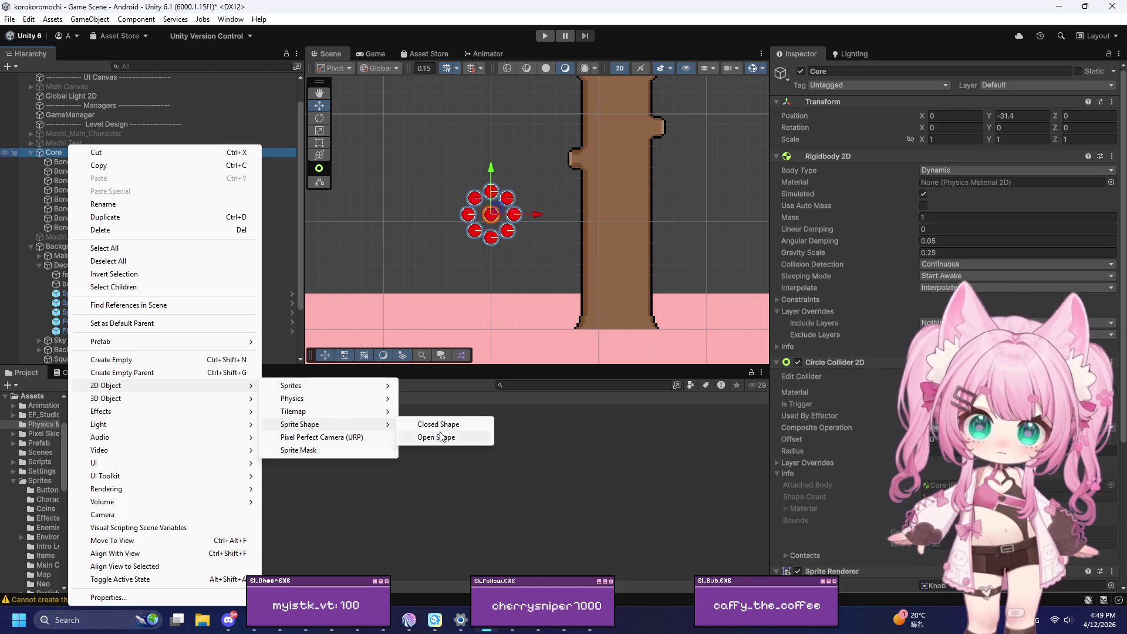
left_click(459, 424)
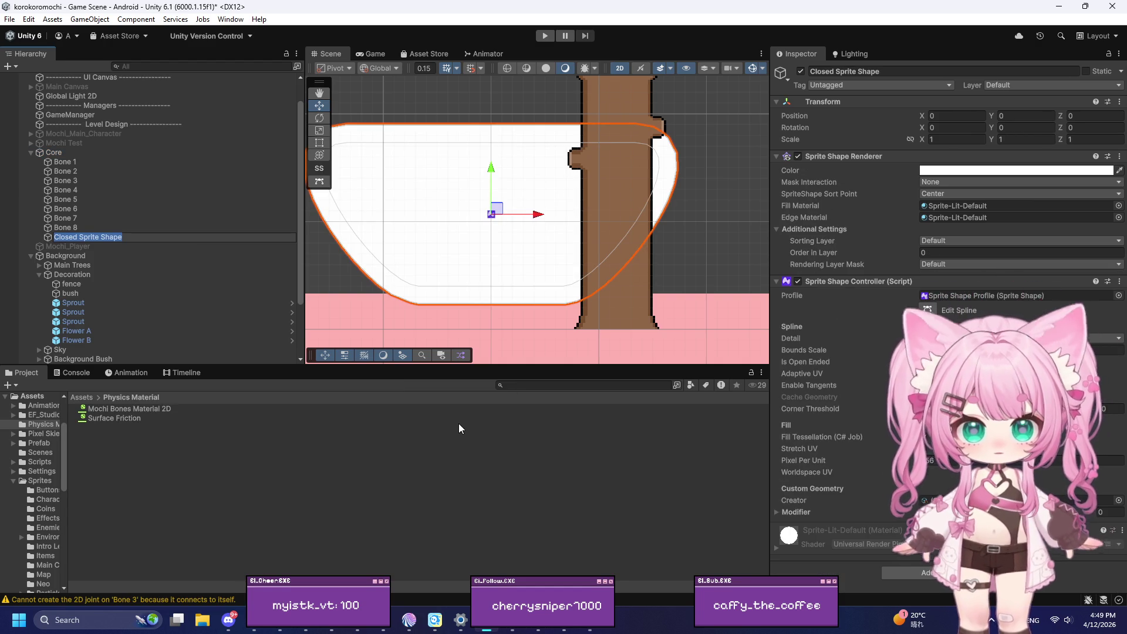
scroll(497, 225, "up", 10)
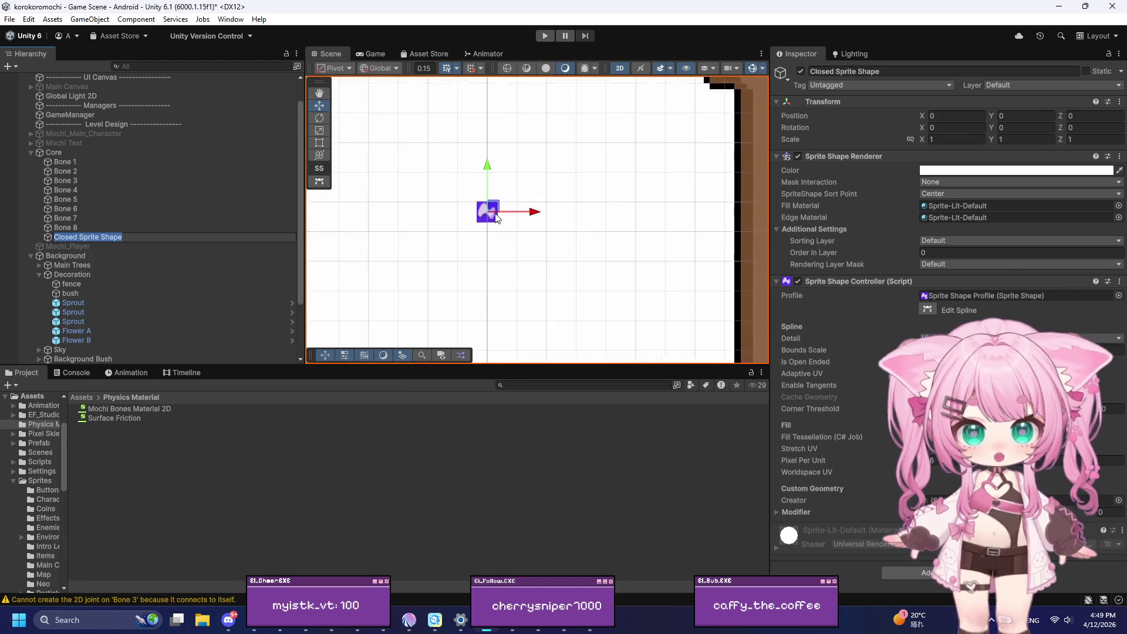
key("alt+Tab")
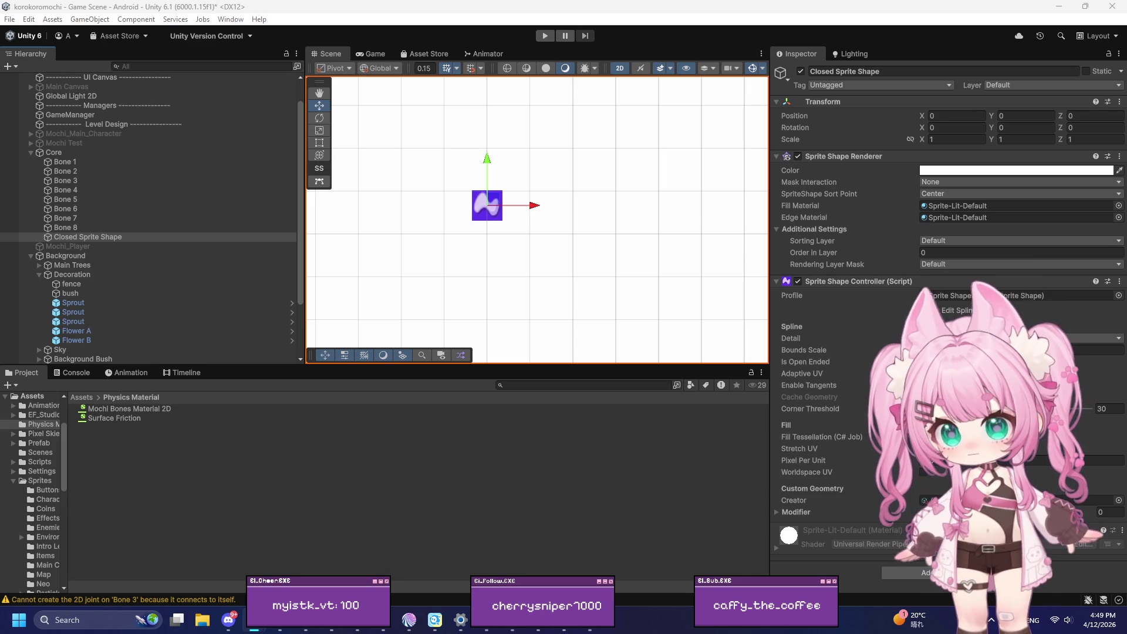
scroll(266, 230, "down", 3)
scroll(487, 217, "down", 6)
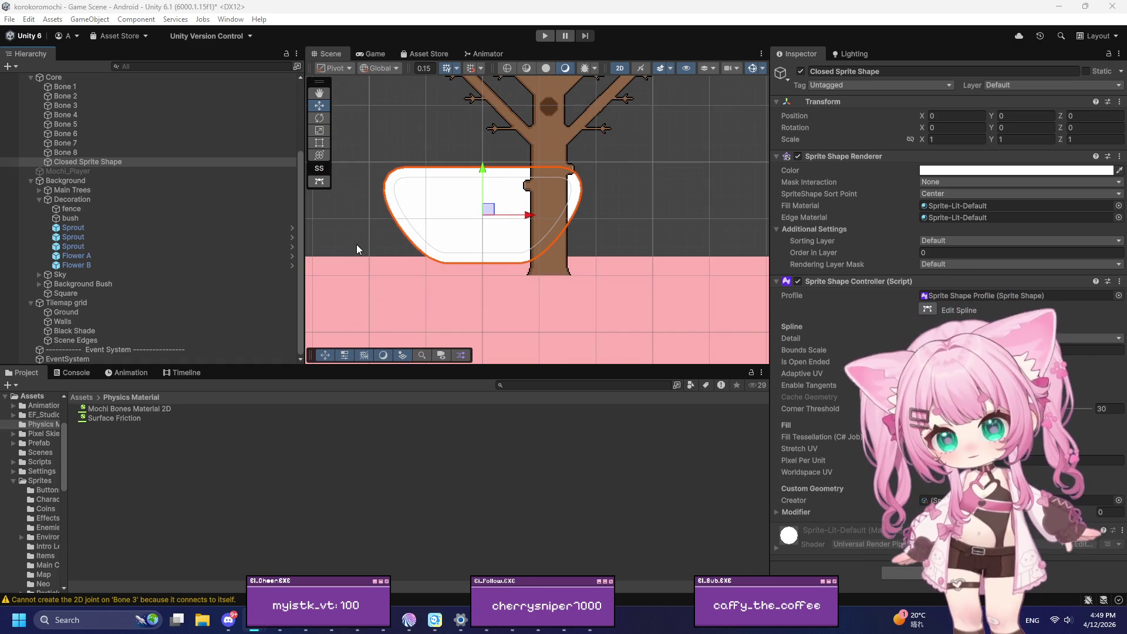
scroll(355, 244, "up", 3)
scroll(436, 188, "up", 4)
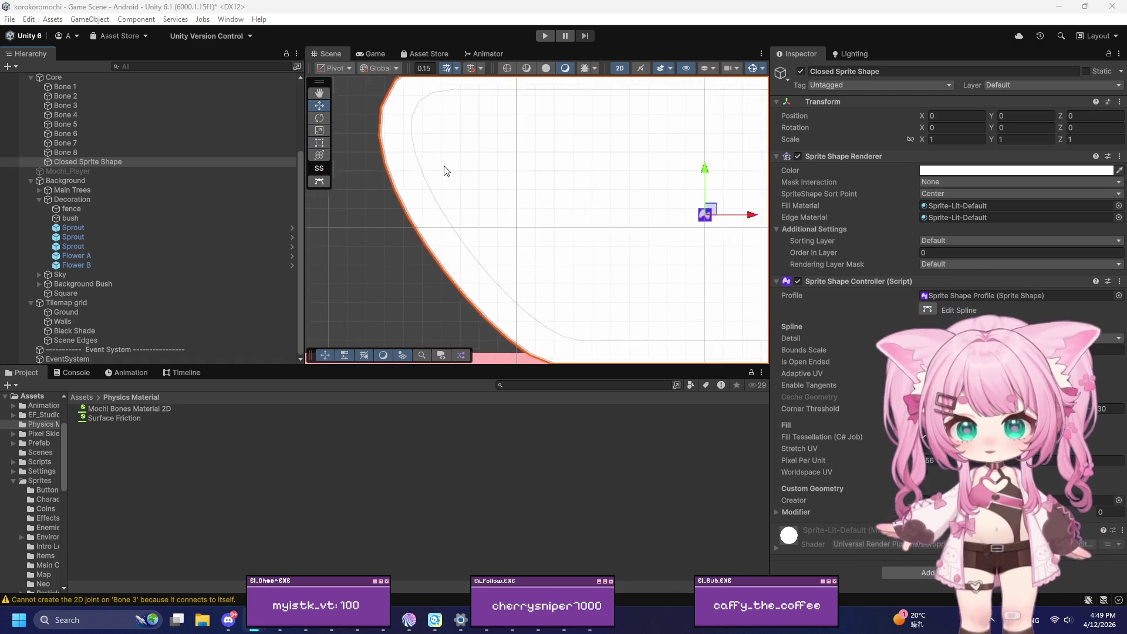
scroll(376, 214, "down", 2)
scroll(376, 215, "down", 2)
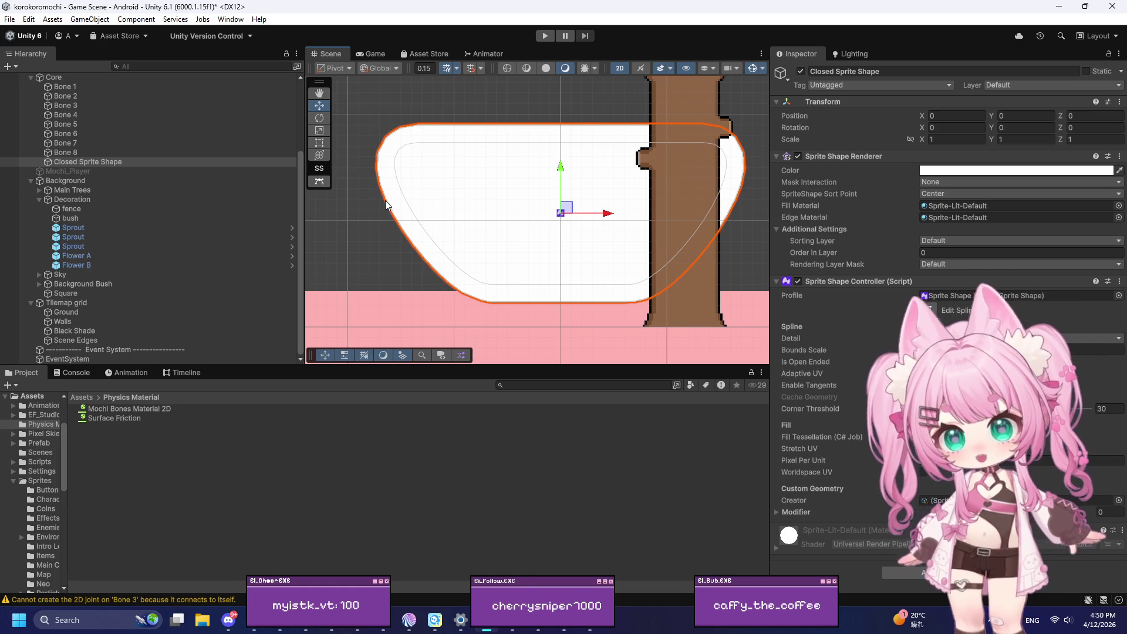
Step: Select the Closed Sprite Shape and enter Edit Spline mode
left_click(404, 236)
left_click(408, 241)
left_click(409, 238)
left_click(409, 240)
left_click(409, 244)
left_click(410, 247)
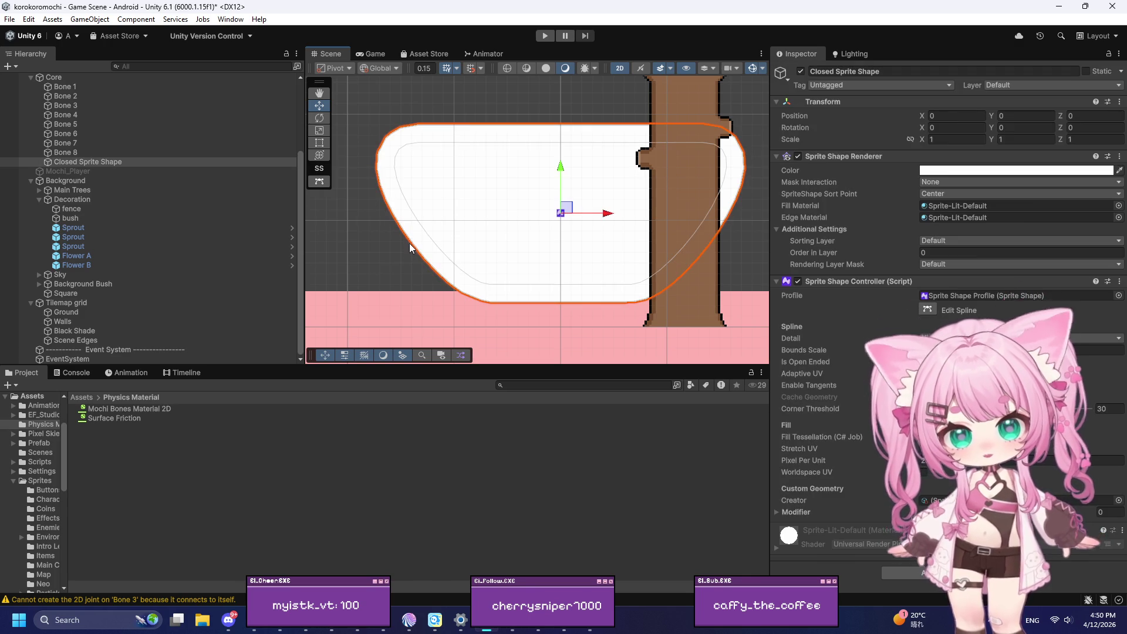
left_click(410, 246)
left_click(409, 245)
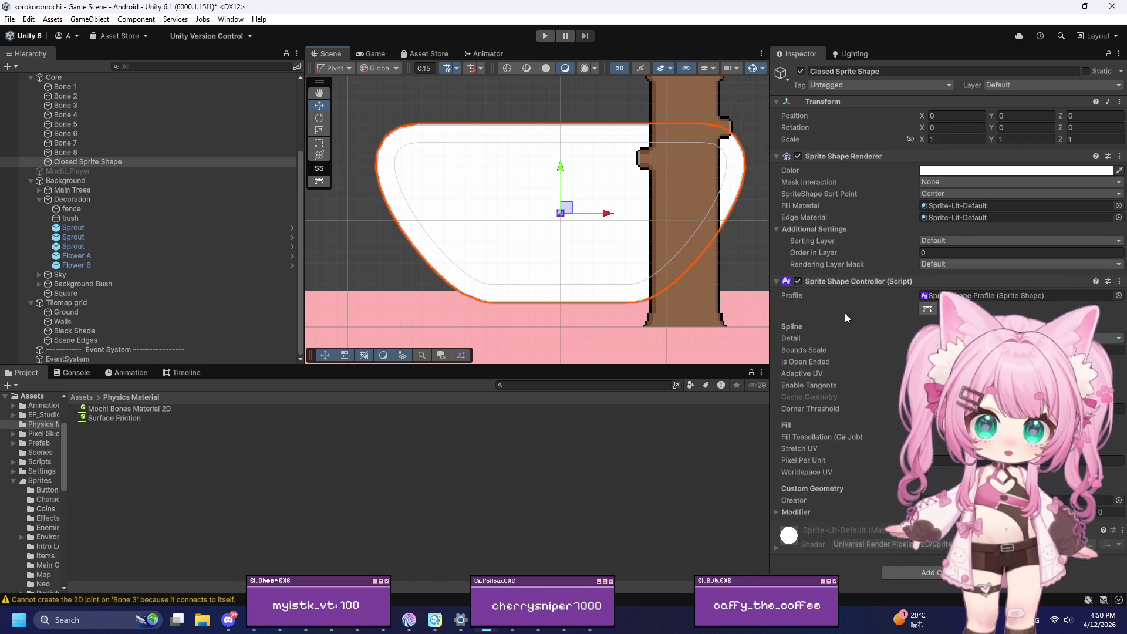
left_click(928, 310)
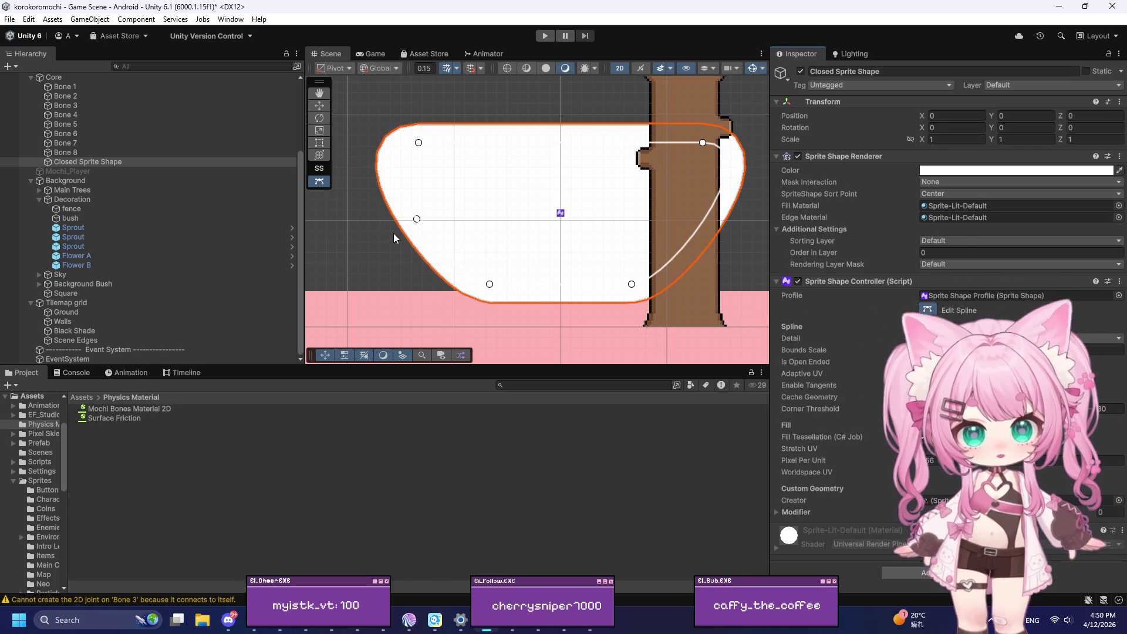
Step: Drag spline points inward, pulling the lower-left point in and raising another point
mouse_move(420, 224)
left_mouse_down()
mouse_move(428, 238)
mouse_move(500, 223)
mouse_move(533, 186)
mouse_move(558, 216)
mouse_move(544, 226)
left_mouse_up()
mouse_move(491, 285)
left_mouse_down()
mouse_move(581, 255)
mouse_move(586, 230)
mouse_move(595, 240)
left_mouse_up()
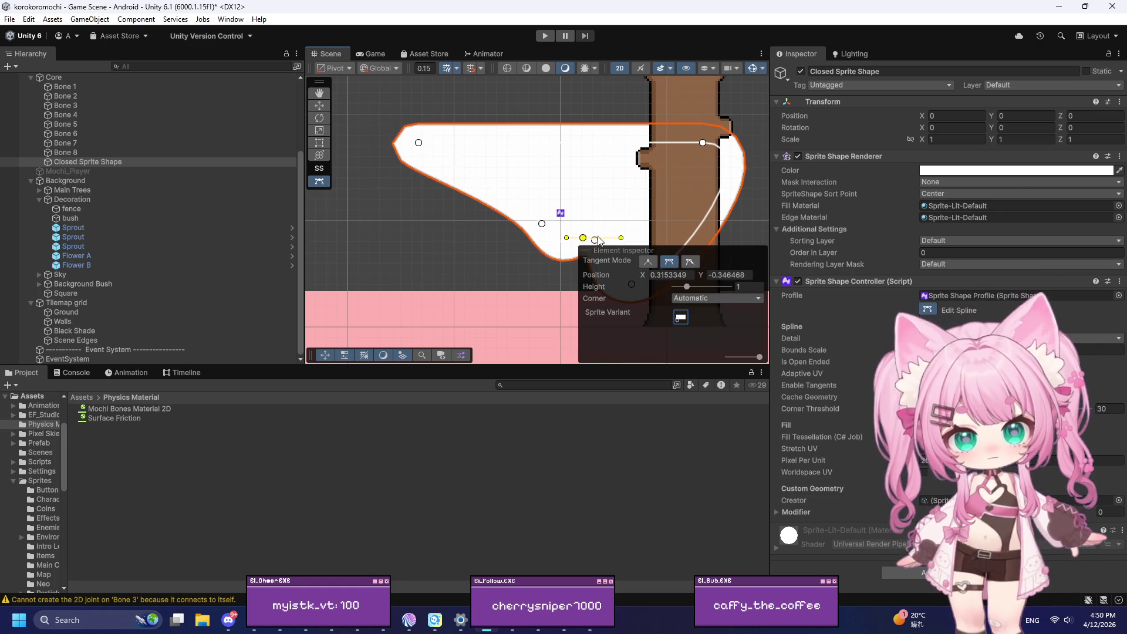
scroll(510, 253, "down", 4)
scroll(517, 241, "up", 3)
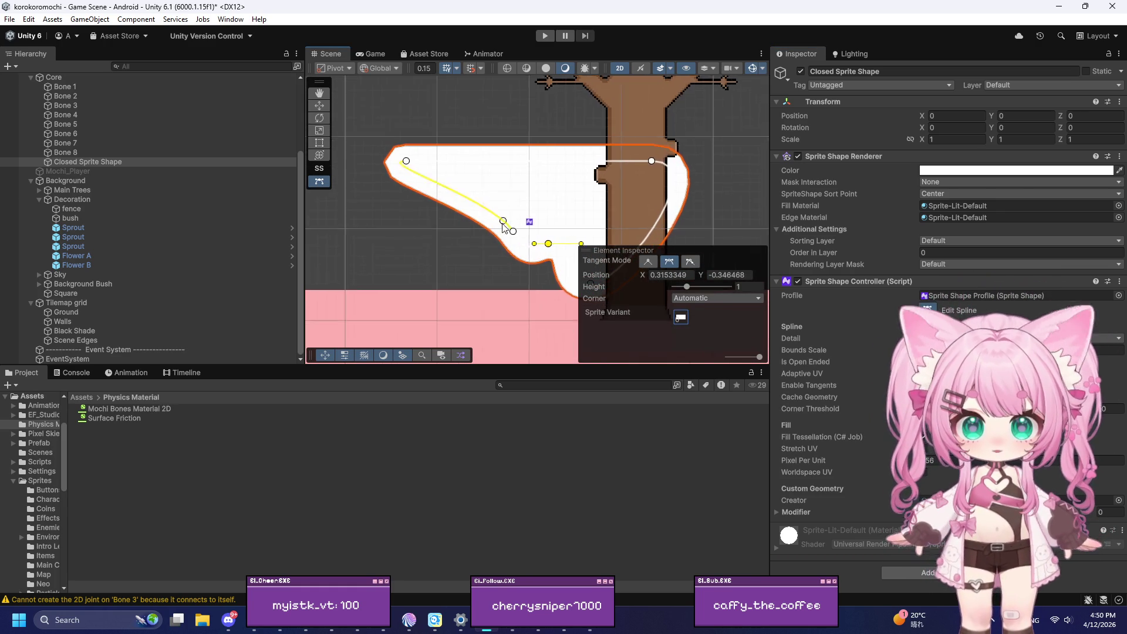
scroll(419, 210, "up", 2)
scroll(375, 210, "down", 4)
scroll(446, 246, "up", 3)
mouse_move(471, 253)
left_mouse_down()
mouse_move(516, 176)
mouse_move(480, 110)
mouse_move(460, 121)
mouse_move(455, 141)
left_mouse_up()
scroll(520, 241, "down", 1)
scroll(520, 247, "down", 1)
Step: Insert a new point on the top edge and reposition the neighbouring points
mouse_move(558, 124)
left_mouse_down()
mouse_move(365, 125)
mouse_move(439, 126)
left_mouse_up()
scroll(439, 129, "down", 1)
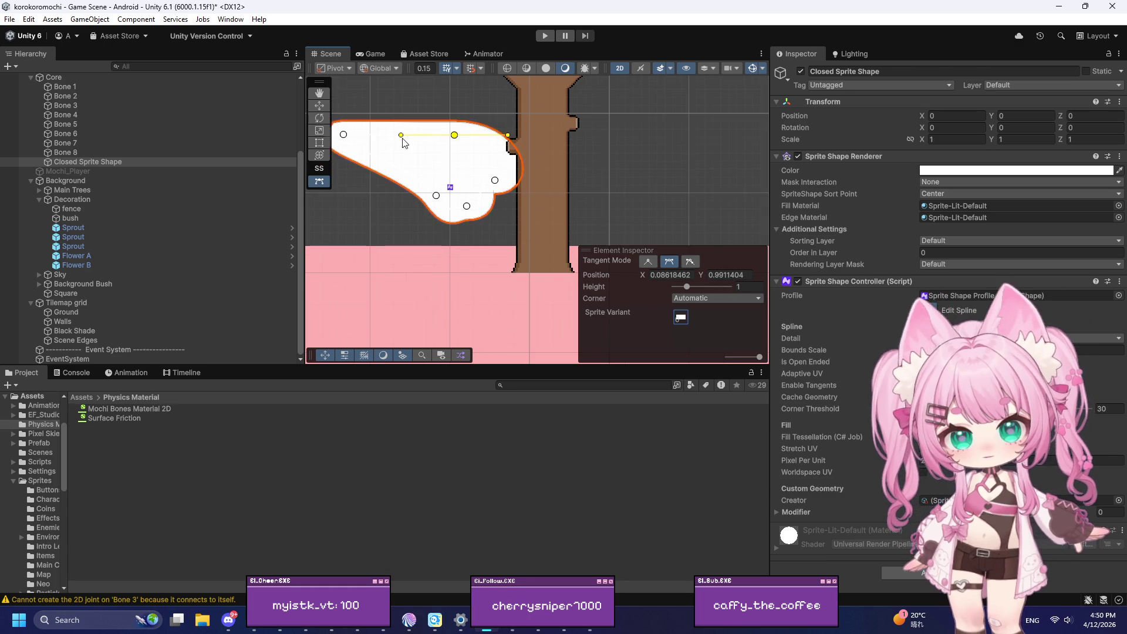
left_click_drag(348, 141, 413, 171)
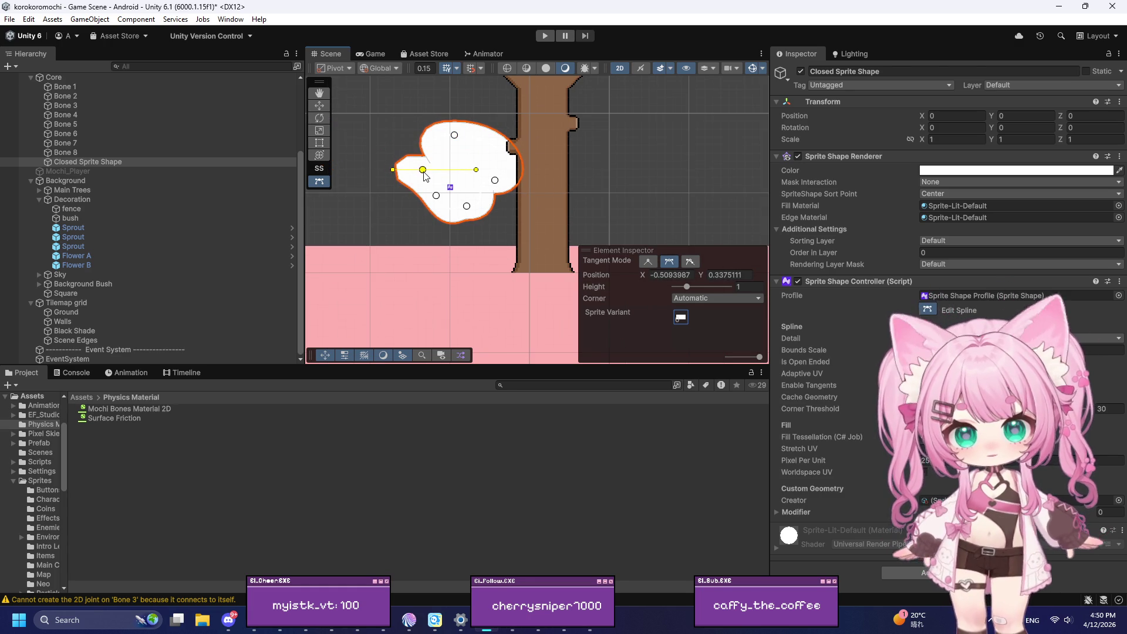
scroll(425, 176, "up", 3)
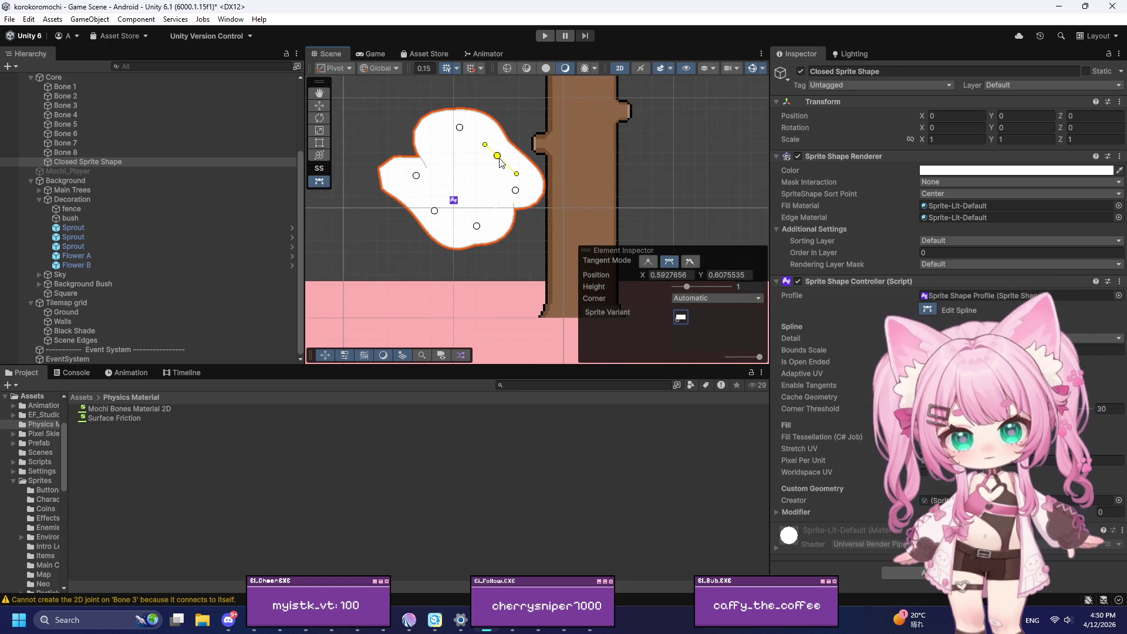
mouse_move(443, 171)
left_mouse_down()
mouse_move(390, 197)
mouse_move(377, 222)
mouse_move(365, 127)
mouse_move(406, 98)
mouse_move(380, 172)
mouse_move(411, 201)
left_mouse_up()
left_click_drag(459, 129, 456, 186)
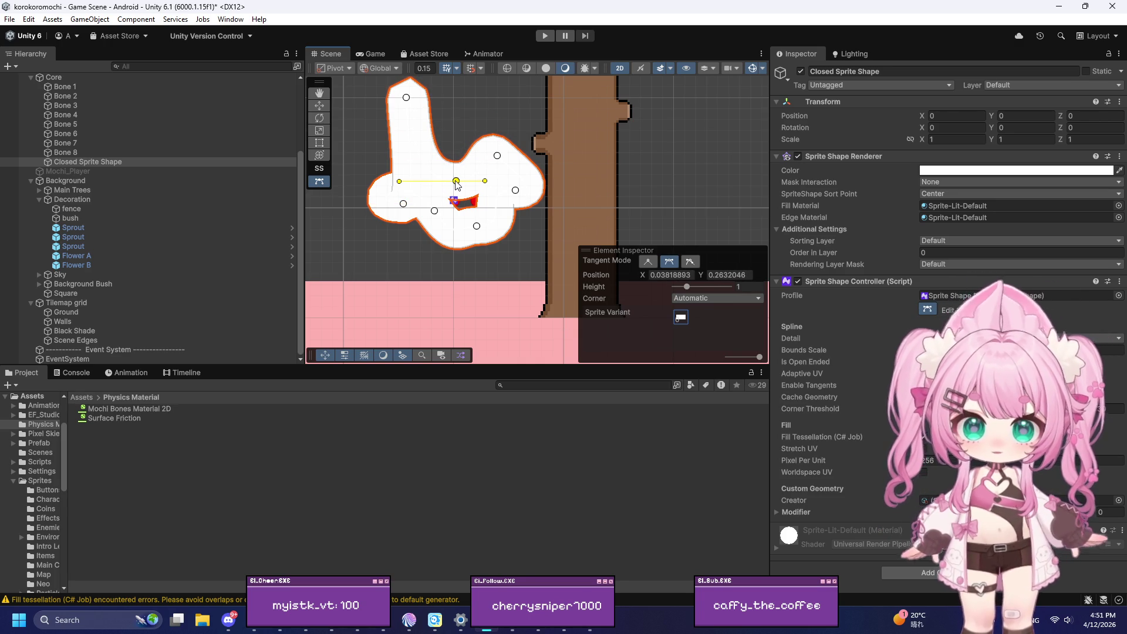
Step: Lower the shape colour's alpha so the sprite becomes translucent over the bones
left_click(950, 171)
left_click_drag(1051, 385, 1010, 385)
scroll(411, 163, "up", 3)
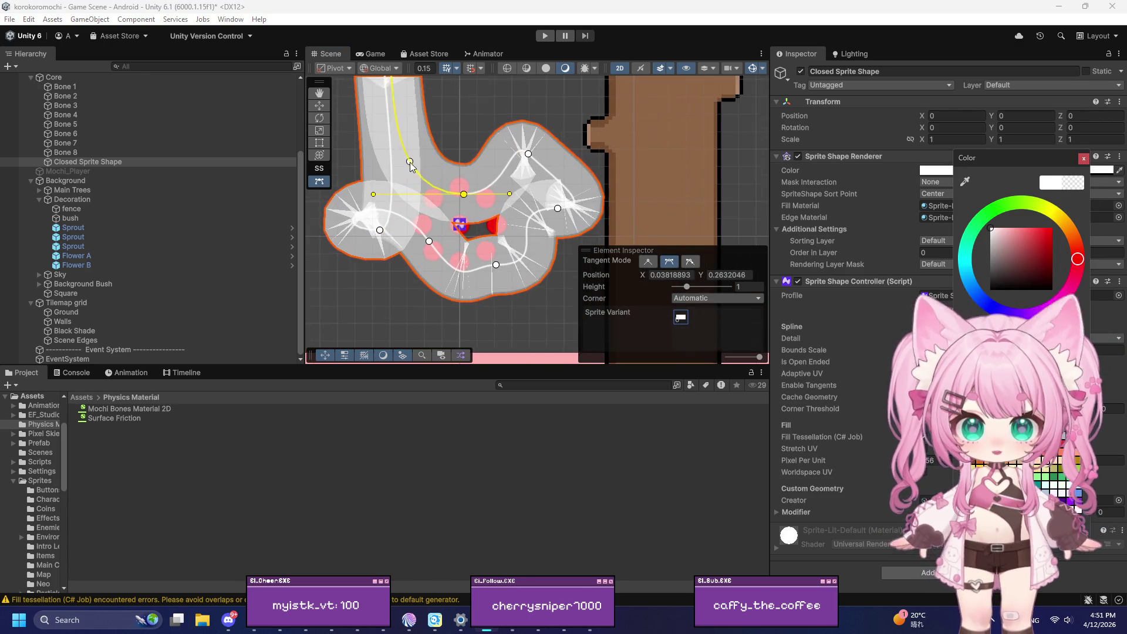
scroll(455, 179, "up", 3)
Step: Move several spline points downward and to the left around the red bones
left_click_drag(456, 180, 451, 174)
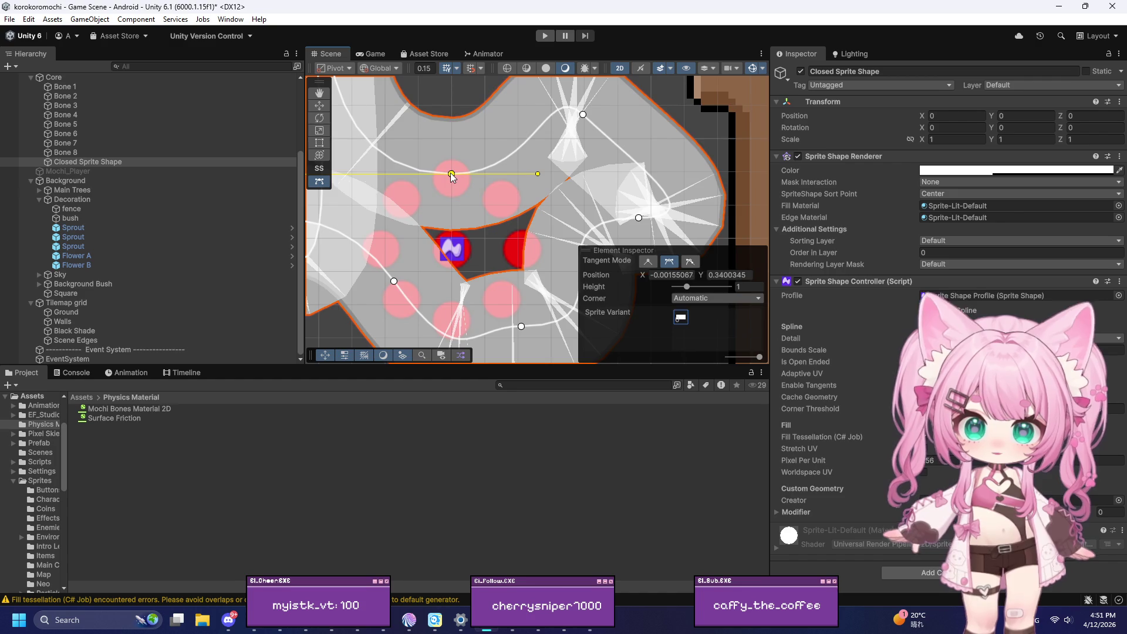
scroll(450, 172, "down", 1)
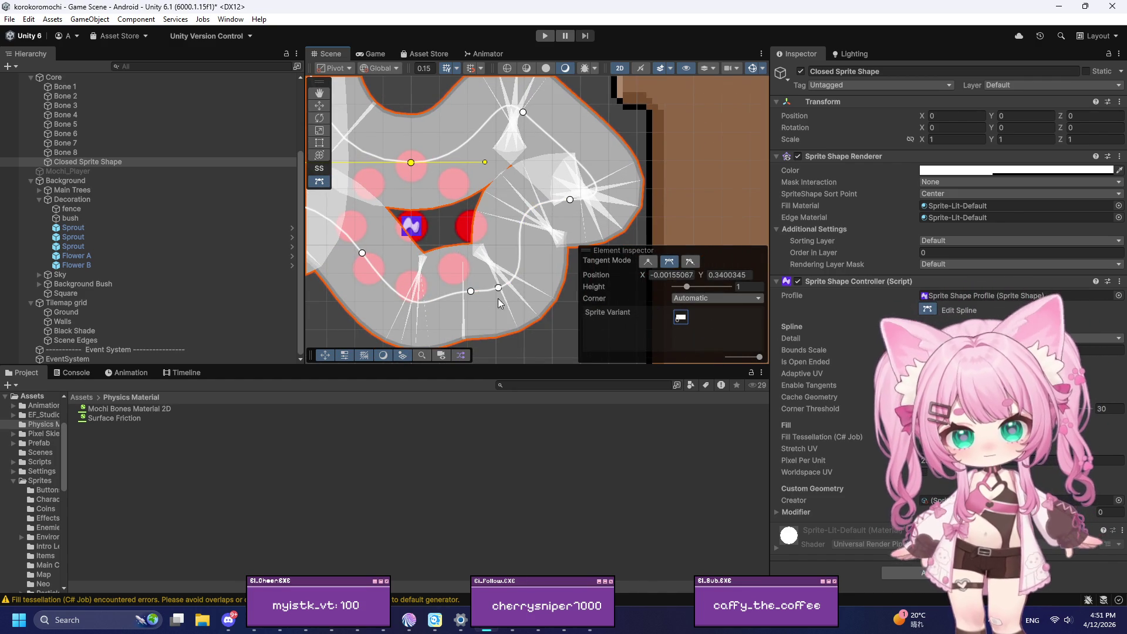
left_click_drag(471, 291, 468, 355)
mouse_move(575, 204)
left_mouse_down()
mouse_move(546, 305)
mouse_move(536, 272)
mouse_move(576, 324)
left_mouse_up()
scroll(530, 241, "down", 1)
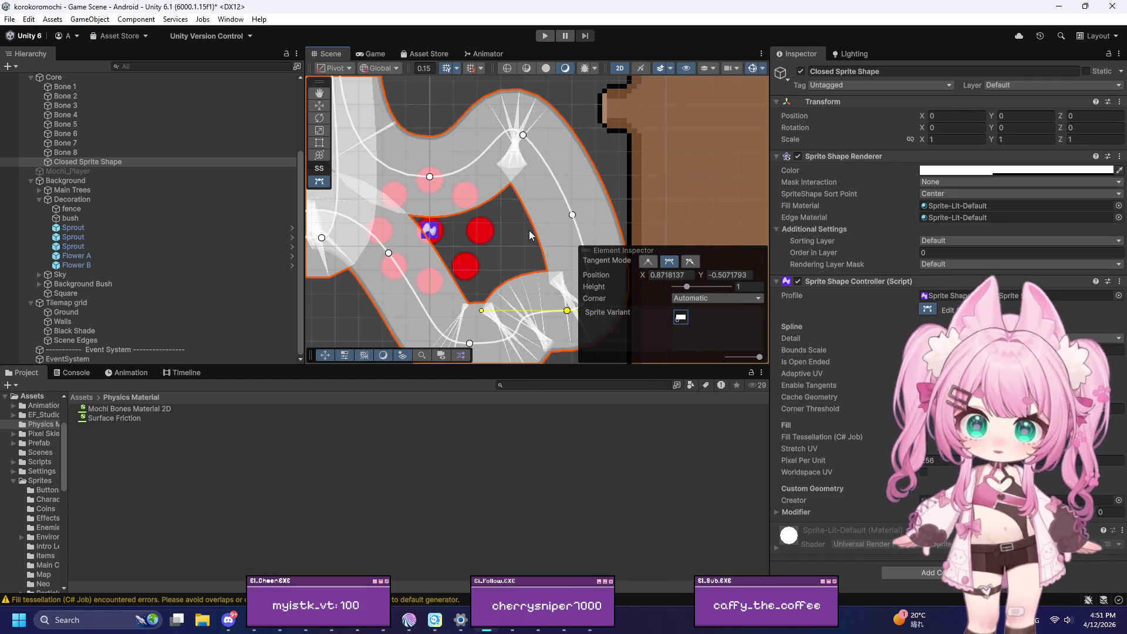
mouse_move(527, 129)
left_mouse_down()
mouse_move(473, 202)
mouse_move(483, 207)
mouse_move(476, 187)
mouse_move(460, 193)
mouse_move(473, 205)
left_mouse_up()
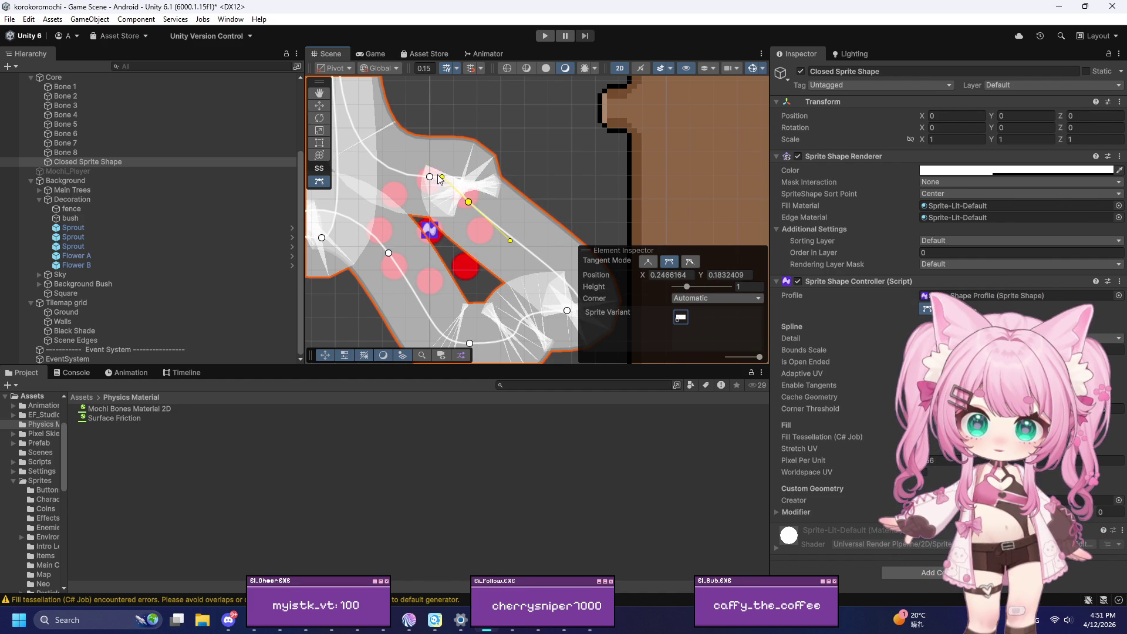
Step: Fine-tune the central and upper spline points, then edit the Corner Threshold value
left_click(451, 183)
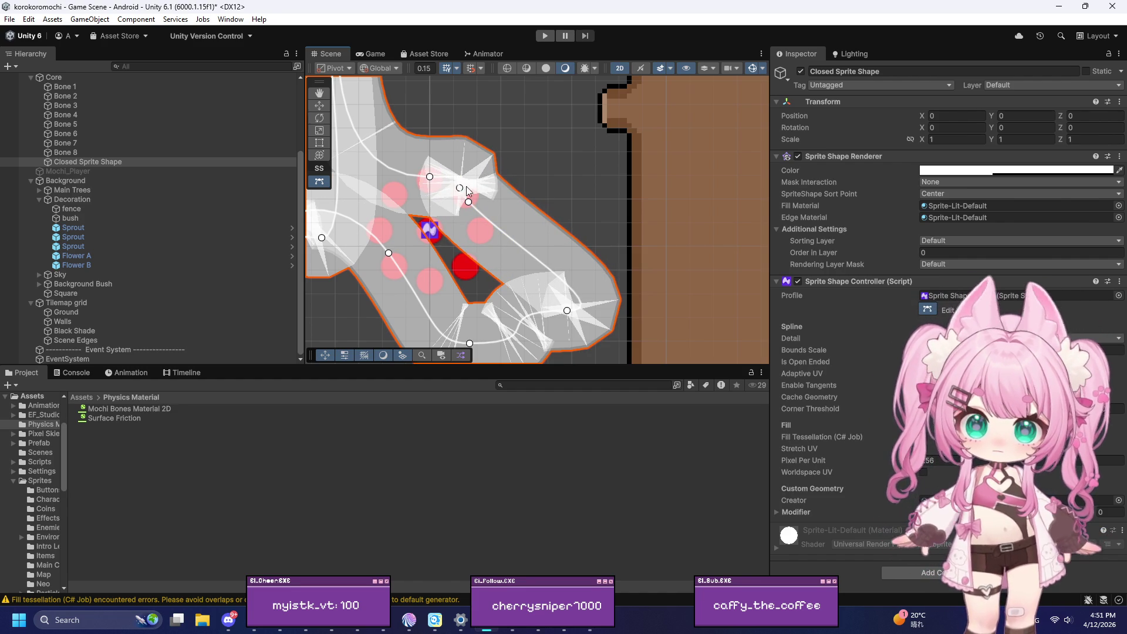
left_click(463, 188)
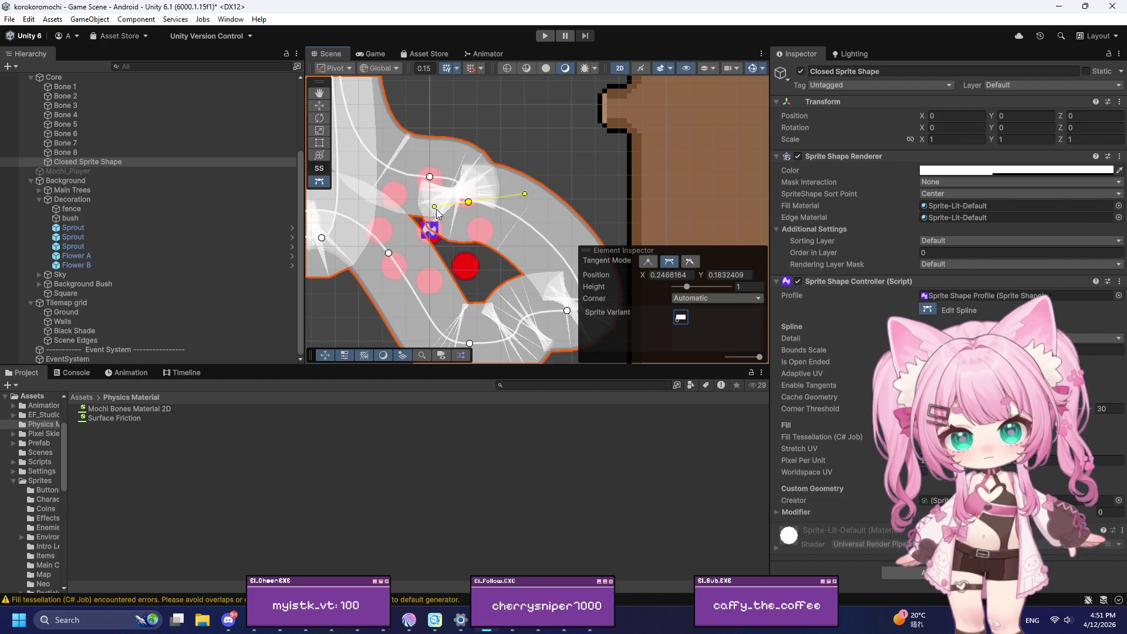
mouse_move(468, 201)
left_mouse_down()
mouse_move(470, 192)
mouse_move(487, 204)
mouse_move(463, 190)
mouse_move(476, 200)
left_mouse_up()
left_click(429, 178)
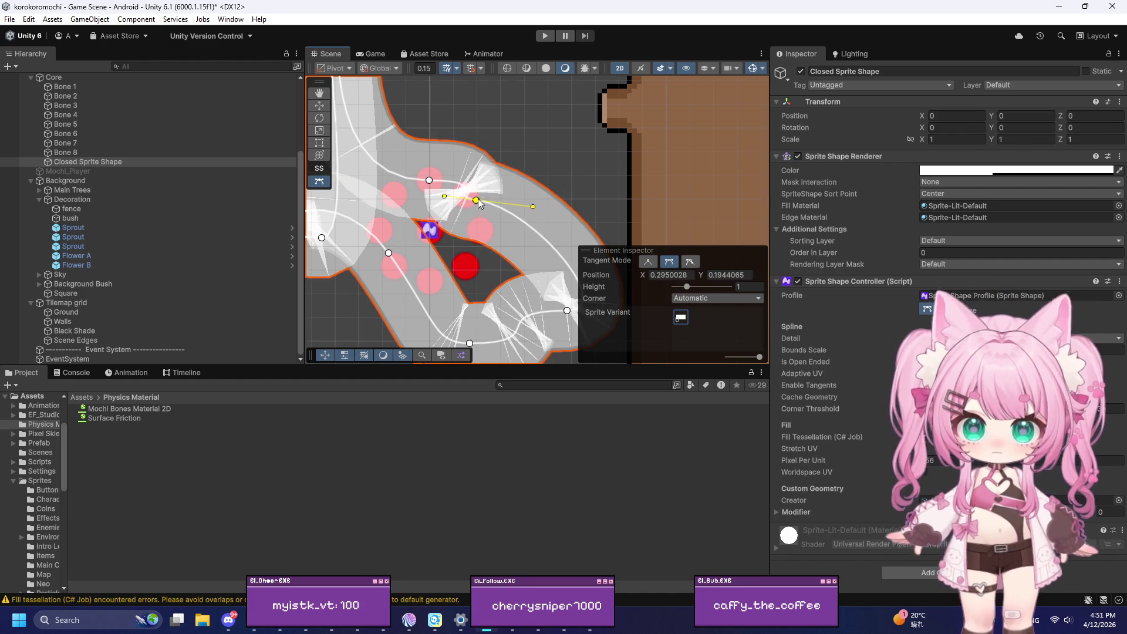
scroll(478, 203, "down", 2)
left_click_drag(549, 287, 485, 221)
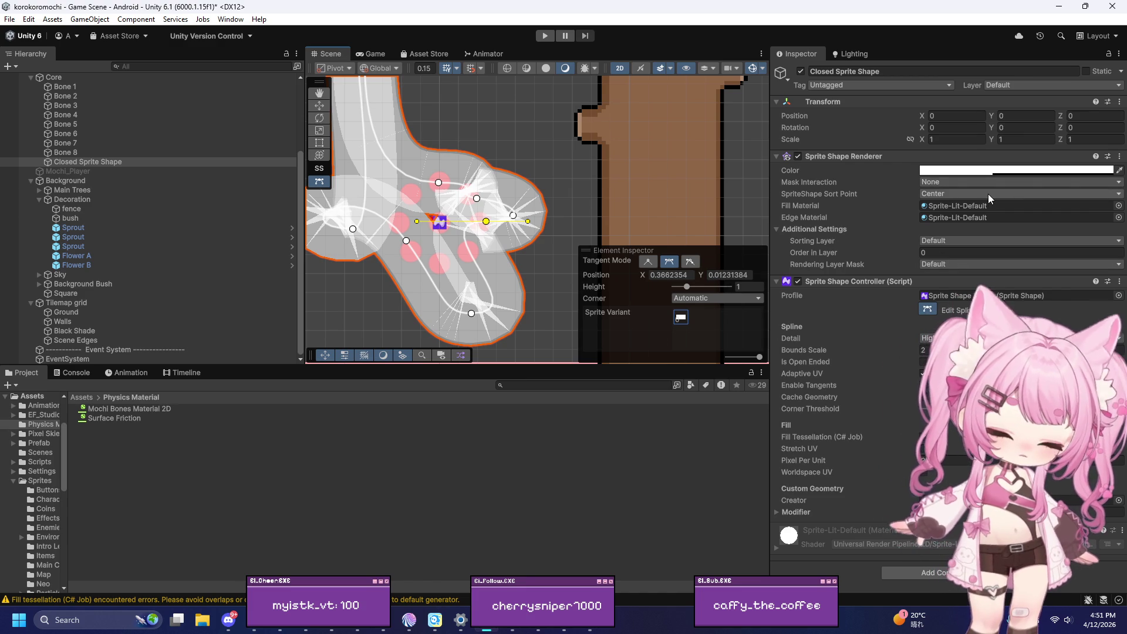
left_click(1106, 409)
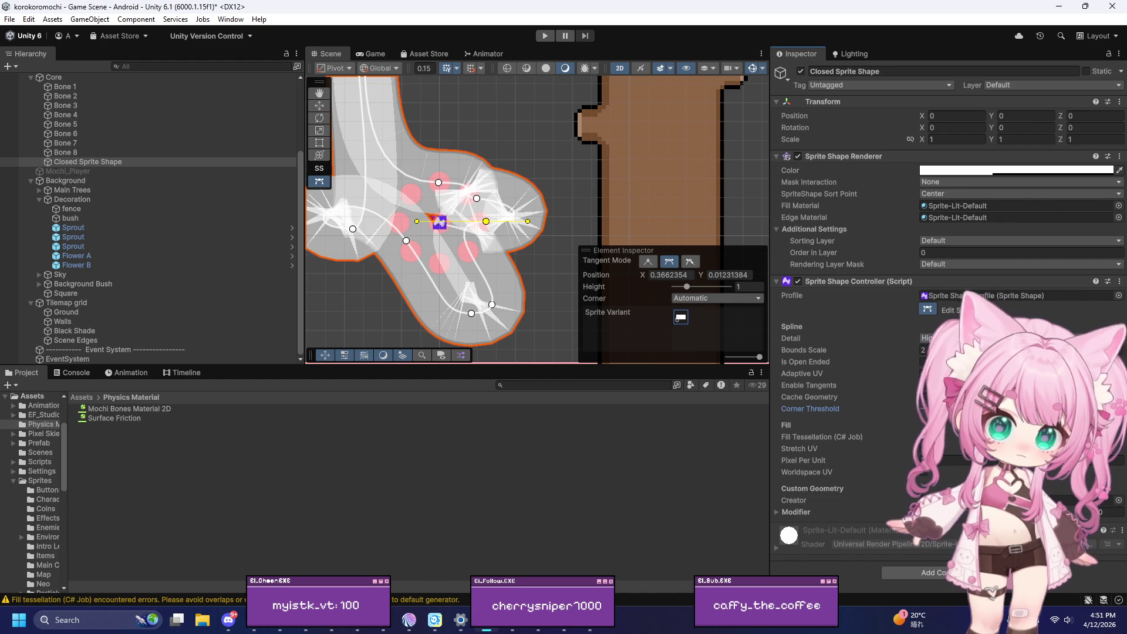
Step: Drag the lower-left spline point down to about (-0.63, -1.07), rounding the outline
left_click(1101, 350)
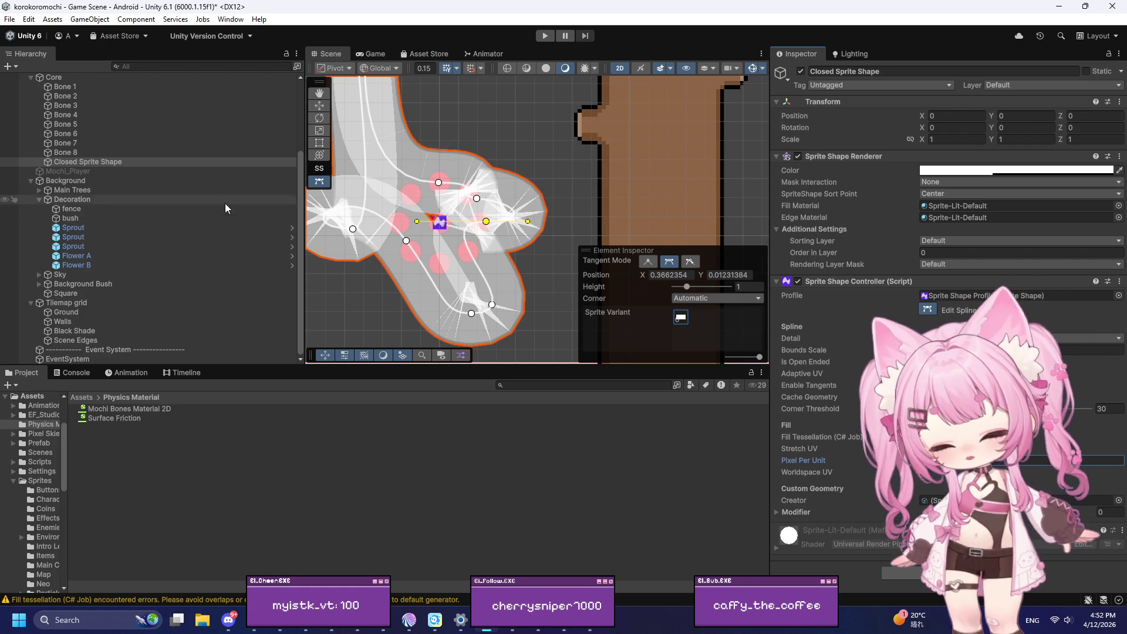
left_click_drag(406, 241, 360, 360)
scroll(491, 200, "down", 3)
scroll(470, 205, "up", 2)
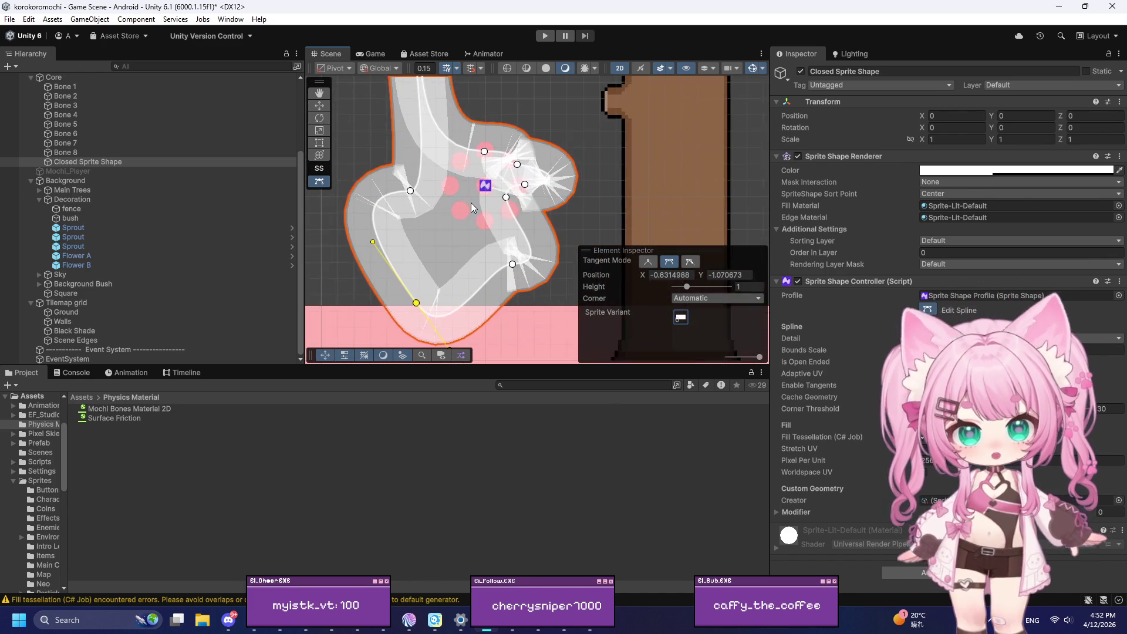
scroll(470, 203, "up", 1)
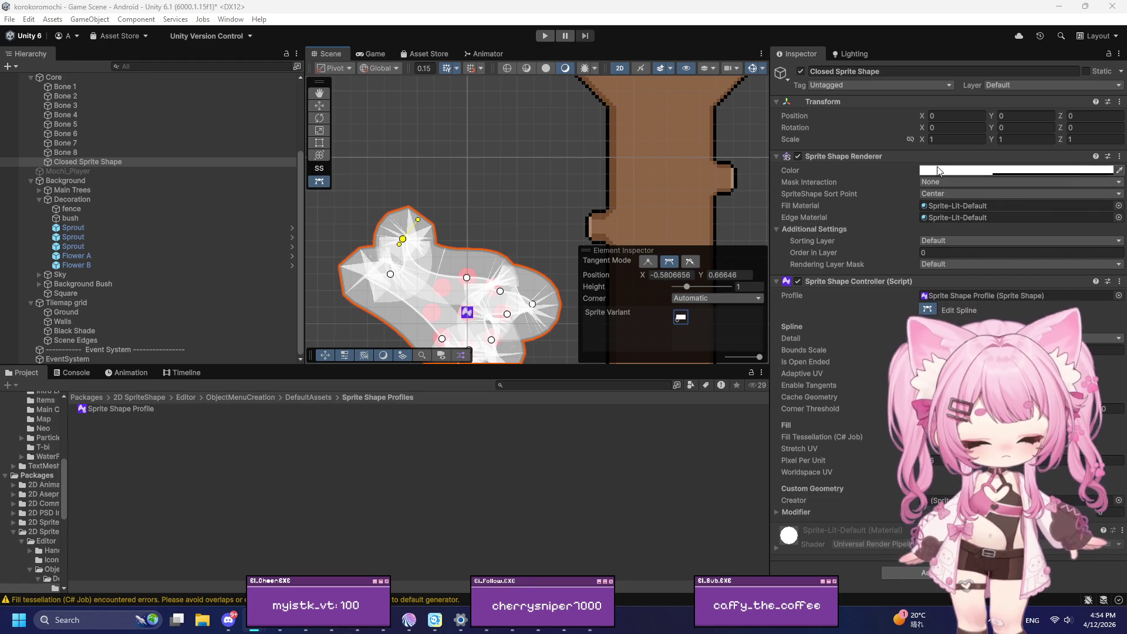
Step: Launch Snipping Tool via a 'sna' search and capture the area around the sprite shape
left_click(942, 172)
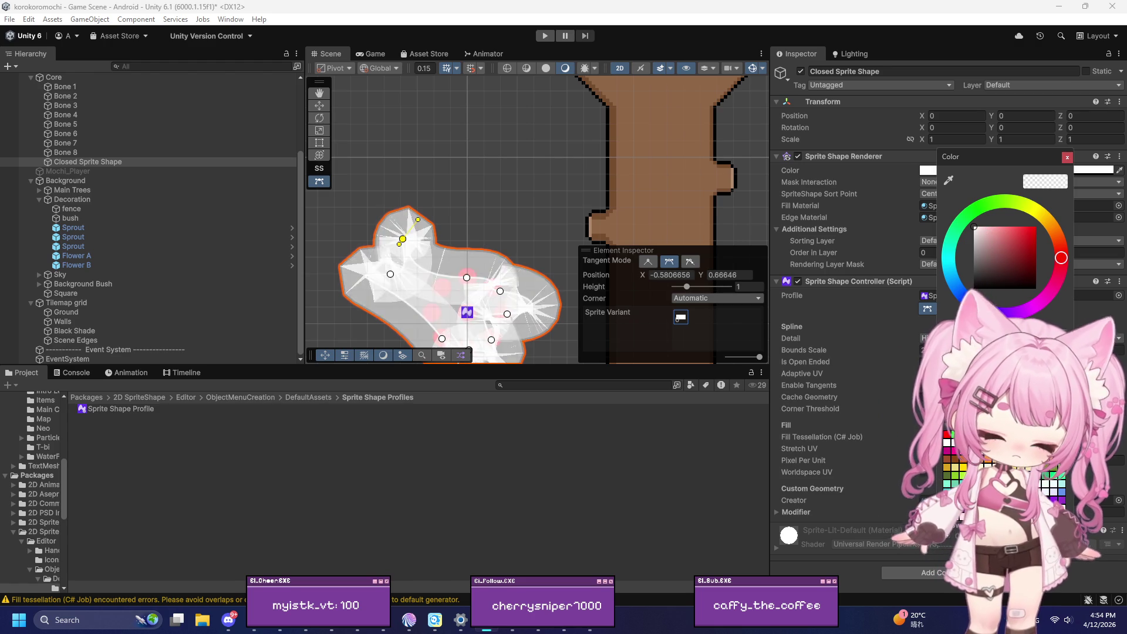
scroll(493, 204, "down", 3)
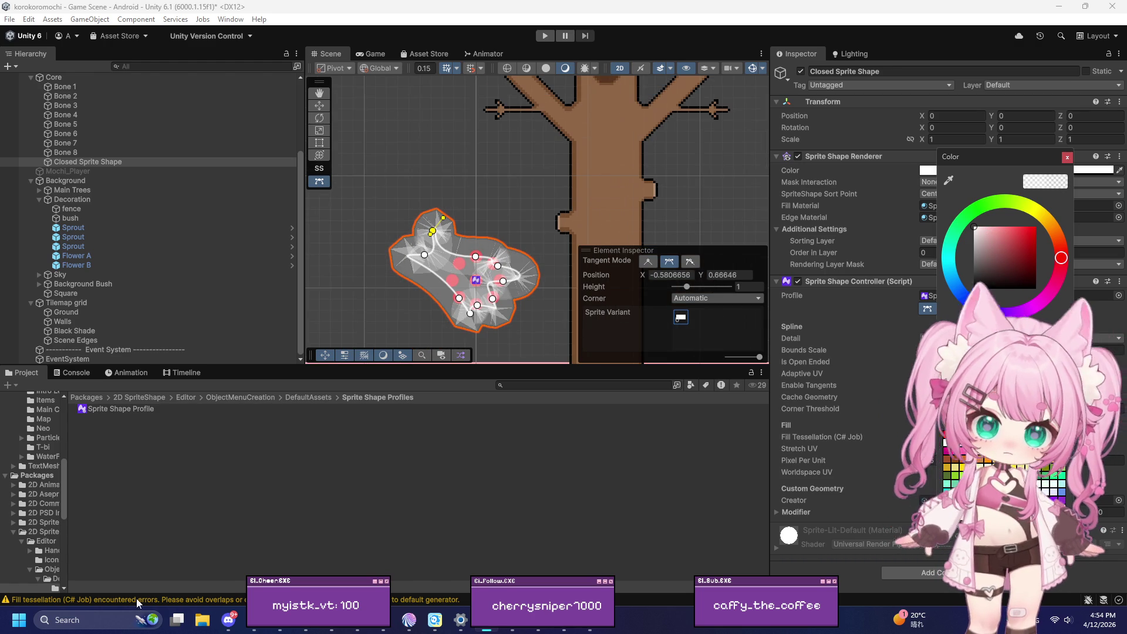
left_click(68, 620)
type("sna")
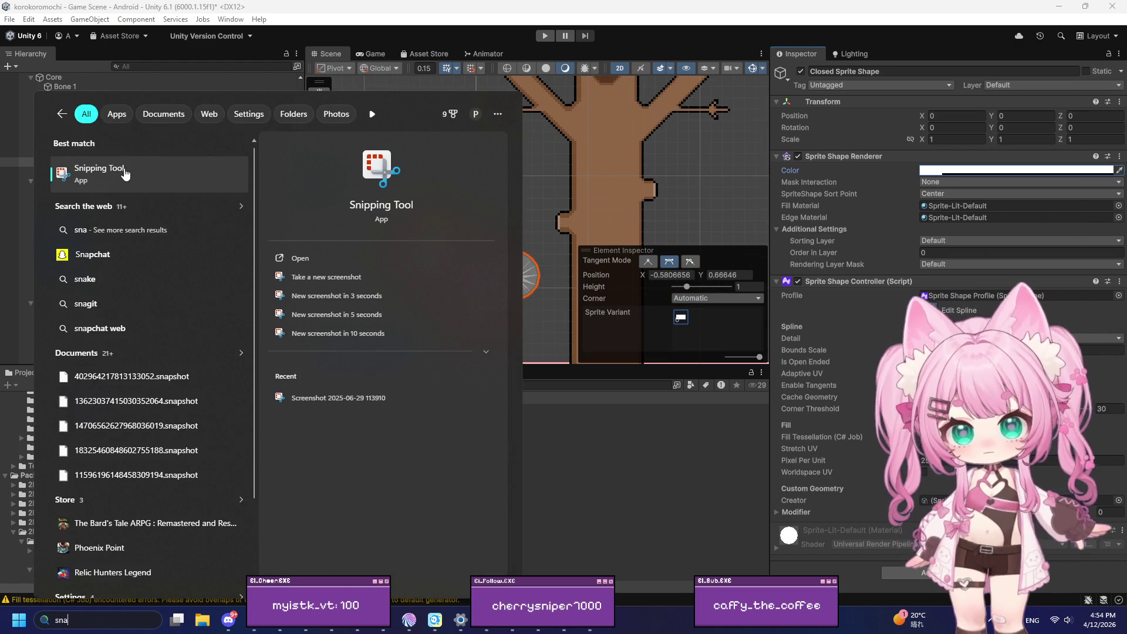
left_click(125, 185)
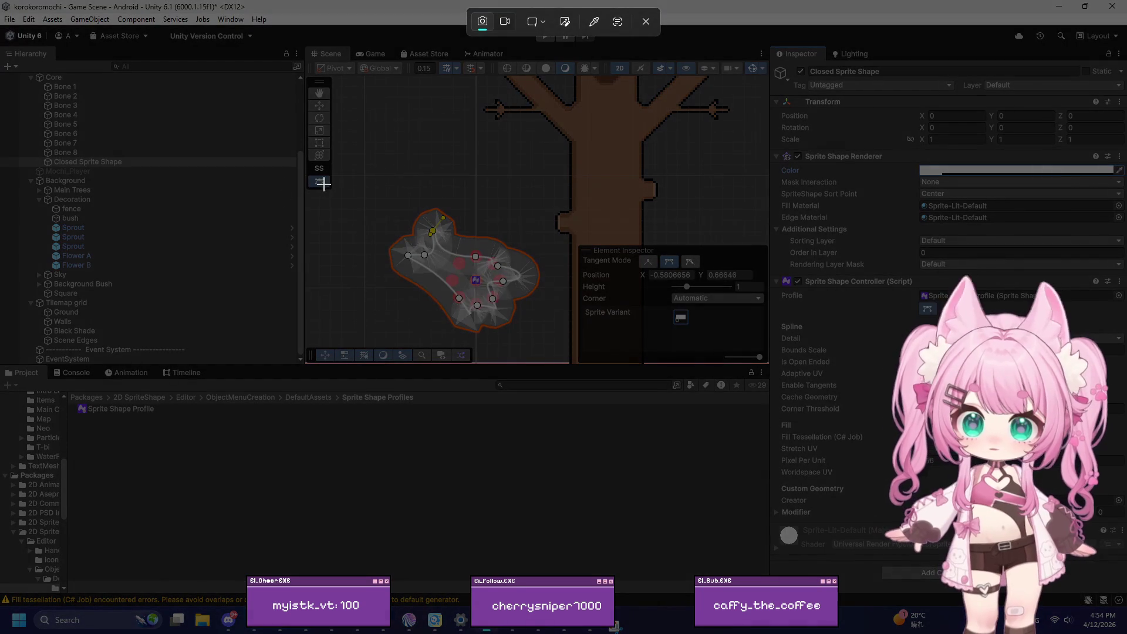
left_click_drag(374, 172, 547, 351)
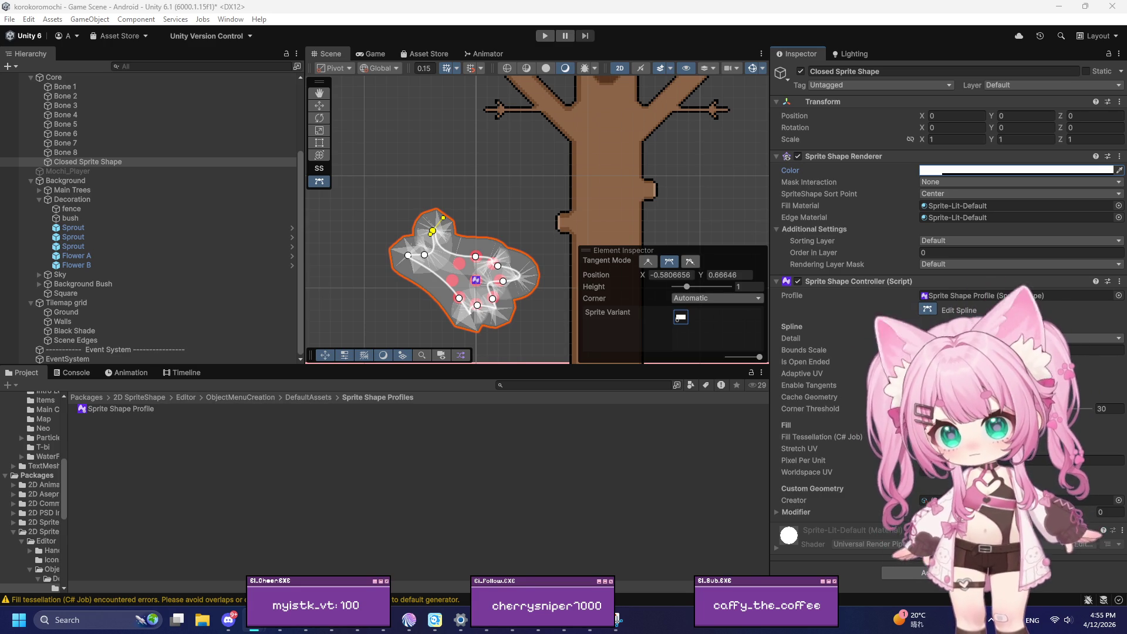
Step: Drag two spline points onto red bone circles, select the lower-left point, and toggle Edit Spline
scroll(410, 274, "up", 5)
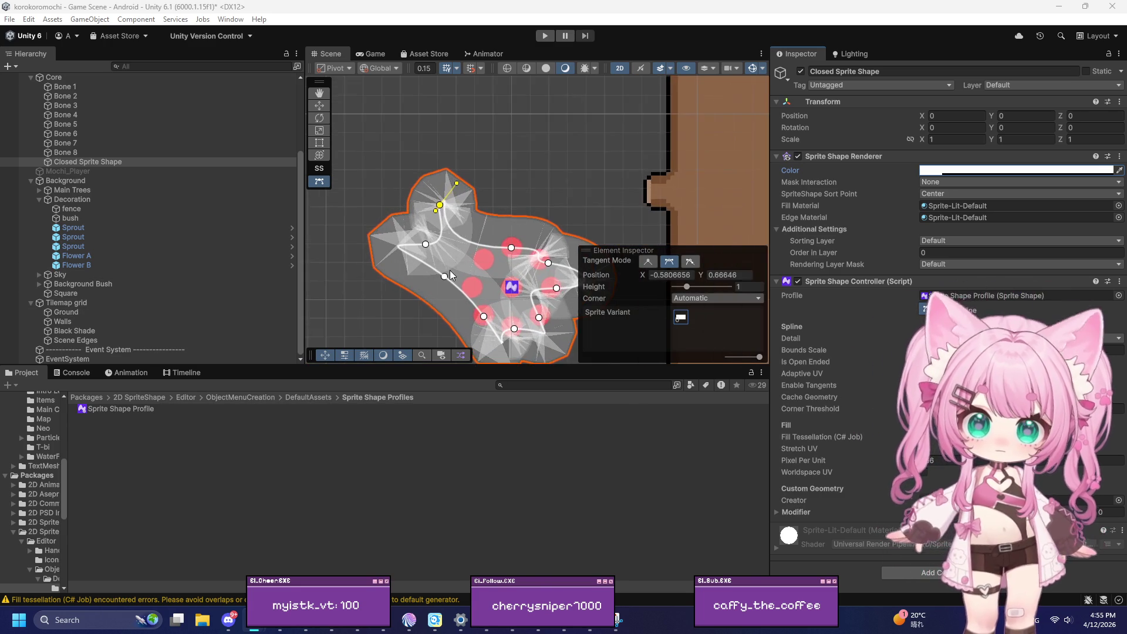
left_click_drag(420, 230, 479, 286)
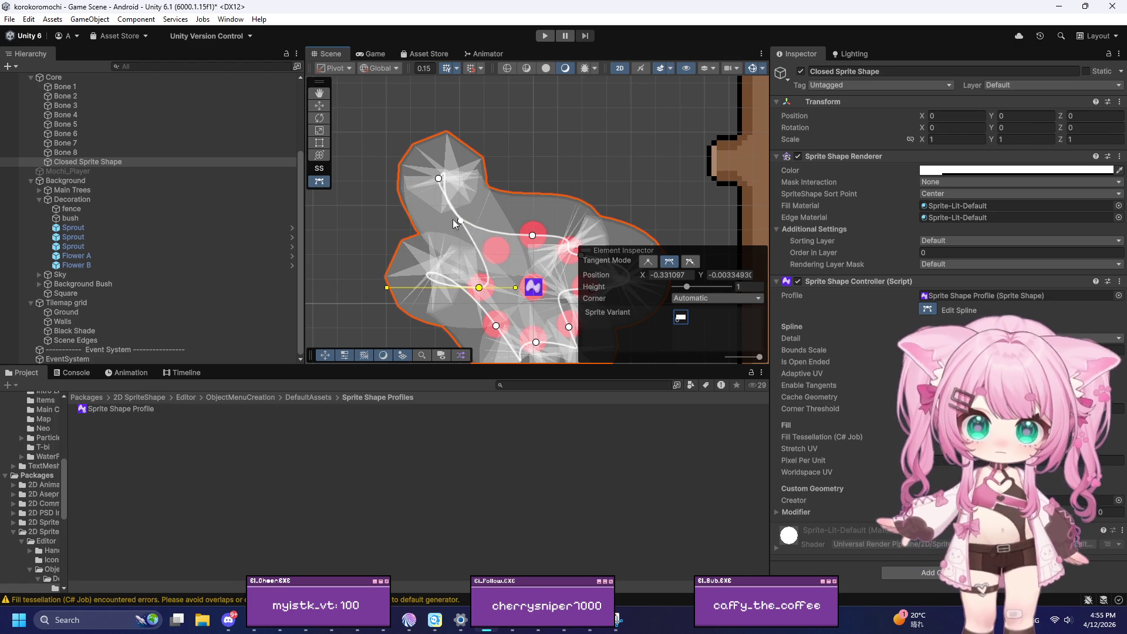
left_click_drag(438, 180, 496, 251)
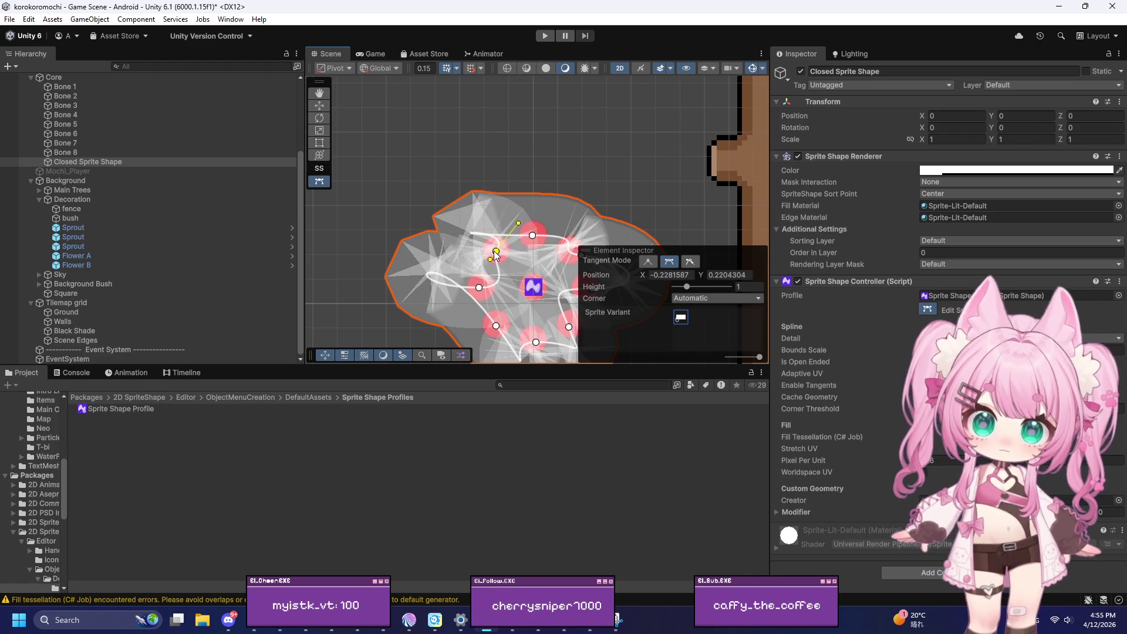
scroll(377, 218, "down", 1)
scroll(548, 282, "up", 4)
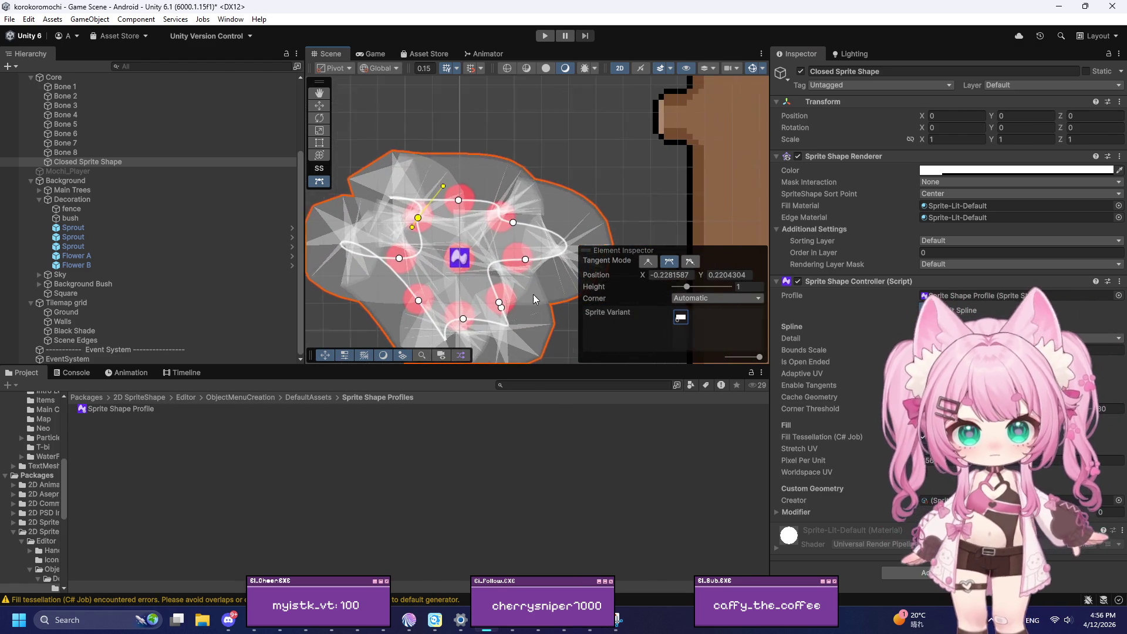
left_click(396, 301)
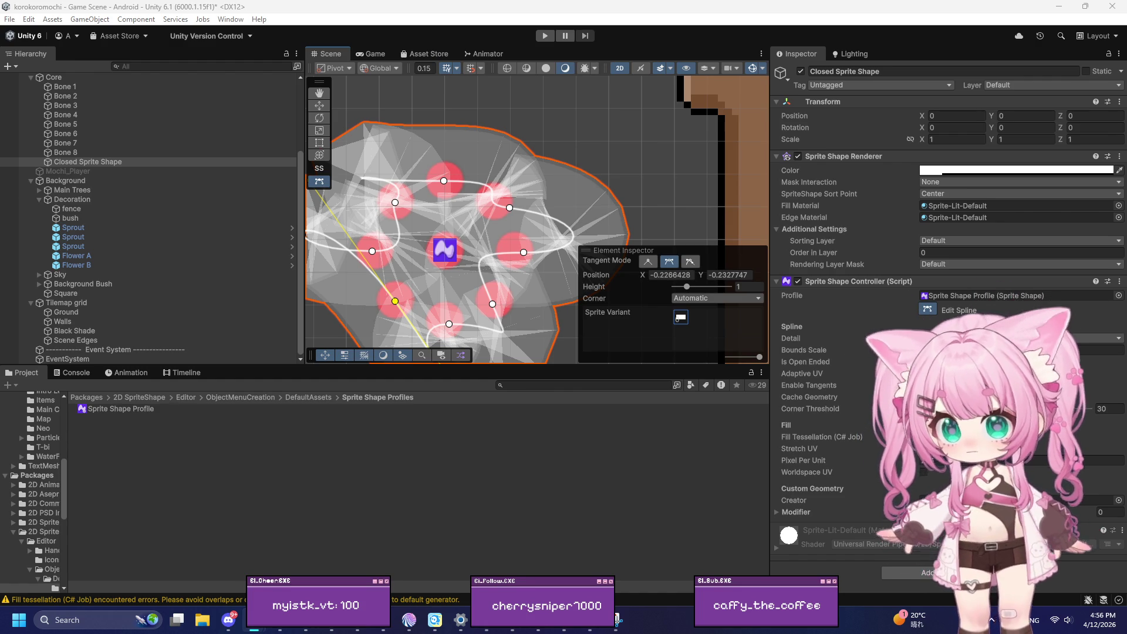
left_click(931, 309)
left_click(934, 309)
left_click(111, 162)
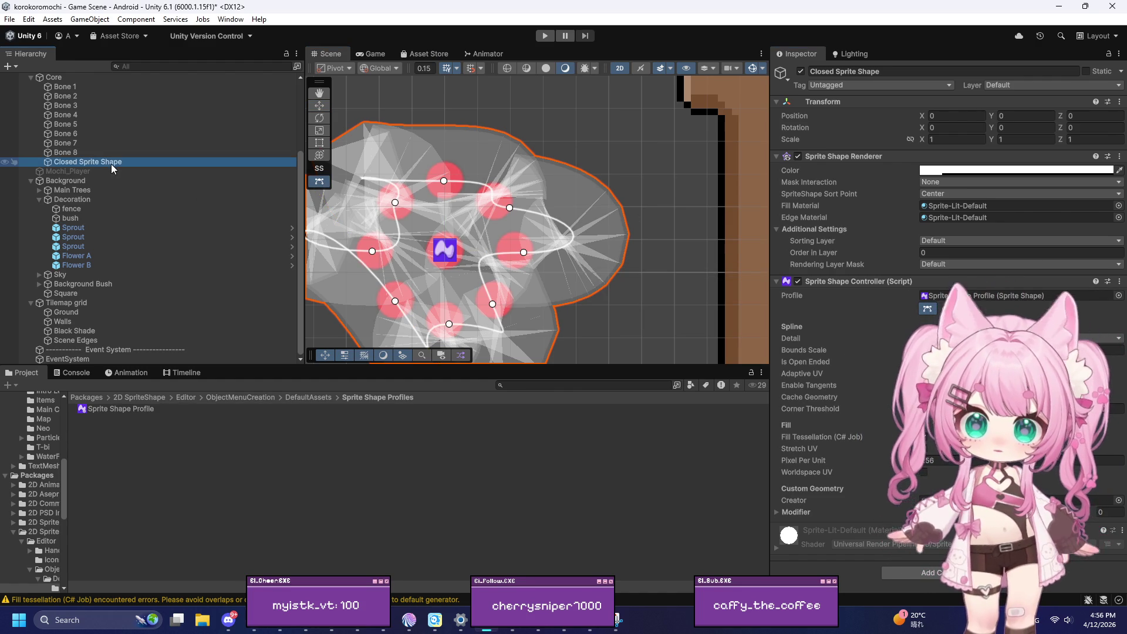
Step: Delete the Closed Sprite Shape and add a trial Open Sprite Shape under Core
key("Delete")
scroll(111, 155, "up", 4)
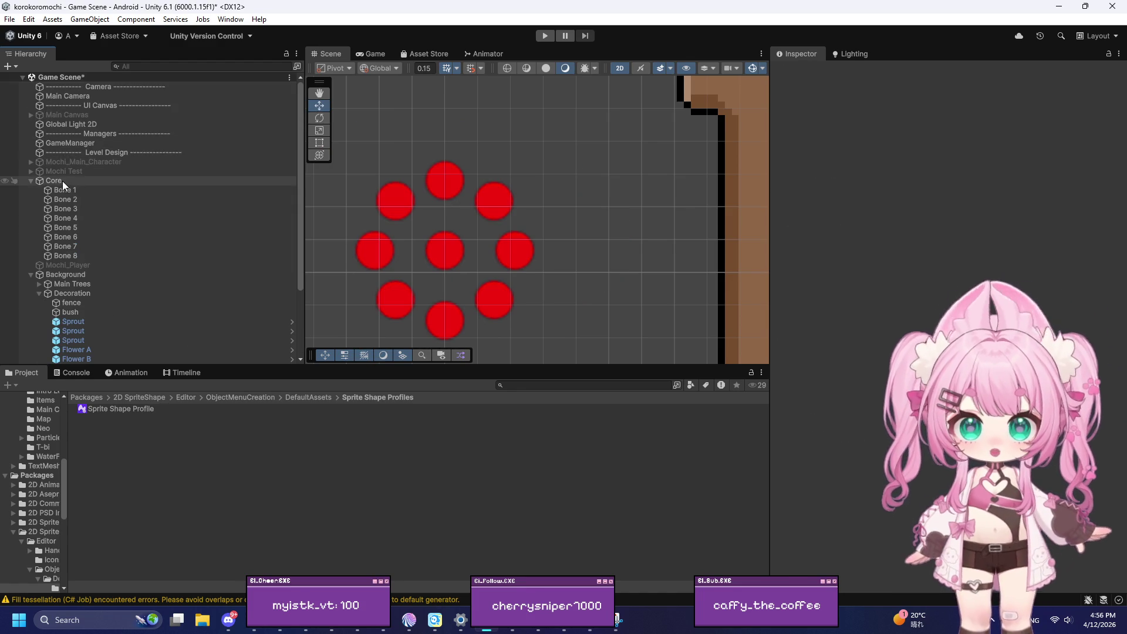
right_click(62, 181)
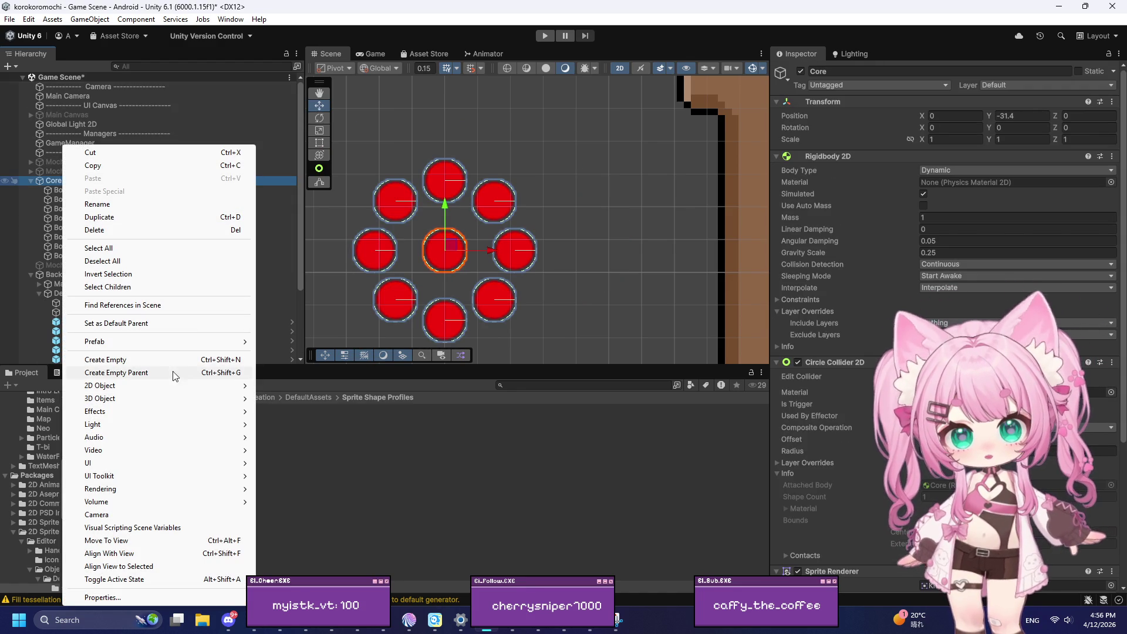
mouse_move(169, 398)
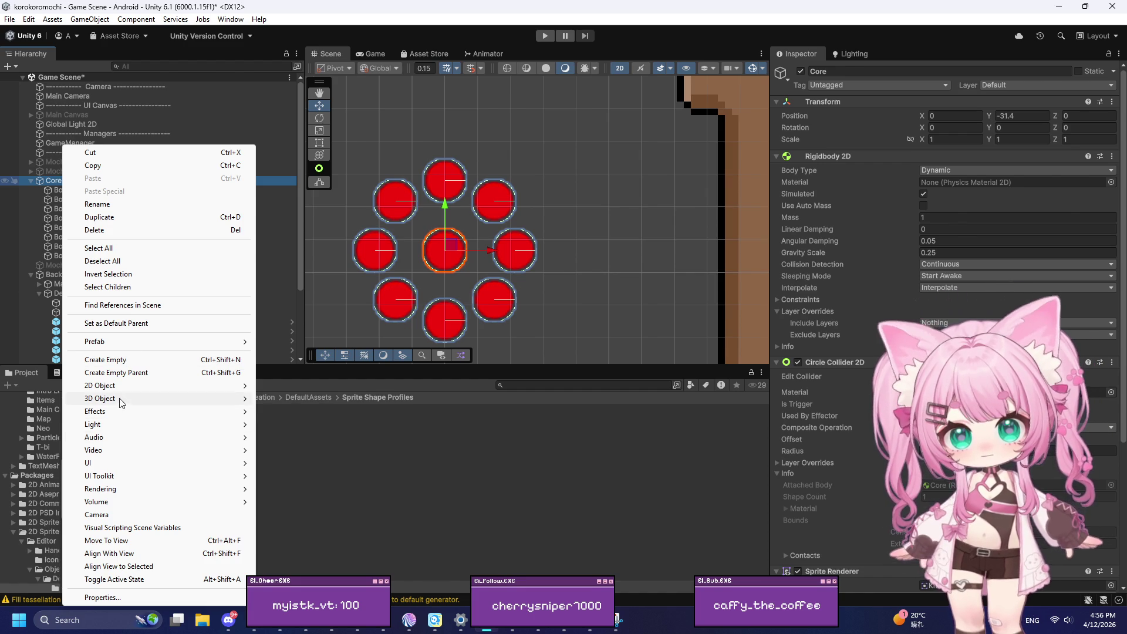
mouse_move(111, 387)
mouse_move(307, 425)
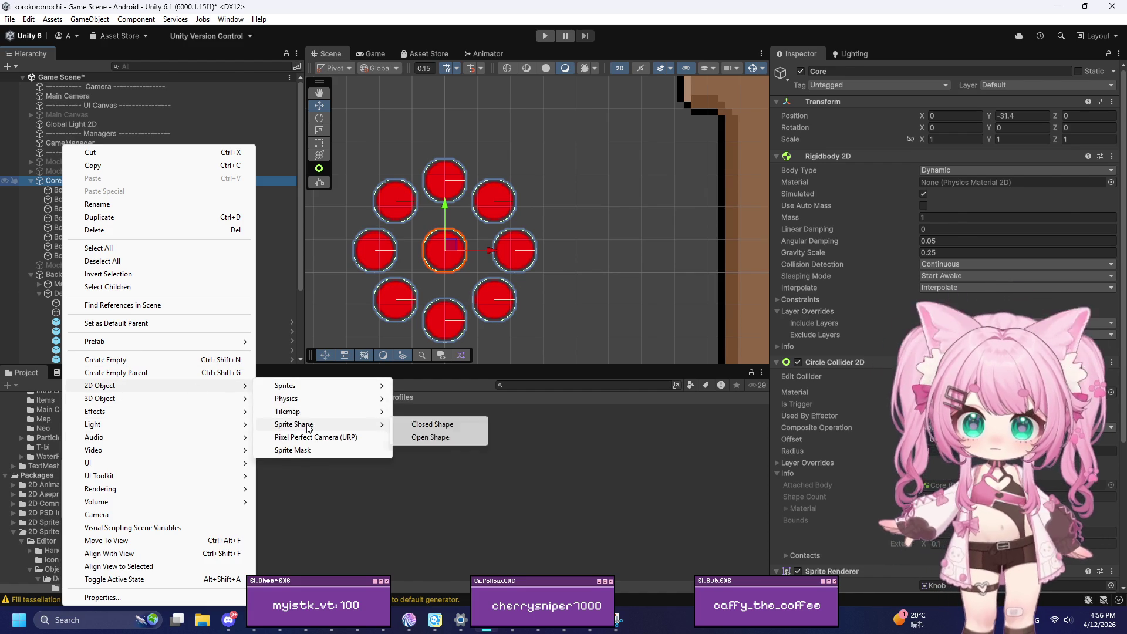
left_click(434, 437)
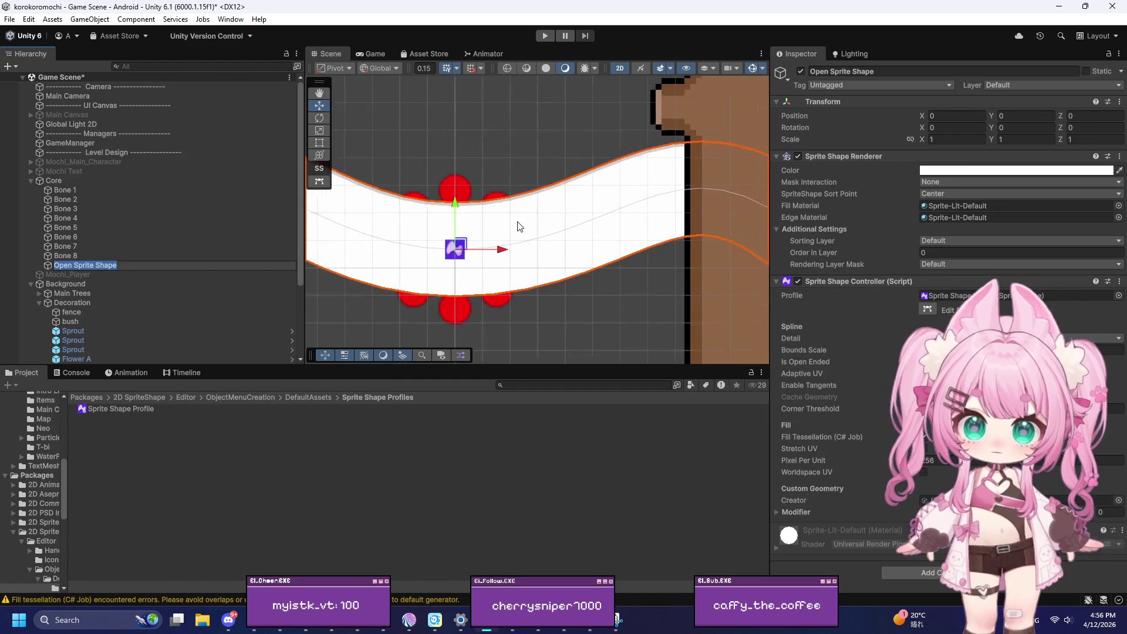
Step: Edit the open shape's spline and test making its segments straight and angular
scroll(519, 226, "down", 10)
scroll(573, 236, "up", 10)
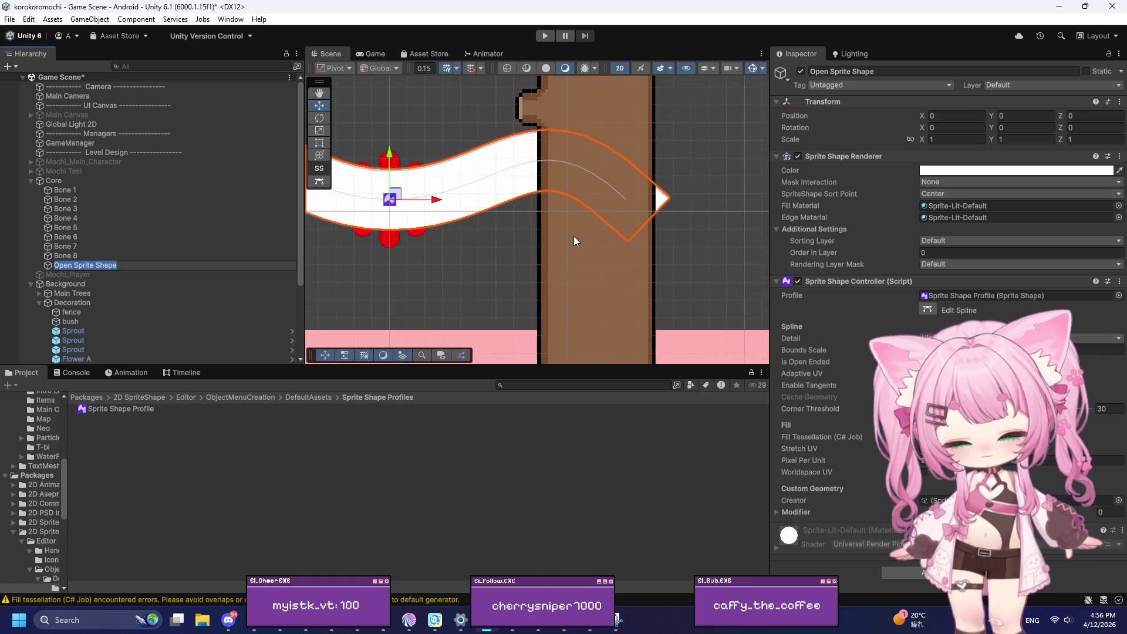
scroll(573, 236, "down", 2)
left_click(933, 310)
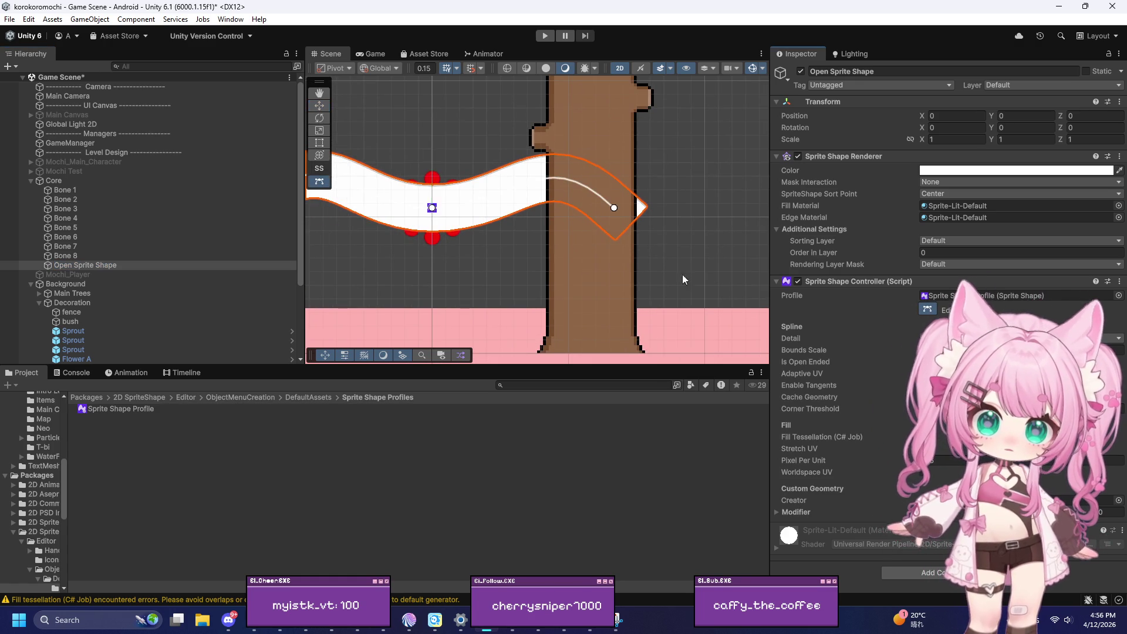
scroll(669, 248, "down", 4)
scroll(503, 230, "up", 5)
scroll(503, 230, "up", 3)
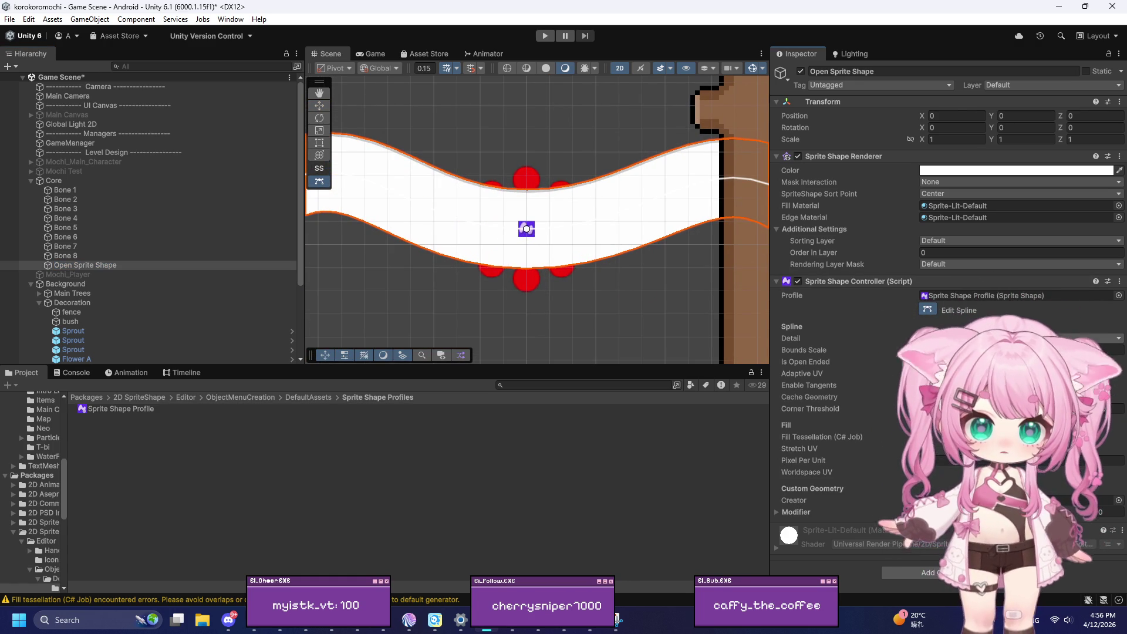
left_click(1019, 338)
left_click(1019, 361)
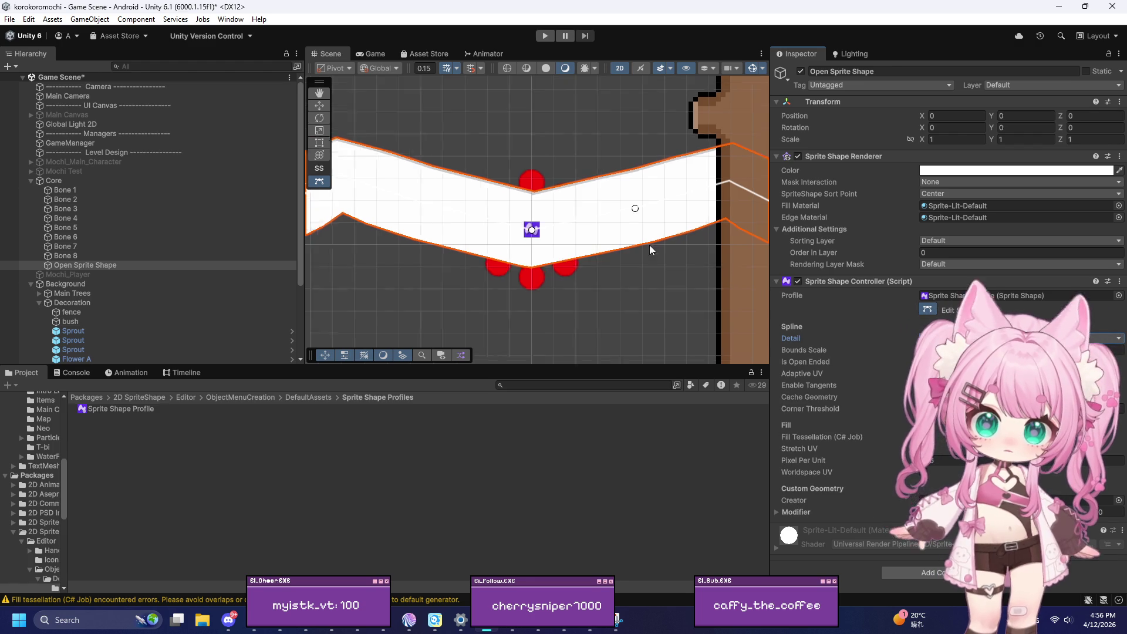
scroll(649, 251, "down", 3)
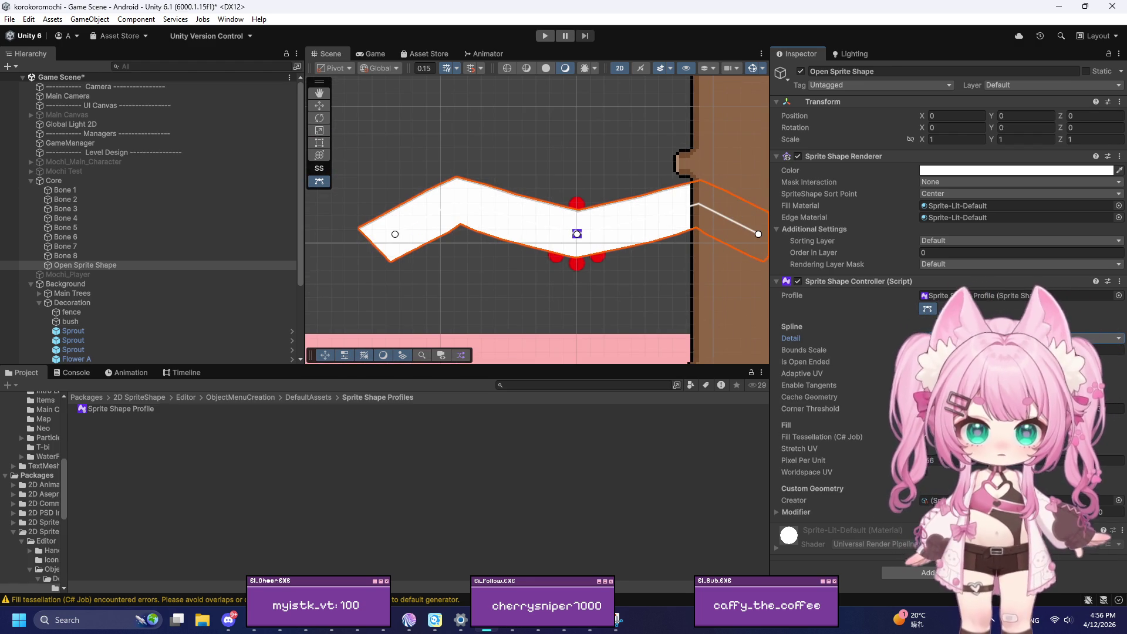
Step: Delete the Open Sprite Shape and bring up Core's object options
left_click(76, 266)
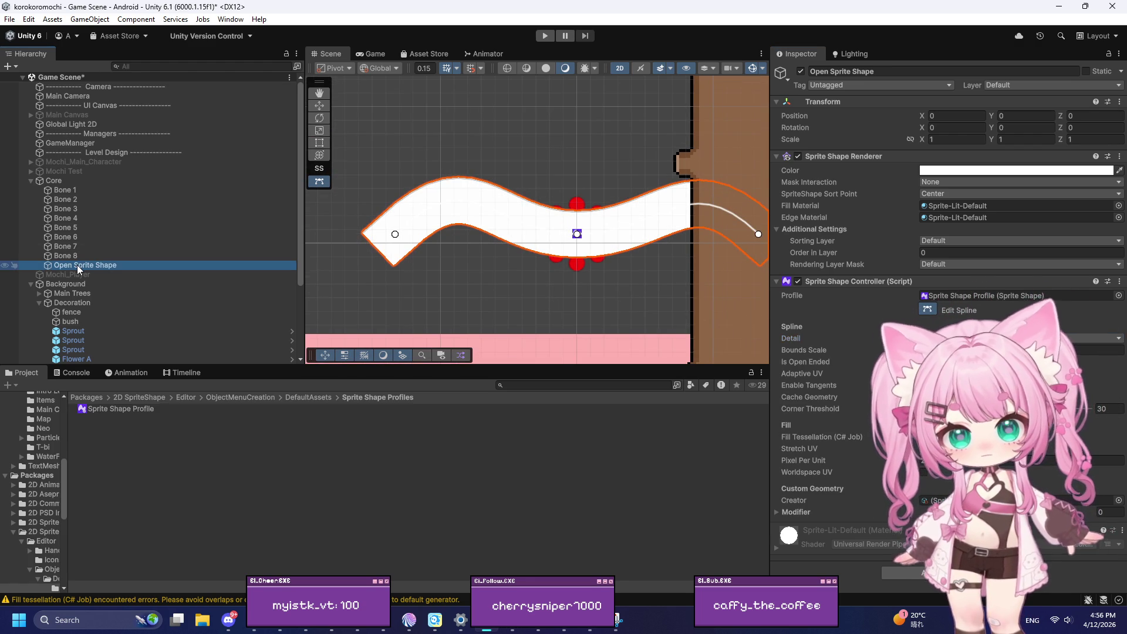
key("Delete")
left_click(63, 181)
right_click(69, 183)
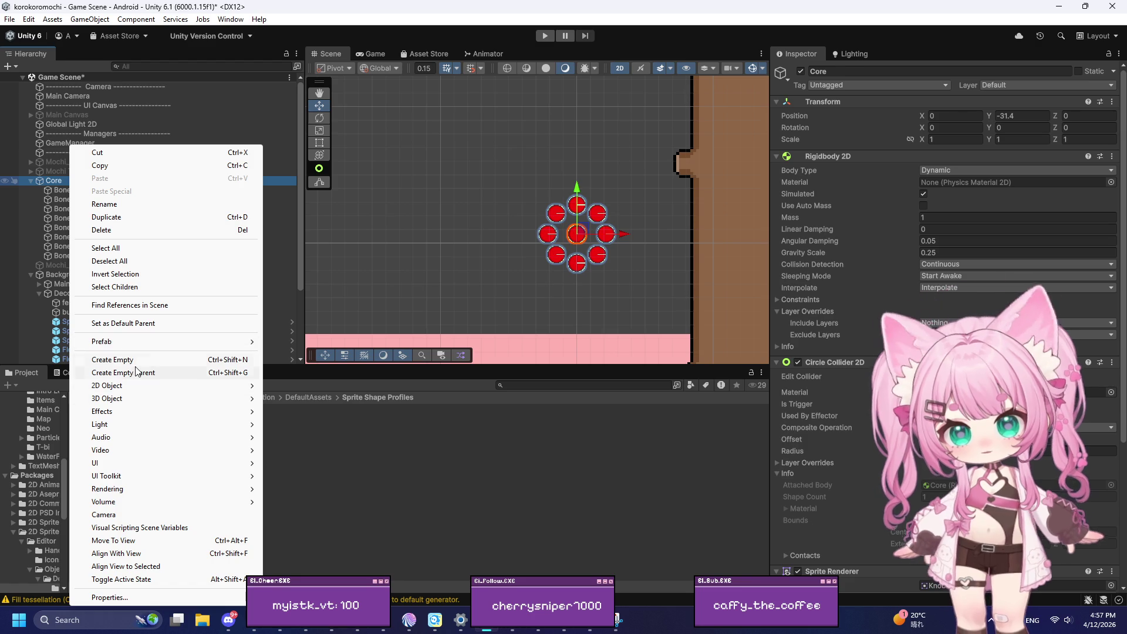
Step: Create a fresh Closed Sprite Shape under Core through 2D Object > Sprite Shape
mouse_move(101, 388)
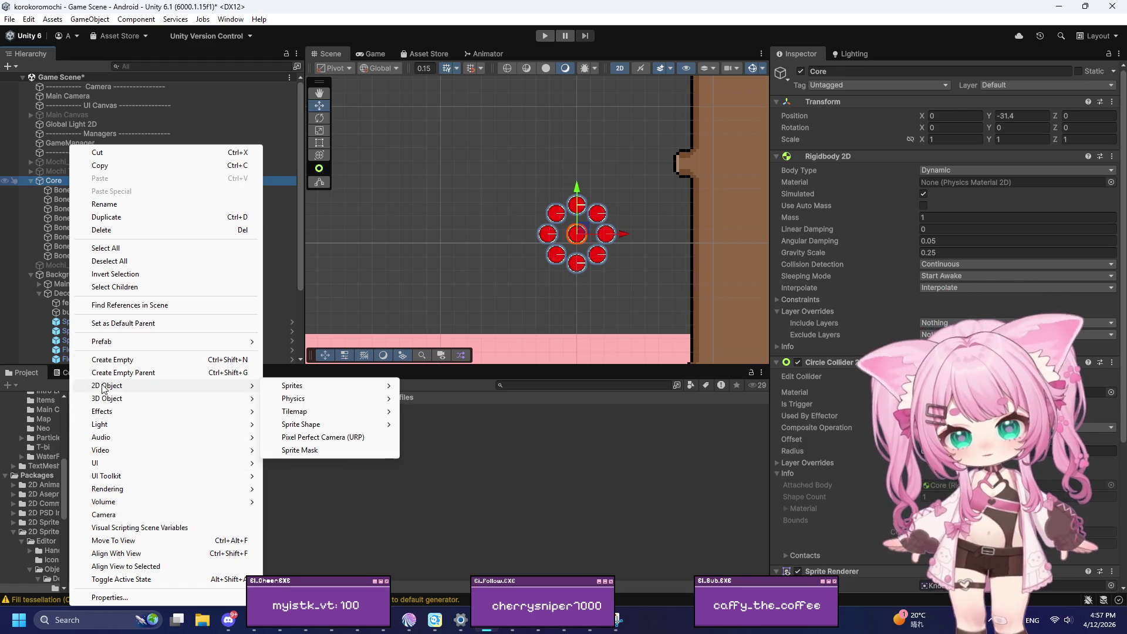
mouse_move(364, 424)
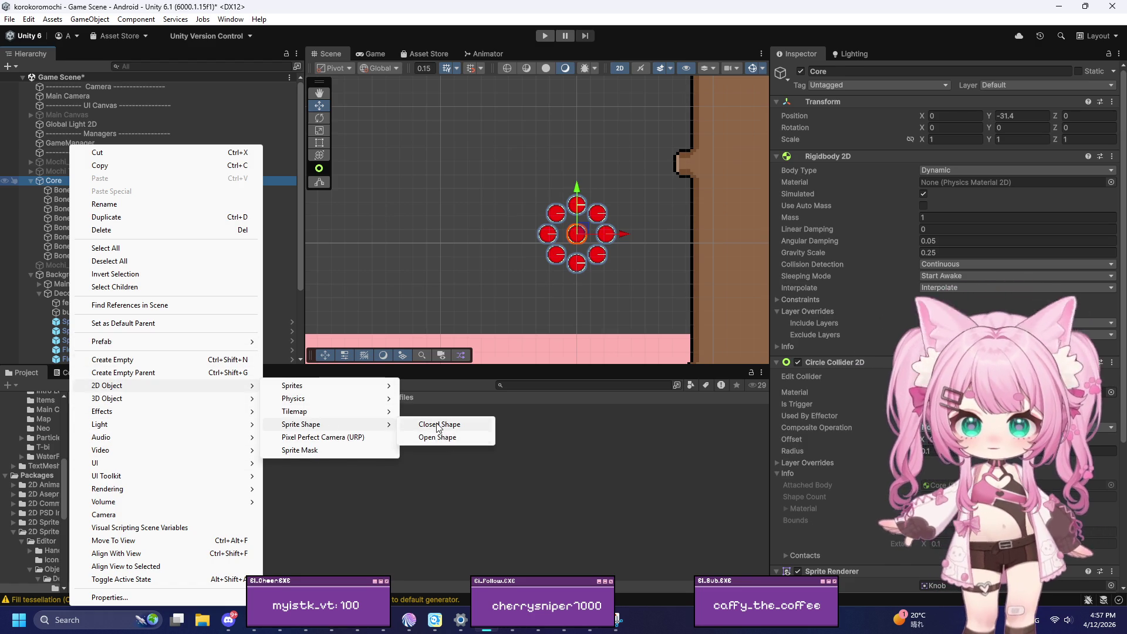
left_click(438, 425)
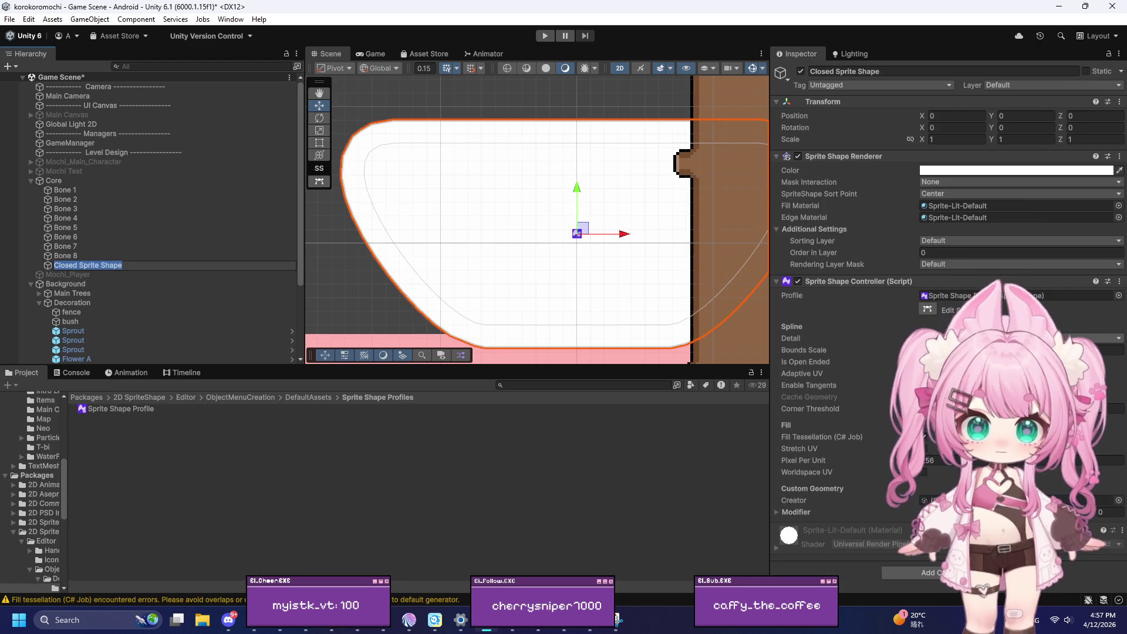
scroll(424, 252, "down", 2)
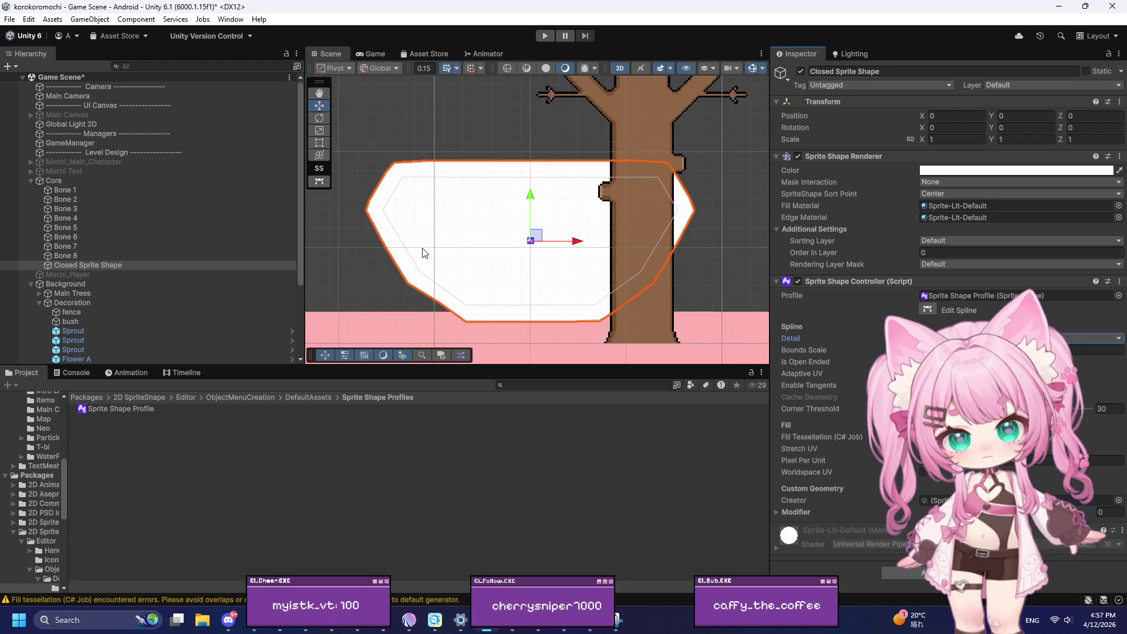
scroll(526, 301, "up", 5)
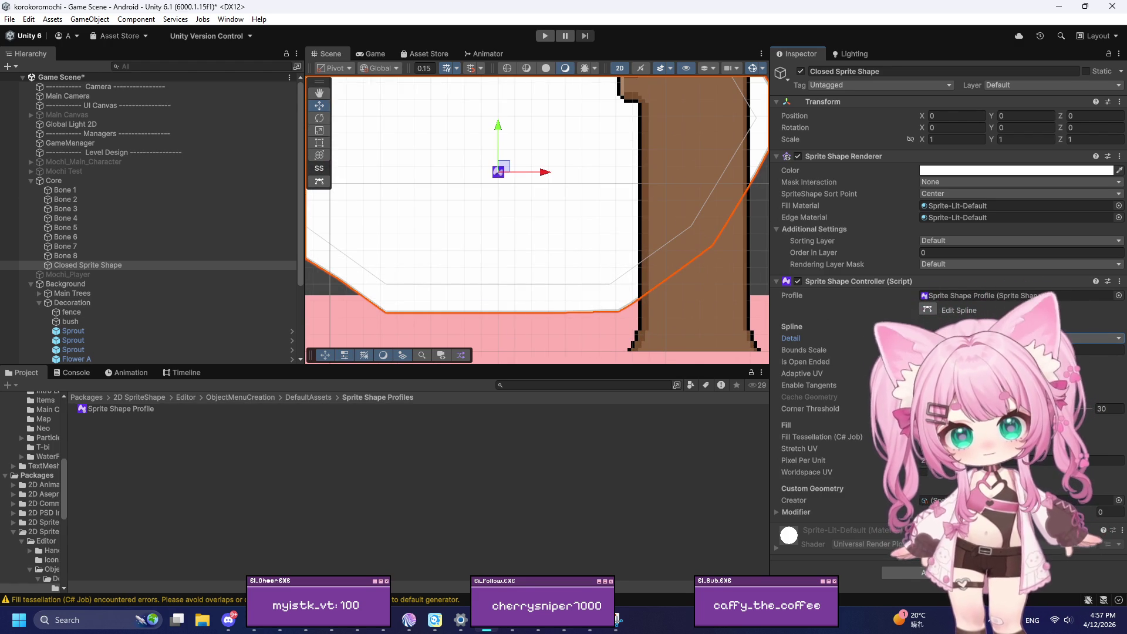
Step: Start editing the spline and drag the lower-right, upper and bottom points toward the bones
left_click(928, 310)
scroll(607, 285, "down", 3)
mouse_move(606, 284)
left_mouse_down()
mouse_move(567, 189)
mouse_move(541, 160)
mouse_move(541, 216)
left_mouse_up()
left_click(1015, 170)
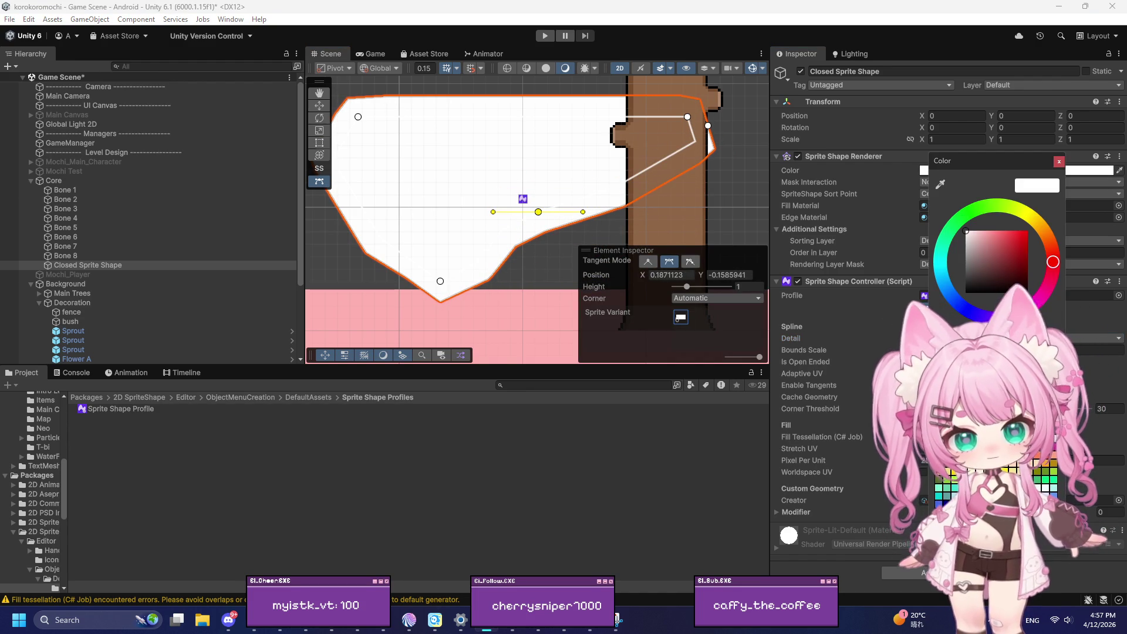
scroll(503, 241, "up", 4)
left_click_drag(548, 203, 558, 209)
left_click(405, 306)
left_click_drag(405, 306, 532, 221)
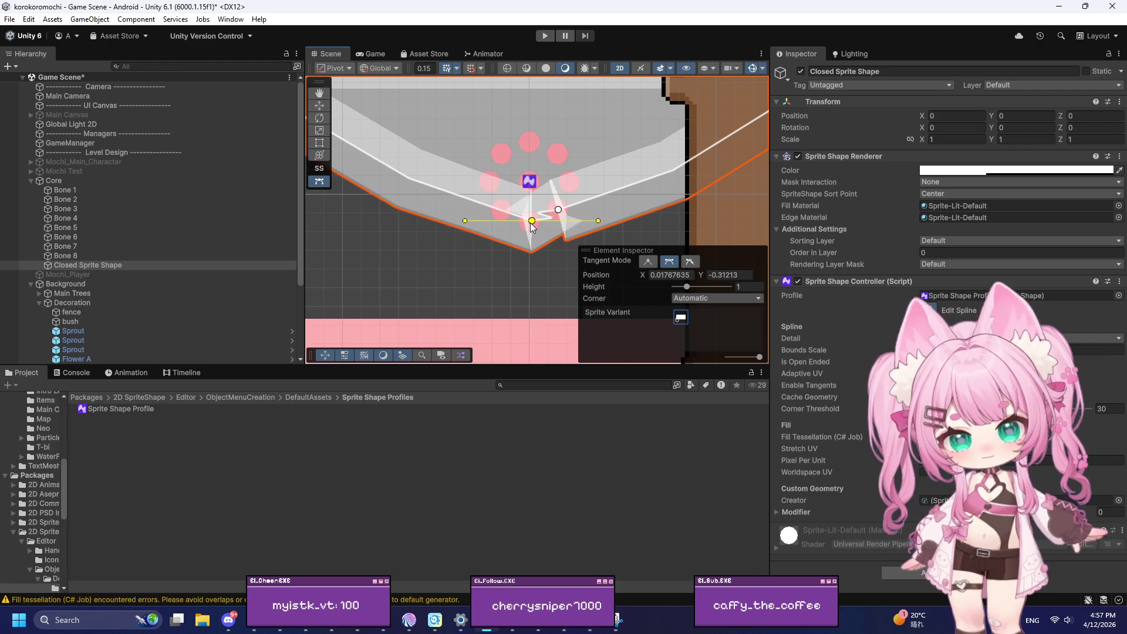
Step: Pull the top-left and top-right points inward onto the Core bone circles
scroll(526, 252, "down", 3)
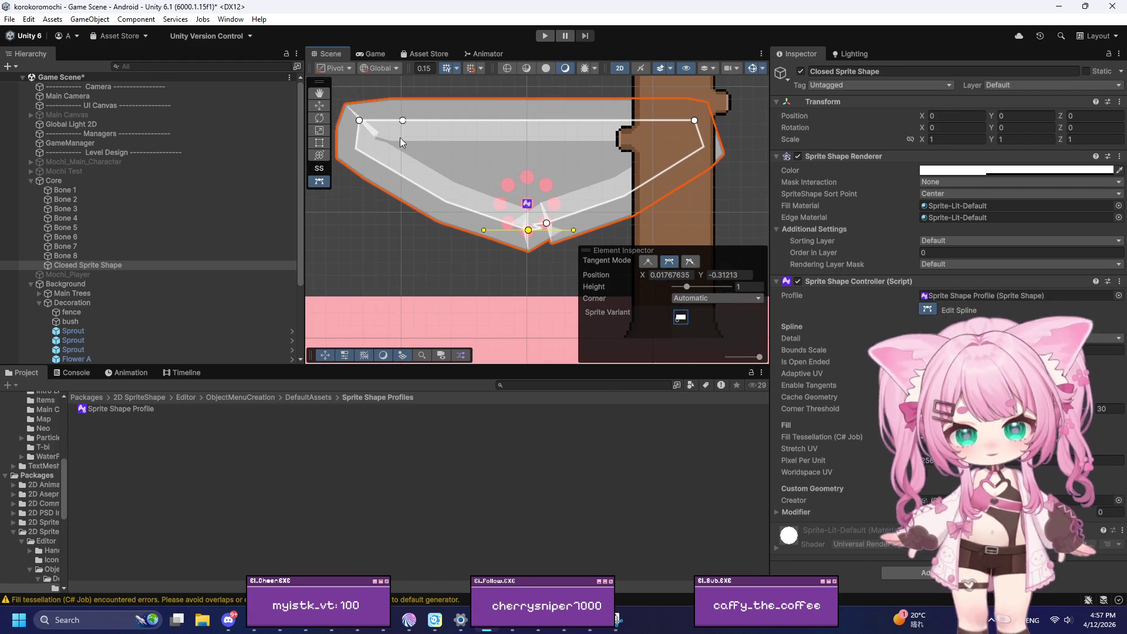
mouse_move(359, 120)
left_mouse_down()
mouse_move(423, 159)
mouse_move(518, 180)
mouse_move(503, 207)
left_mouse_up()
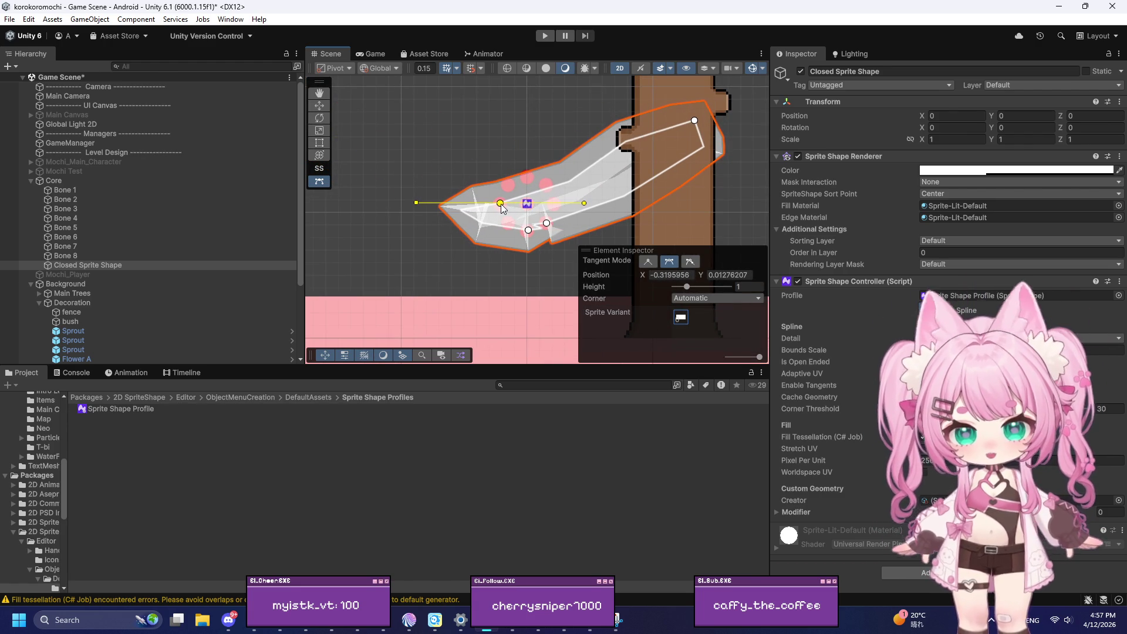
mouse_move(693, 120)
left_mouse_down()
mouse_move(577, 193)
mouse_move(575, 168)
mouse_move(528, 175)
mouse_move(579, 190)
mouse_move(535, 192)
left_mouse_up()
scroll(580, 191, "up", 3)
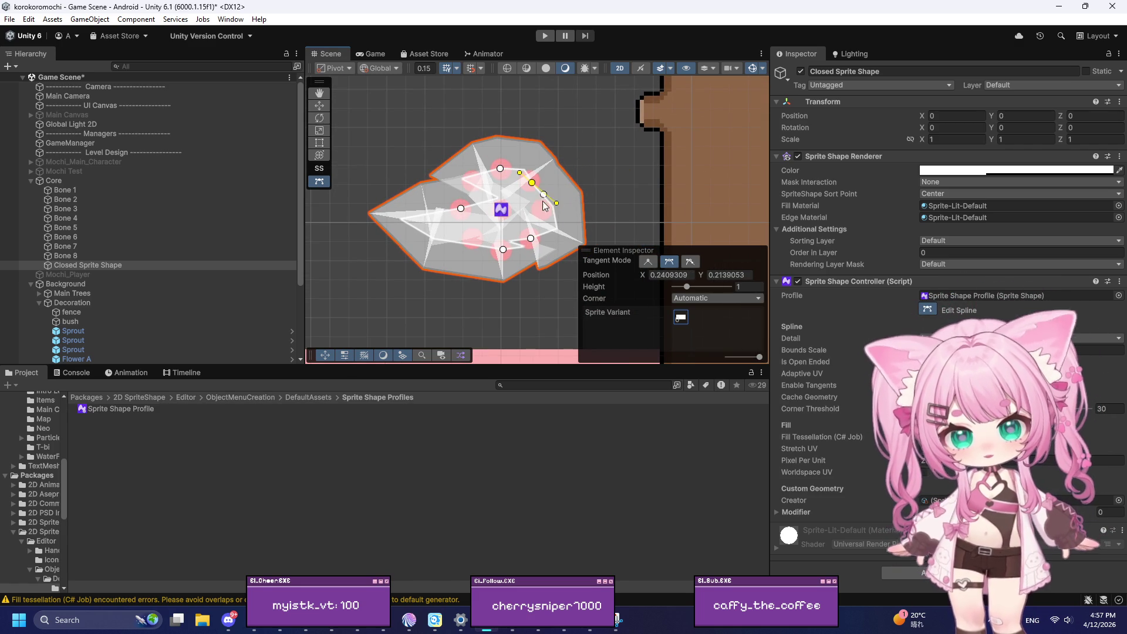
left_click(558, 225)
mouse_move(558, 221)
left_mouse_down()
mouse_move(545, 209)
mouse_move(512, 249)
mouse_move(470, 245)
left_mouse_up()
left_click(534, 238)
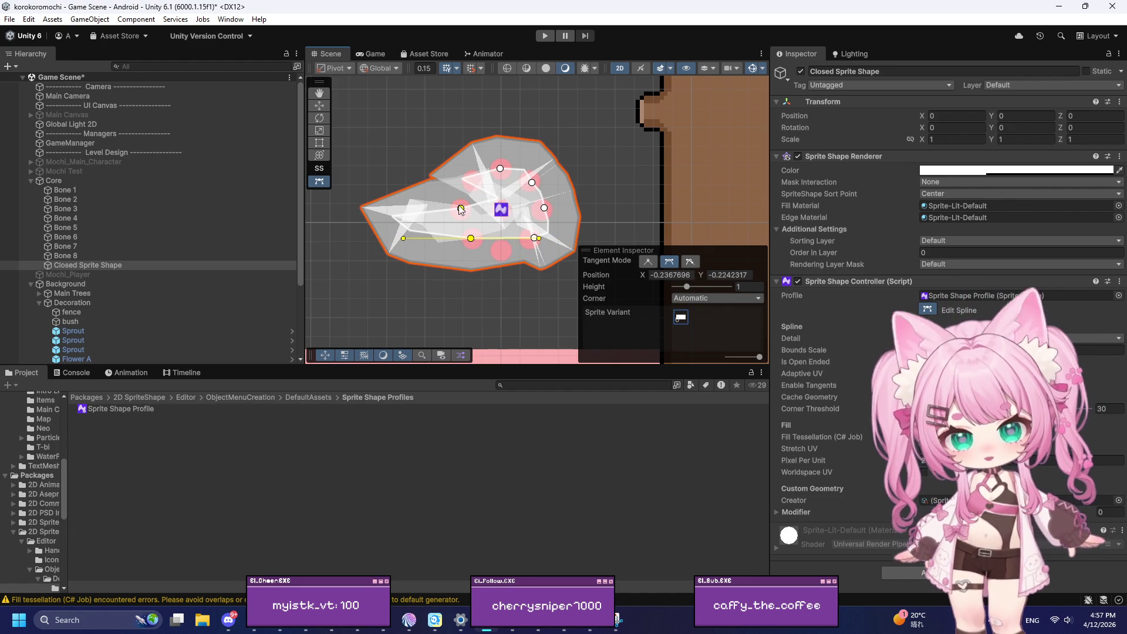
Step: Add a new spline point between two points and make its tangents Continuous
left_click(504, 239)
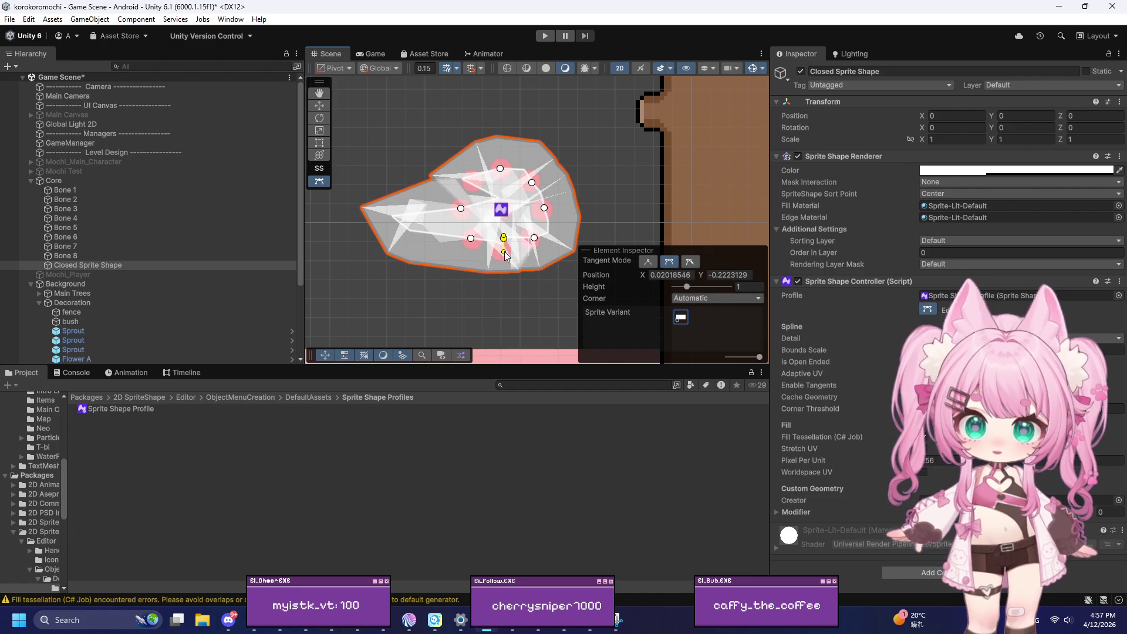
scroll(519, 251, "up", 2)
scroll(514, 243, "up", 3)
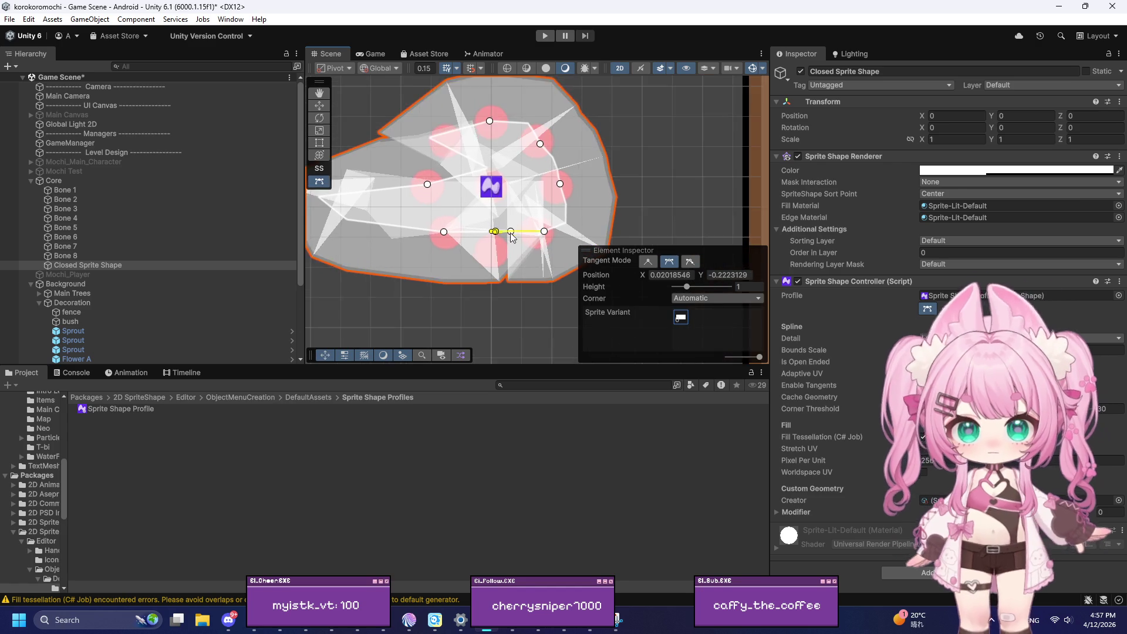
scroll(495, 242, "up", 1)
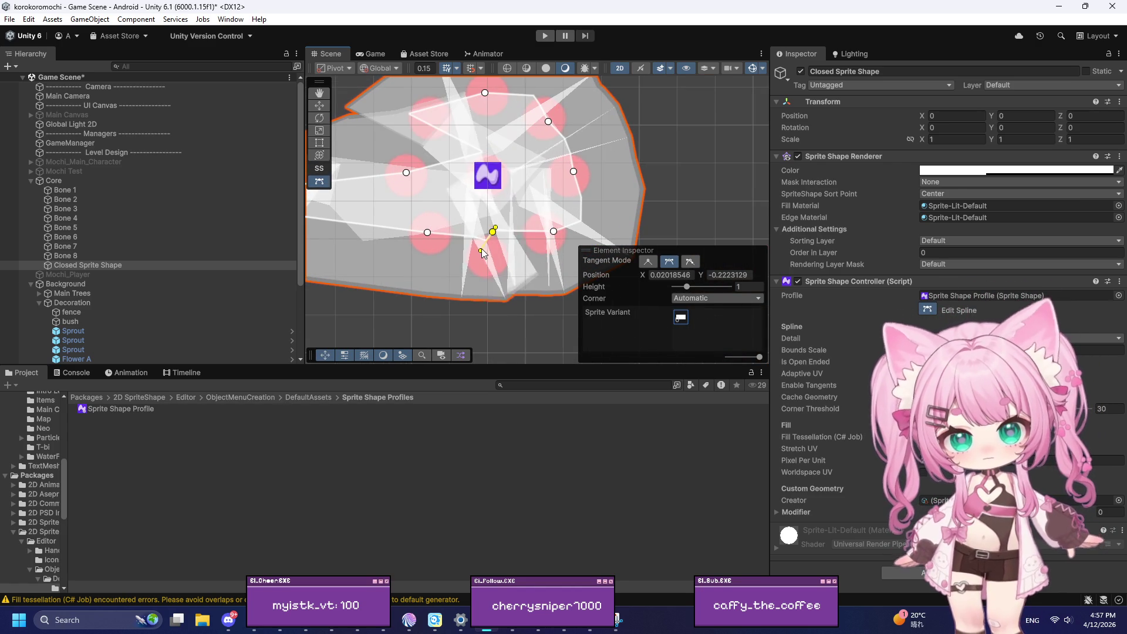
key("m")
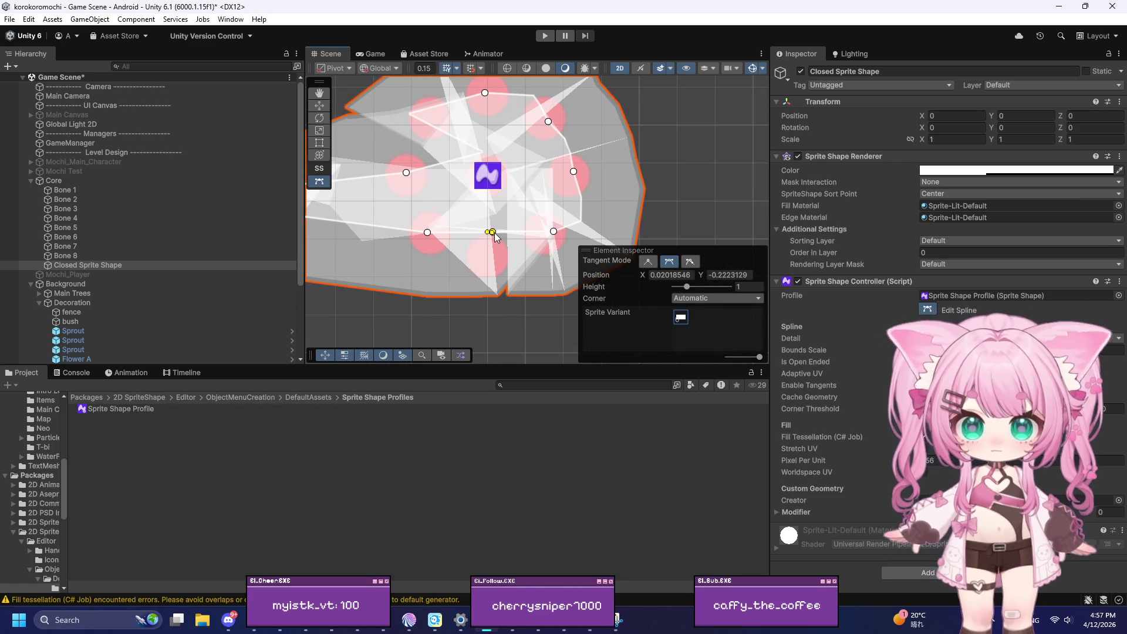
scroll(493, 238, "up", 5)
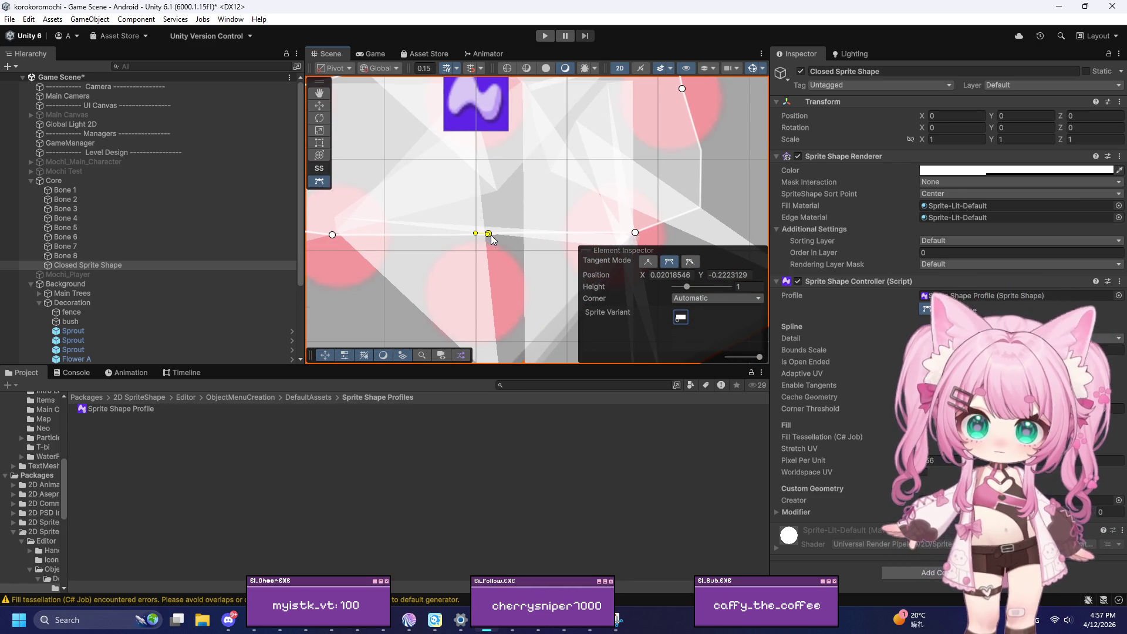
scroll(494, 233, "down", 3)
scroll(495, 231, "down", 5)
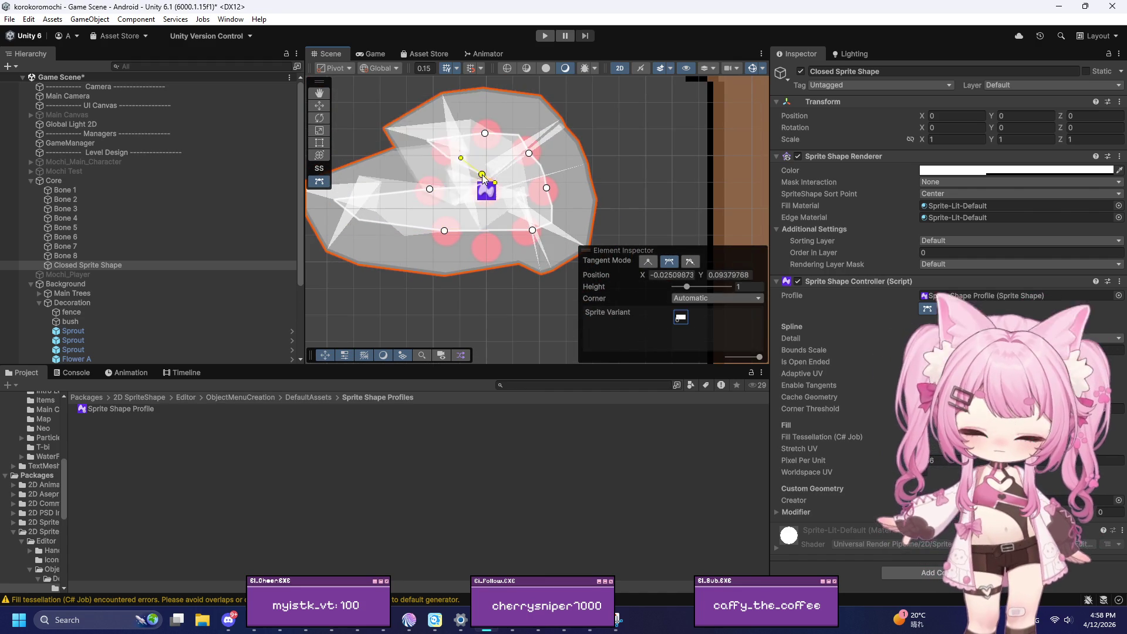
Step: Drag the new point up and left toward the upper-left bone
mouse_move(482, 172)
left_mouse_down()
mouse_move(432, 187)
mouse_move(331, 131)
left_mouse_up()
scroll(332, 131, "down", 2)
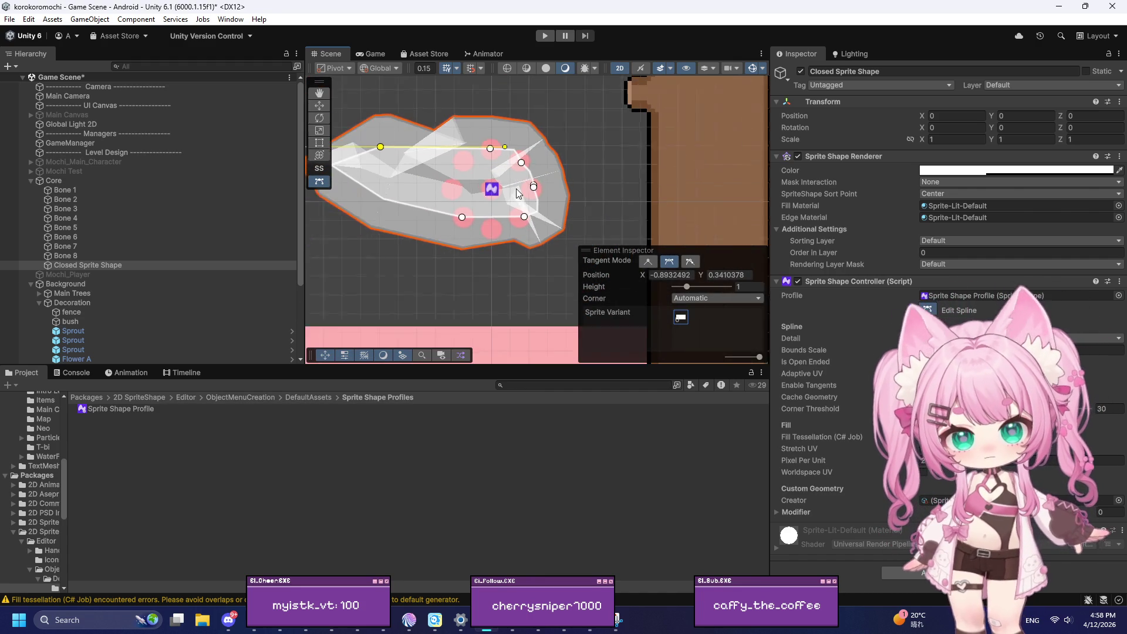
mouse_move(395, 155)
left_mouse_down()
mouse_move(355, 116)
mouse_move(363, 100)
left_mouse_up()
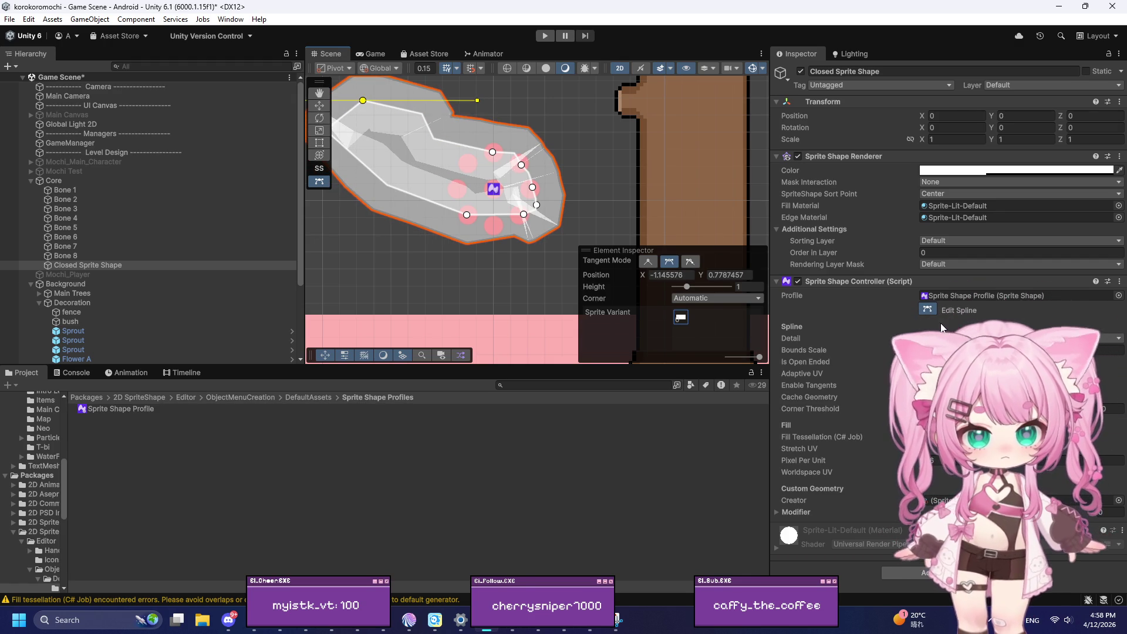
left_click(1103, 350)
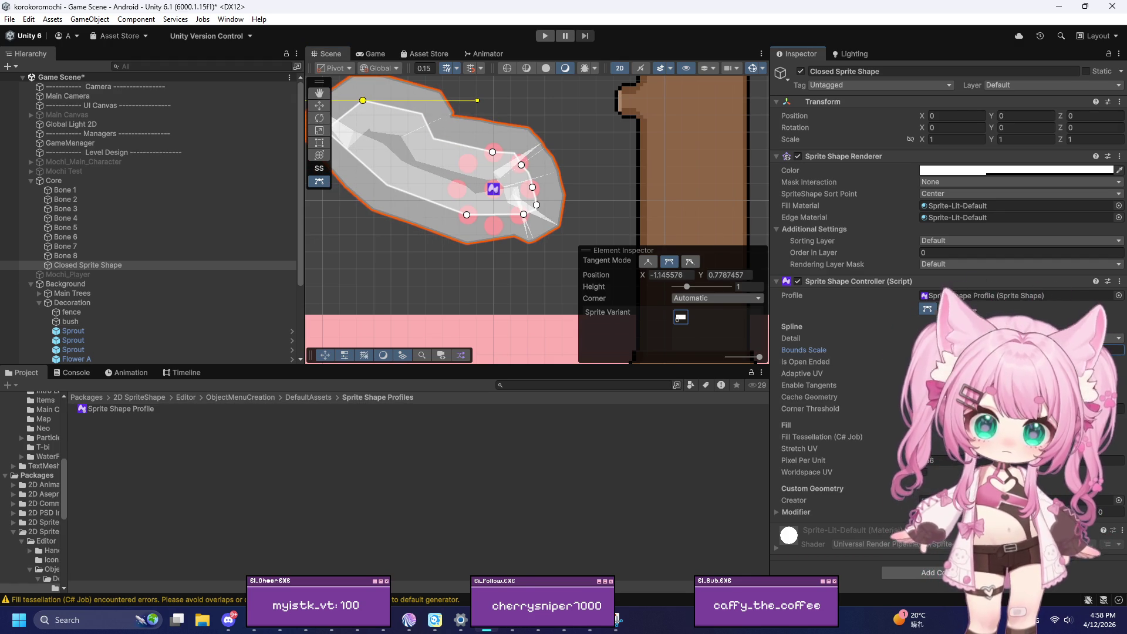
scroll(428, 172, "up", 3)
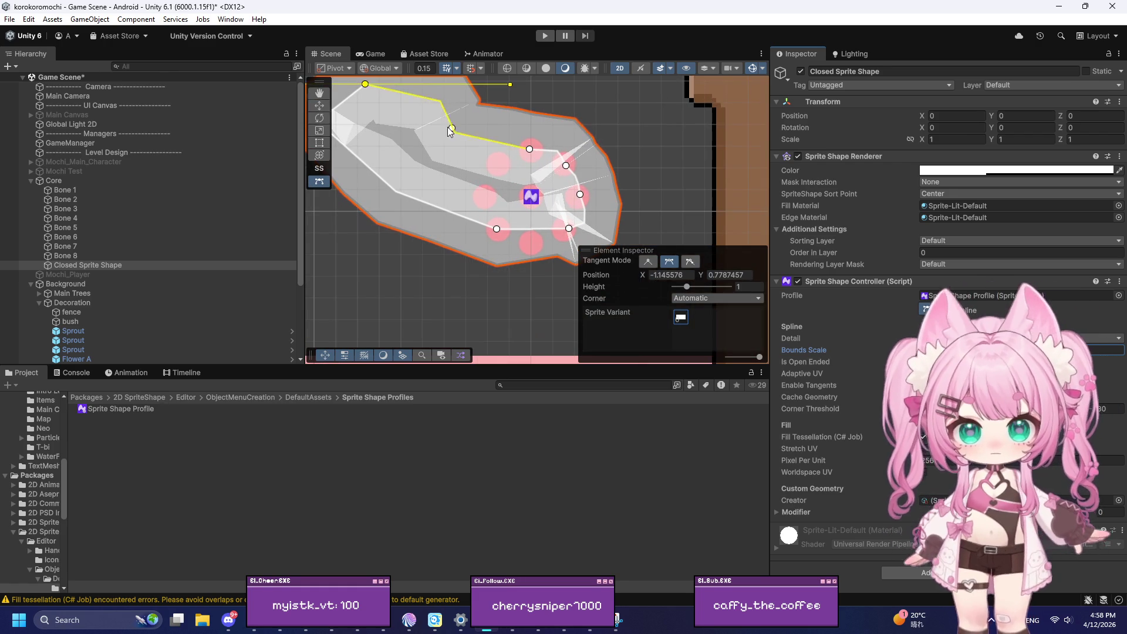
Step: Seat the upper-left point on its bone circle and rotate its tangent to follow the ring
left_click_drag(365, 85, 497, 167)
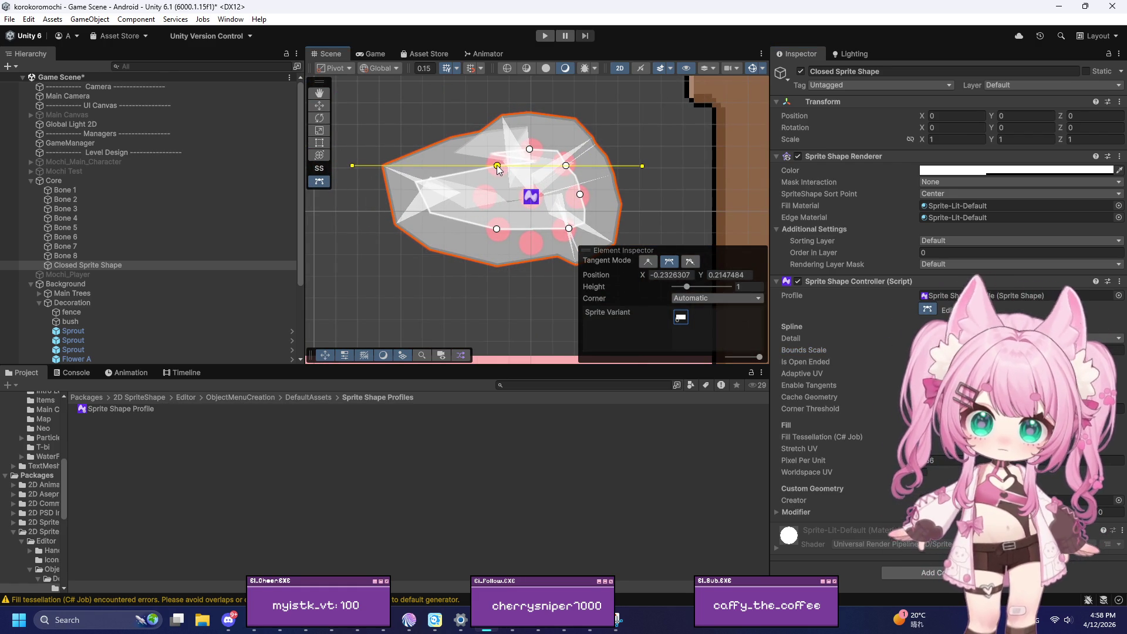
mouse_move(352, 166)
left_mouse_down()
mouse_move(390, 201)
mouse_move(508, 203)
mouse_move(531, 129)
left_mouse_up()
scroll(534, 135, "down", 3)
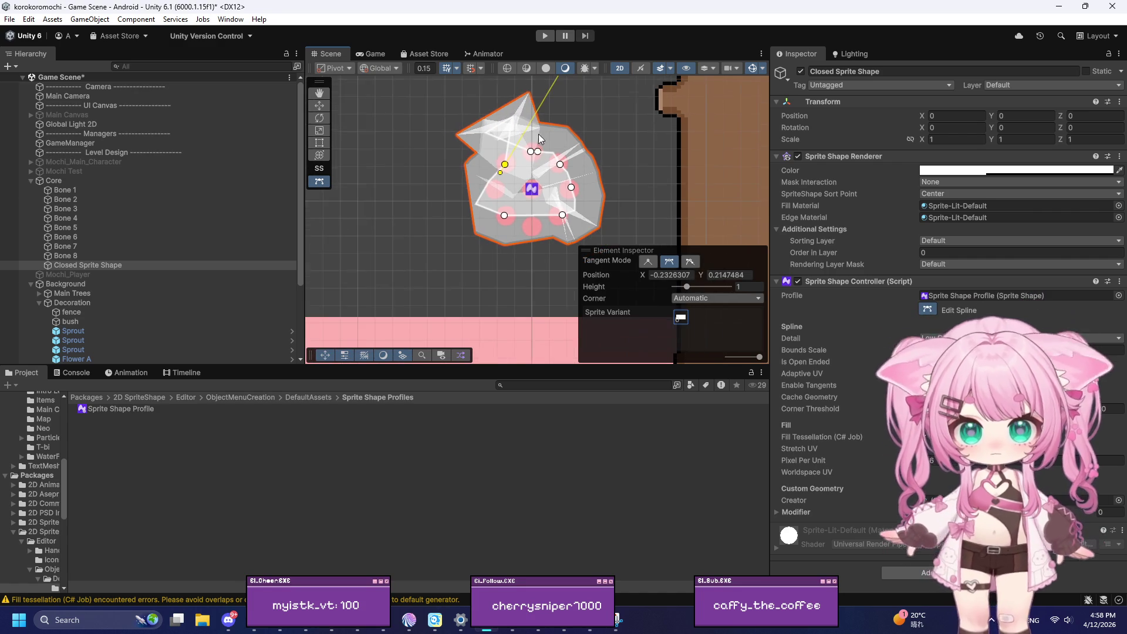
scroll(568, 139, "down", 2)
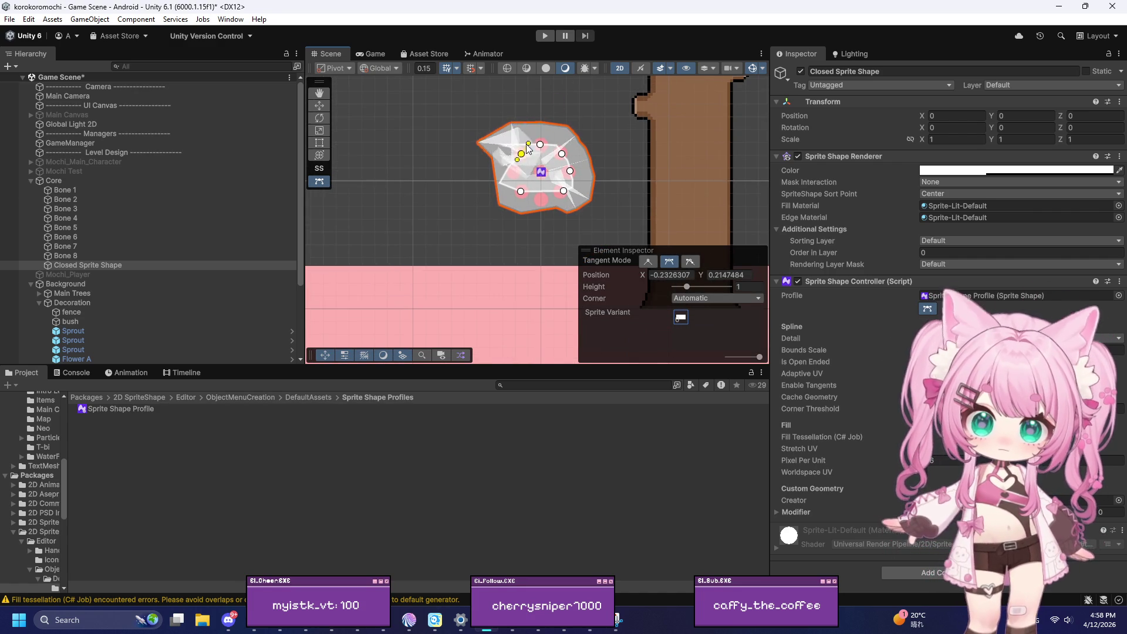
scroll(519, 159, "up", 5)
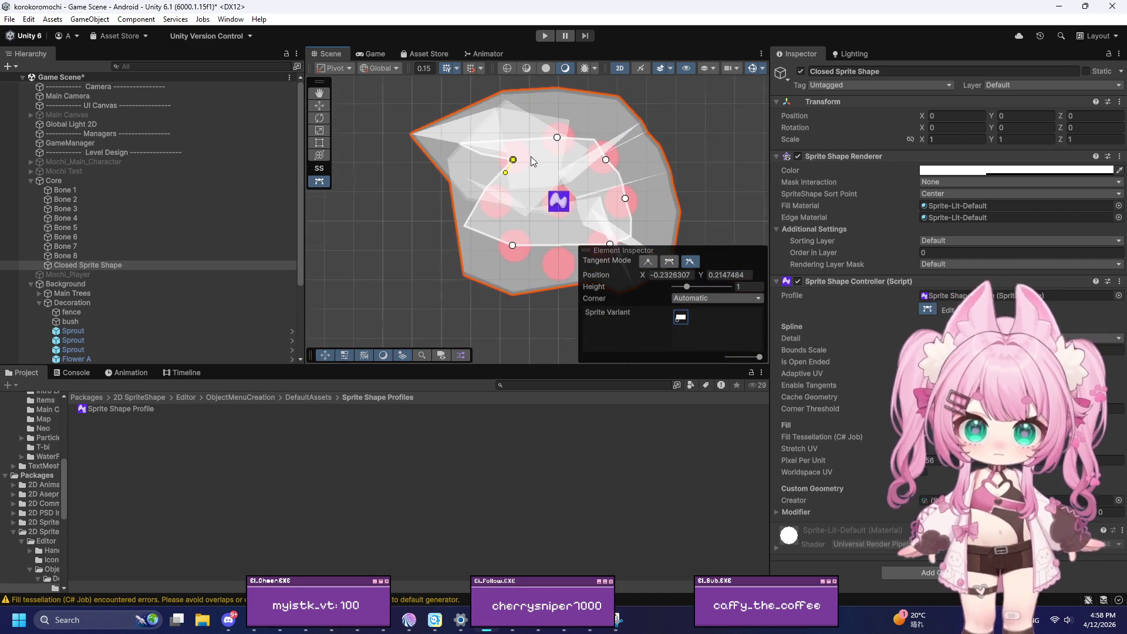
mouse_move(514, 164)
left_mouse_down()
mouse_move(487, 213)
mouse_move(520, 257)
left_mouse_up()
scroll(418, 171, "down", 2)
scroll(538, 236, "up", 2)
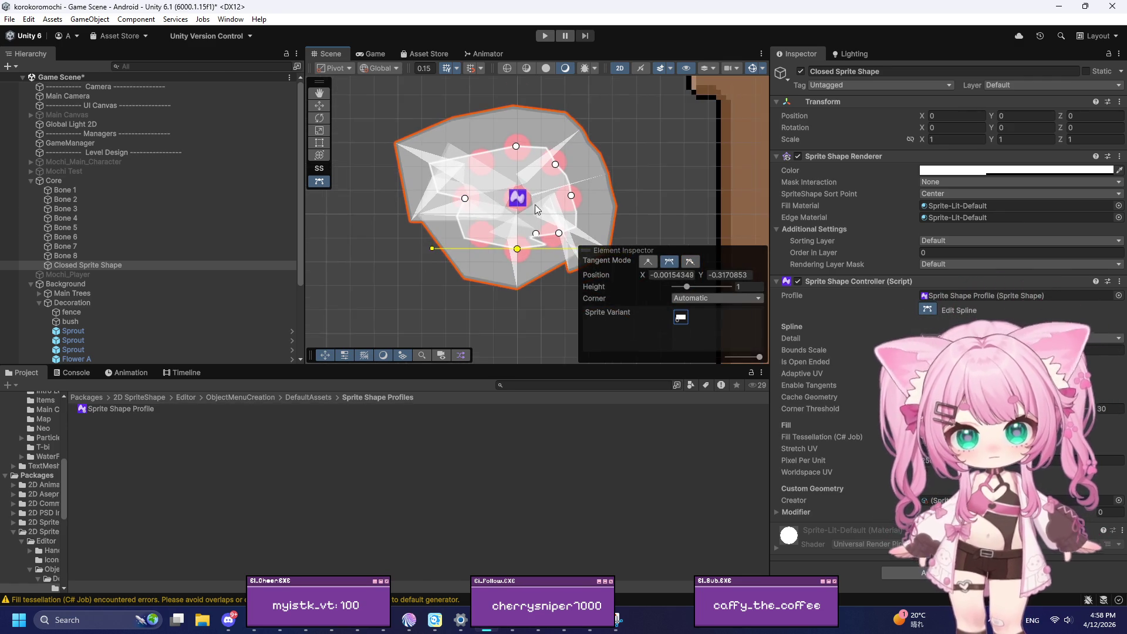
scroll(492, 199, "up", 2)
mouse_move(418, 146)
left_mouse_down()
mouse_move(454, 134)
mouse_move(400, 154)
mouse_move(460, 148)
left_mouse_up()
Step: Fit the top point on its bone with shorter tangents, then adjust the left and lower-left points
left_click_drag(517, 124, 522, 128)
left_click_drag(598, 123, 557, 125)
left_click_drag(446, 119, 473, 124)
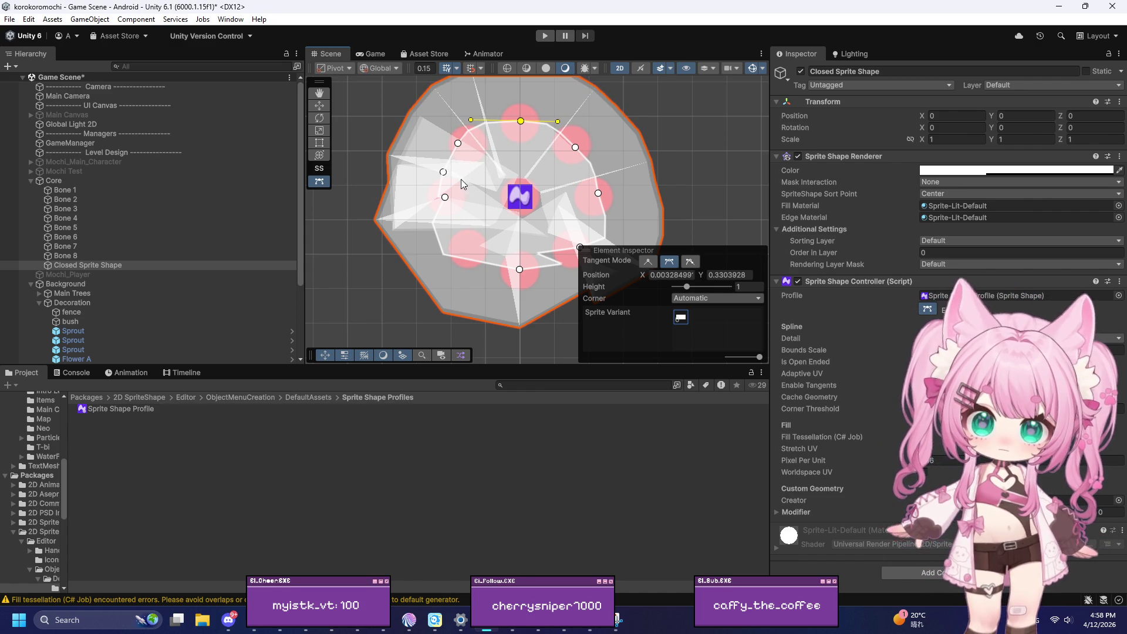
left_click(445, 197)
left_click_drag(445, 197, 437, 161)
left_click_drag(435, 213, 463, 237)
left_click(449, 257)
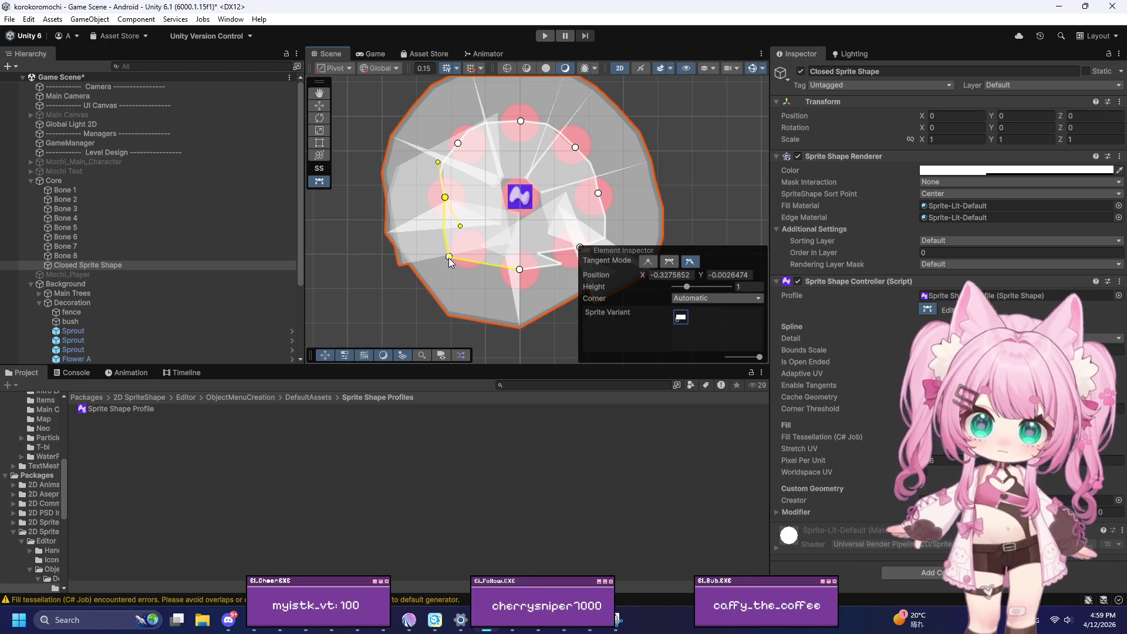
left_click_drag(449, 256, 469, 250)
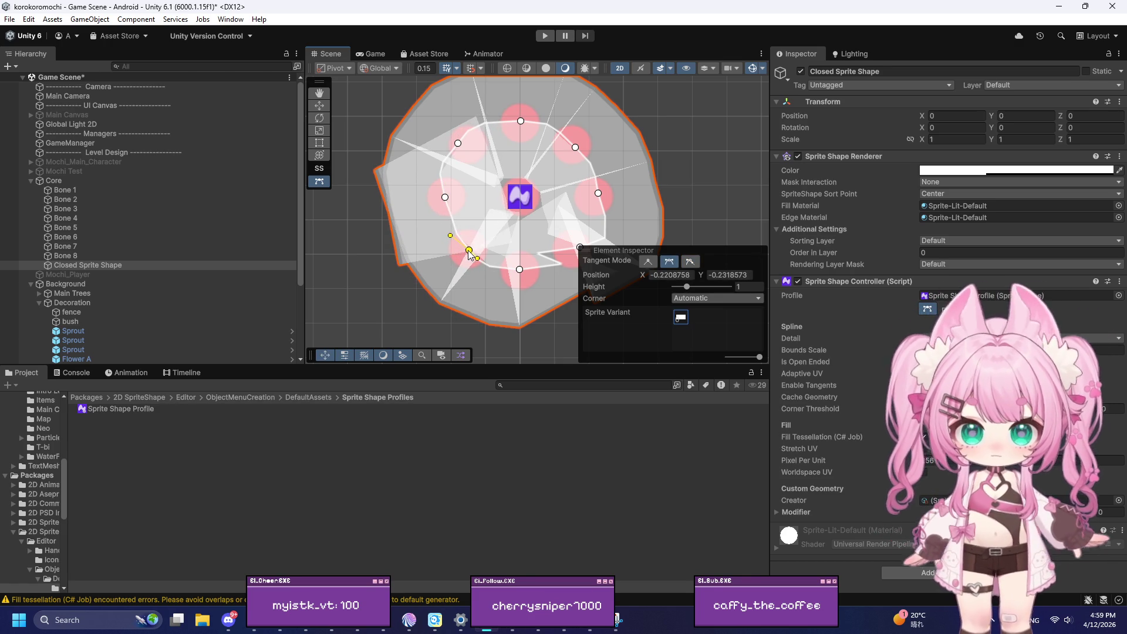
left_click(445, 197)
left_click_drag(441, 203, 413, 192)
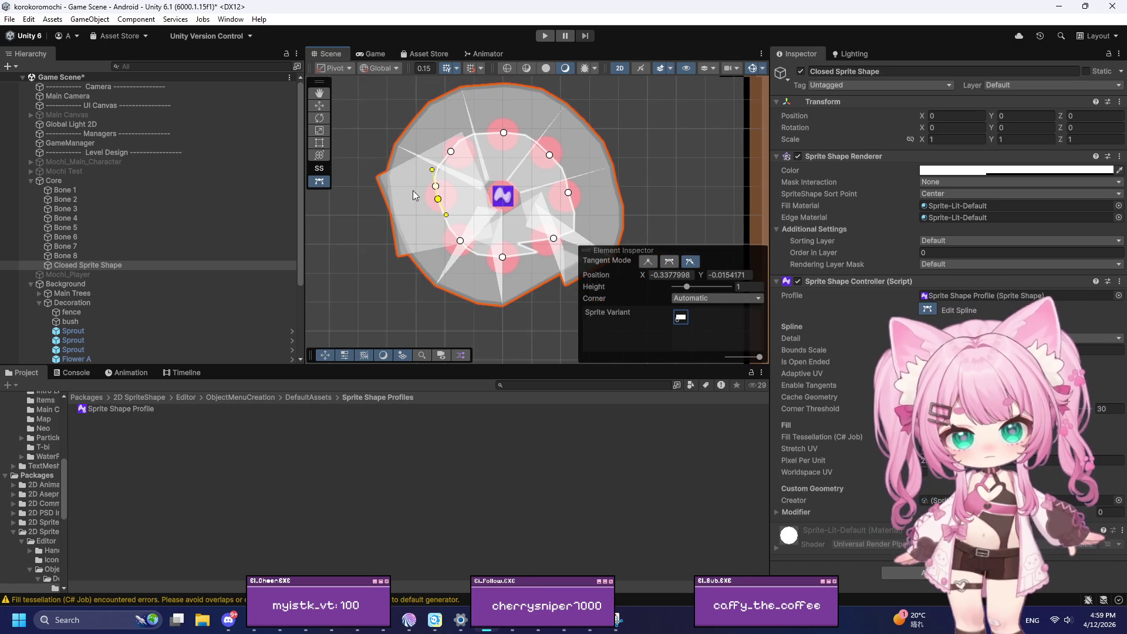
scroll(555, 250, "up", 2)
Step: Rotate and shorten the lower-right point's tangents and level the bottom point's tangents
left_click(553, 236)
mouse_move(528, 253)
left_mouse_down()
mouse_move(495, 267)
mouse_move(535, 265)
left_mouse_up()
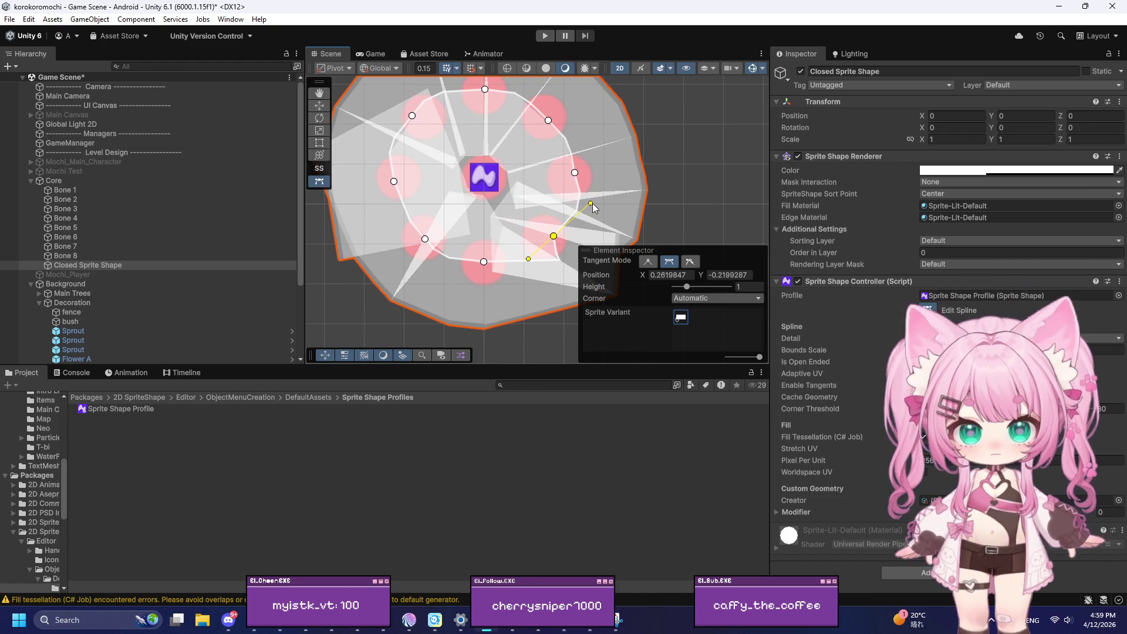
left_click_drag(596, 210, 572, 215)
left_click(484, 262)
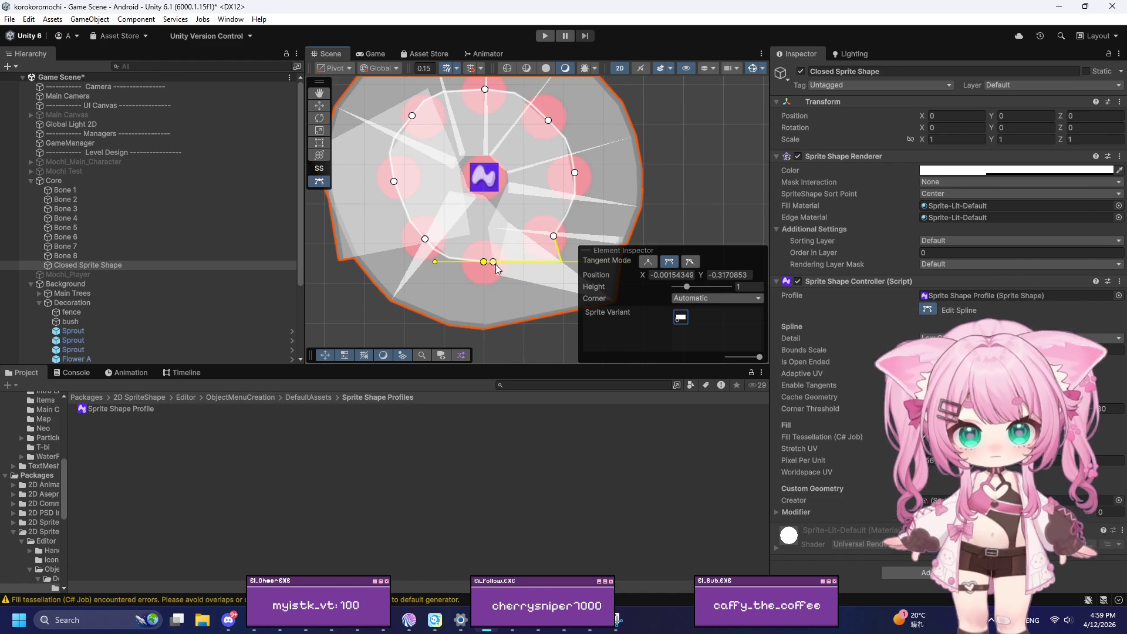
scroll(444, 243, "down", 1)
scroll(444, 238, "down", 2)
mouse_move(567, 254)
left_mouse_down()
mouse_move(523, 243)
mouse_move(502, 252)
left_mouse_up()
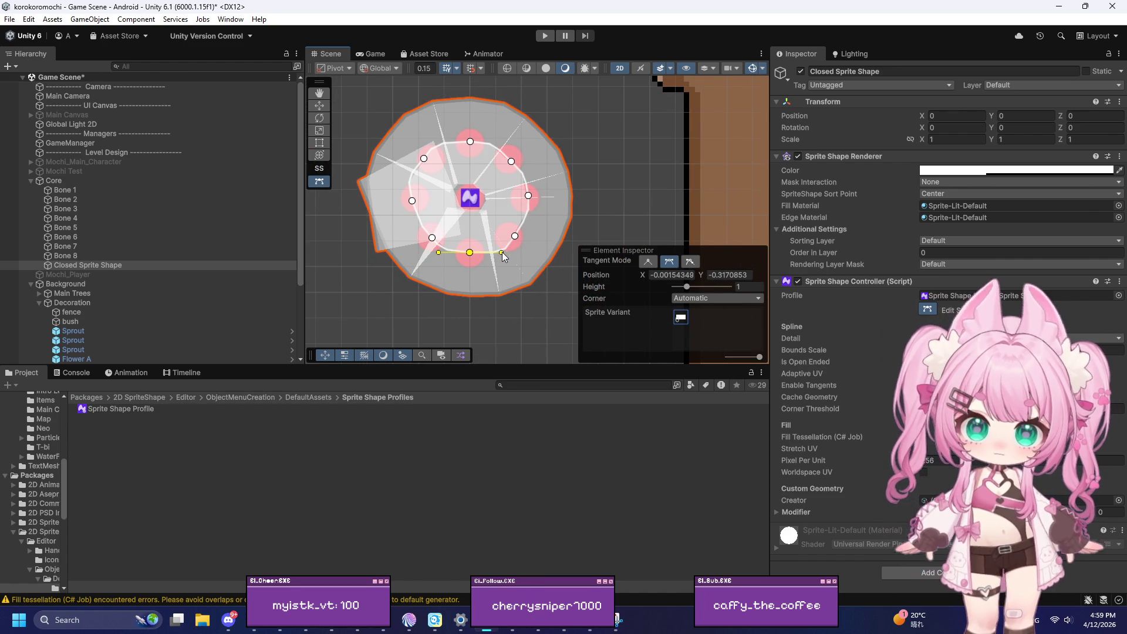
scroll(477, 265, "up", 1)
scroll(477, 264, "up", 4)
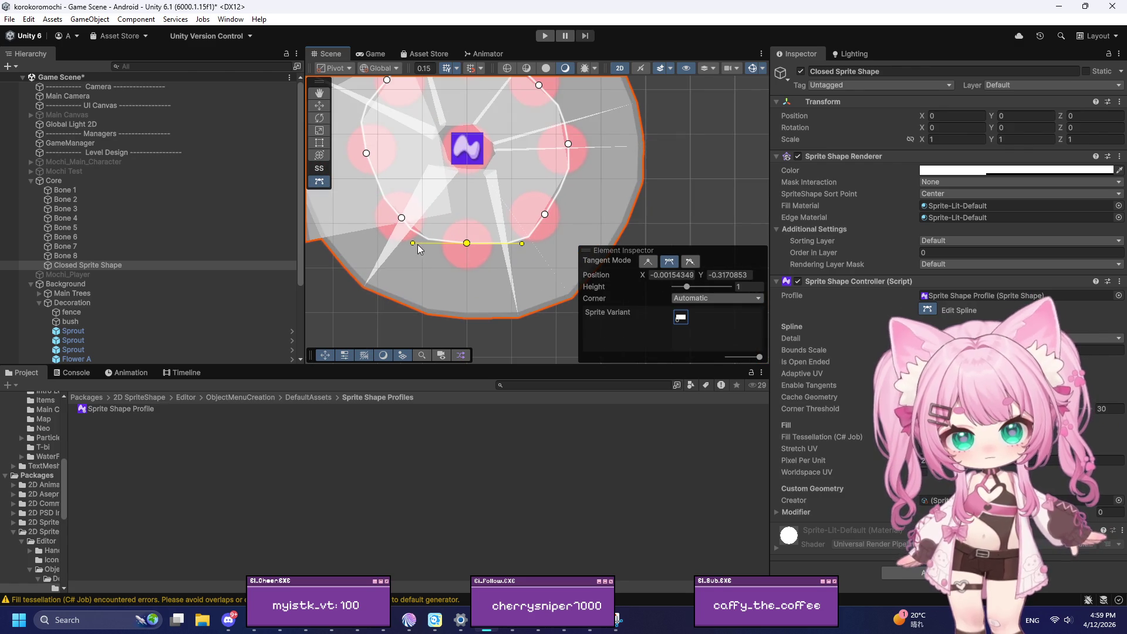
left_click_drag(416, 245, 435, 244)
scroll(430, 244, "up", 2)
scroll(492, 228, "down", 3)
Step: Move the lower-right and upper-right points onto their bones and align the right-side tangents
left_click(518, 222)
mouse_move(521, 224)
left_mouse_down()
mouse_move(510, 221)
mouse_move(495, 246)
mouse_move(493, 234)
left_mouse_up()
scroll(496, 236, "down", 1)
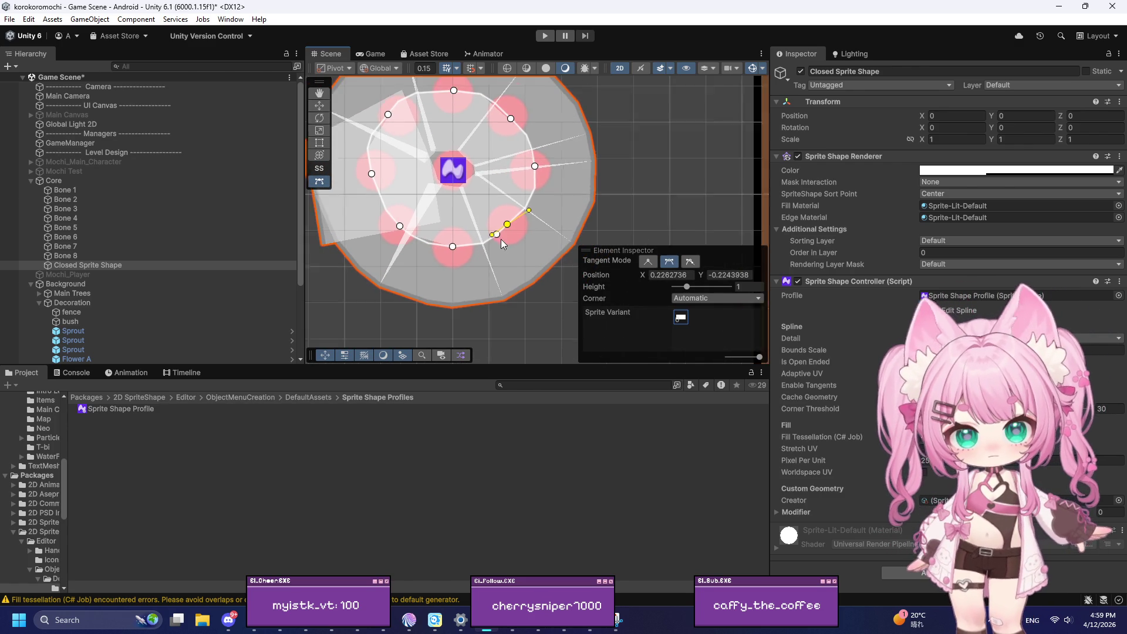
left_click(535, 171)
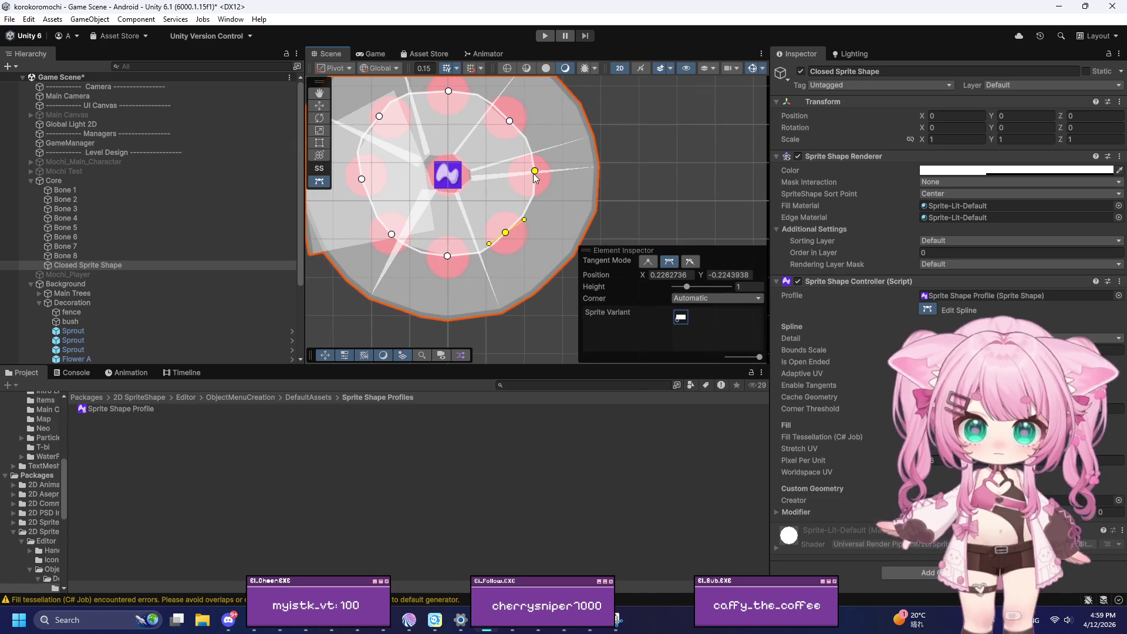
left_click_drag(540, 195, 532, 179)
scroll(516, 140, "up", 1)
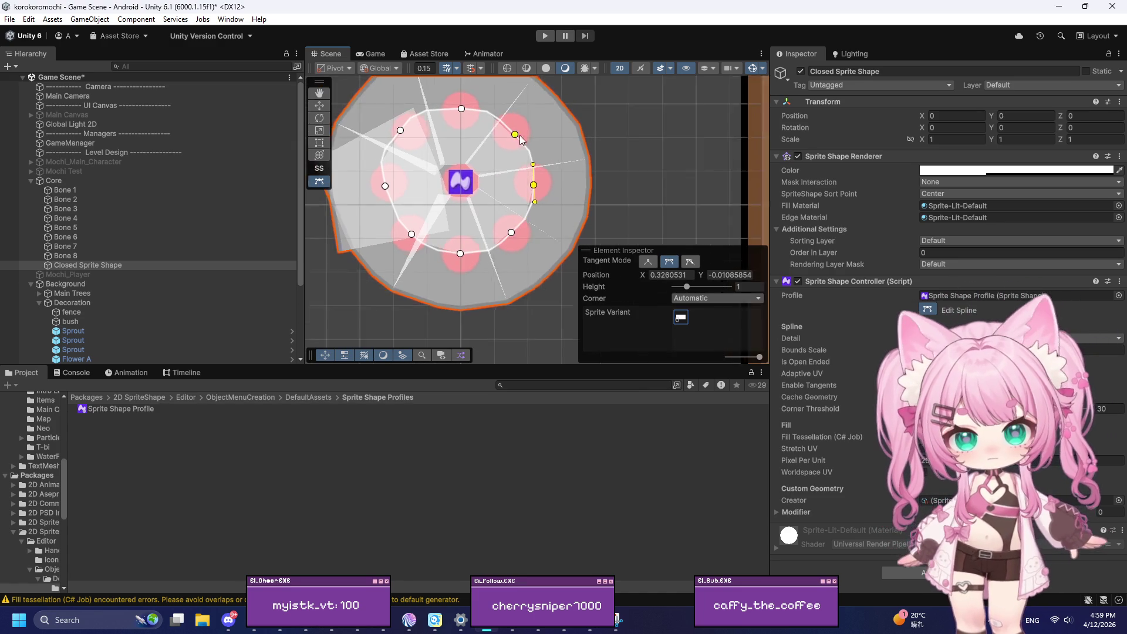
mouse_move(518, 138)
left_mouse_down()
mouse_move(512, 128)
mouse_move(534, 157)
left_mouse_up()
left_click_drag(492, 107, 494, 112)
Step: Shorten the top point's left tangent and push the lower-right point outward onto its bone
left_click(450, 106)
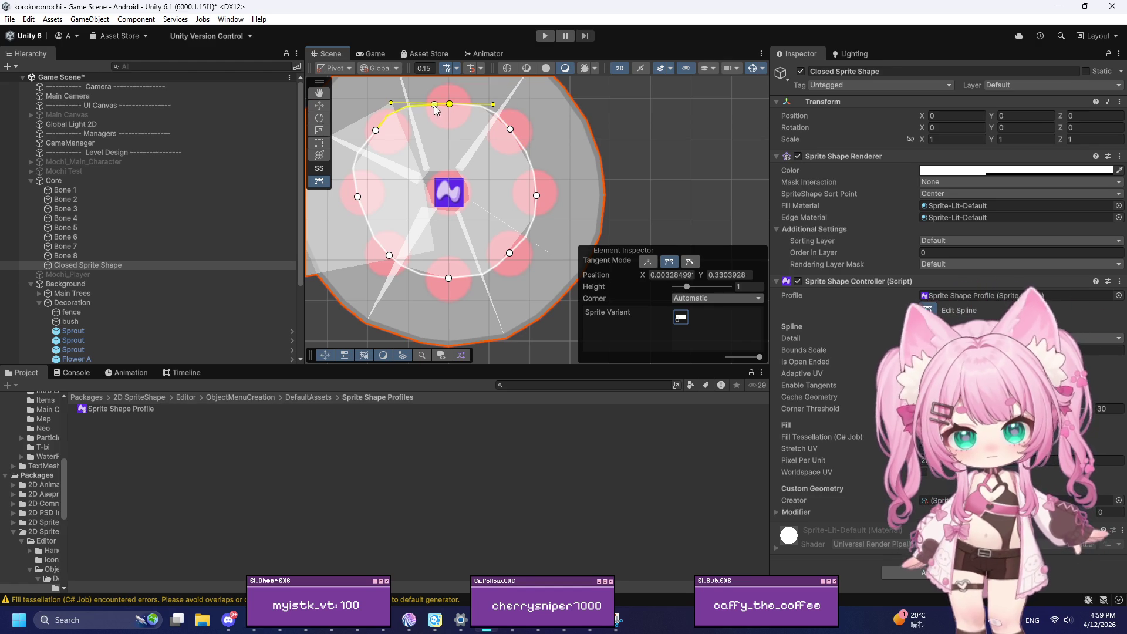
left_click_drag(392, 104, 445, 102)
scroll(499, 167, "down", 3)
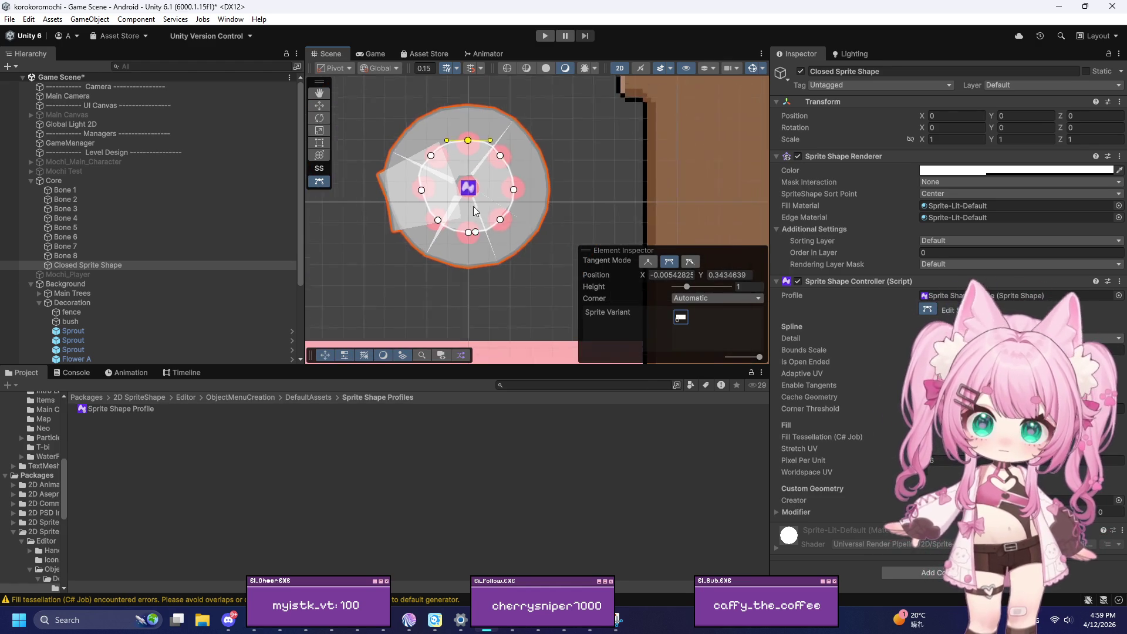
scroll(492, 110, "up", 3)
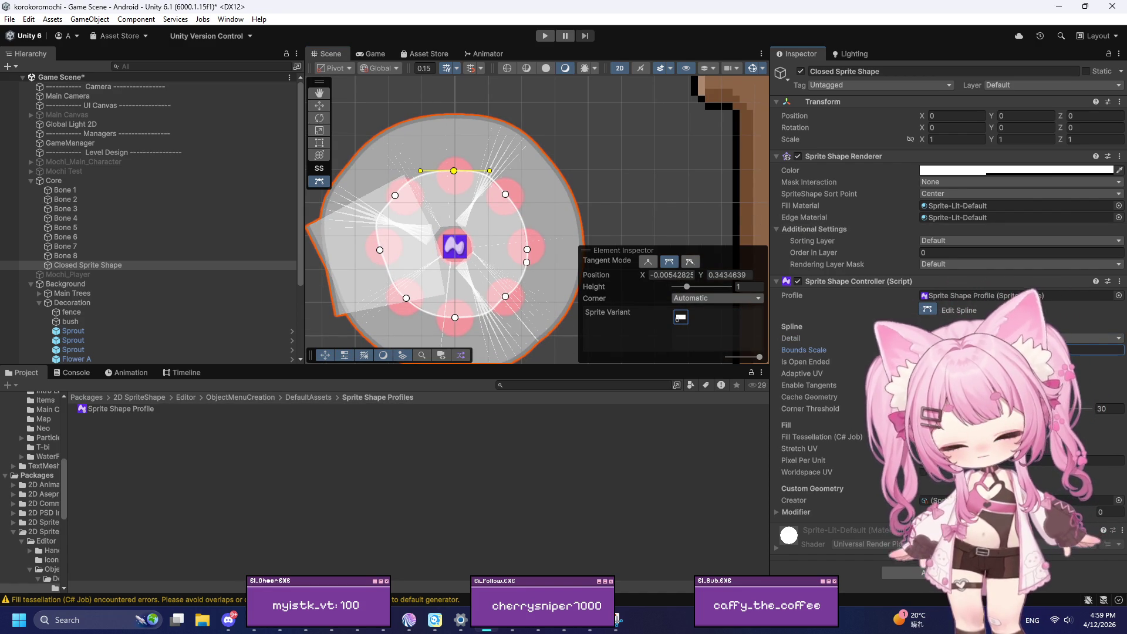
scroll(558, 171, "down", 2)
scroll(522, 252, "up", 2)
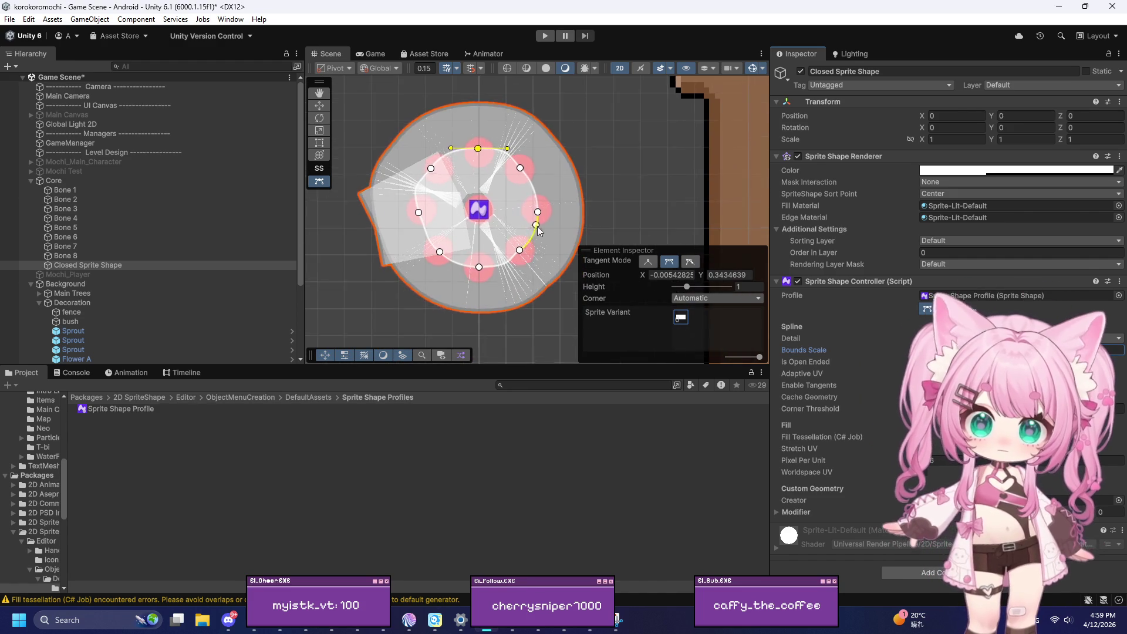
scroll(517, 258, "up", 1)
mouse_move(513, 252)
left_mouse_down()
mouse_move(521, 261)
mouse_move(493, 275)
mouse_move(499, 264)
left_mouse_up()
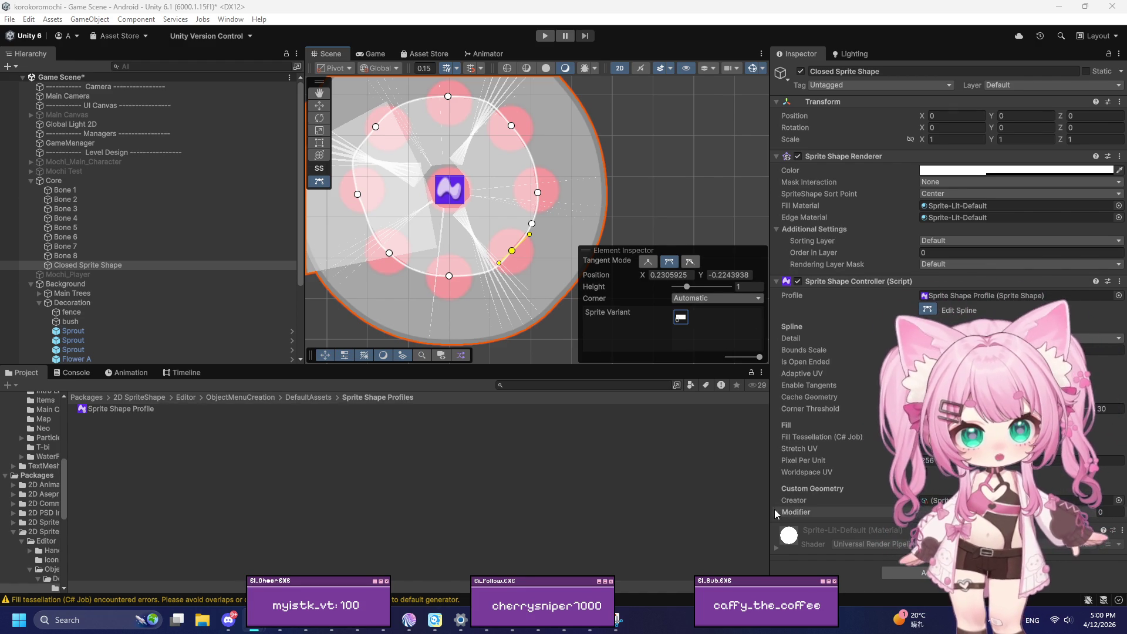
Step: Clear the Closed Sprite Shape's Profile field to None
left_click(796, 512)
left_click(937, 296)
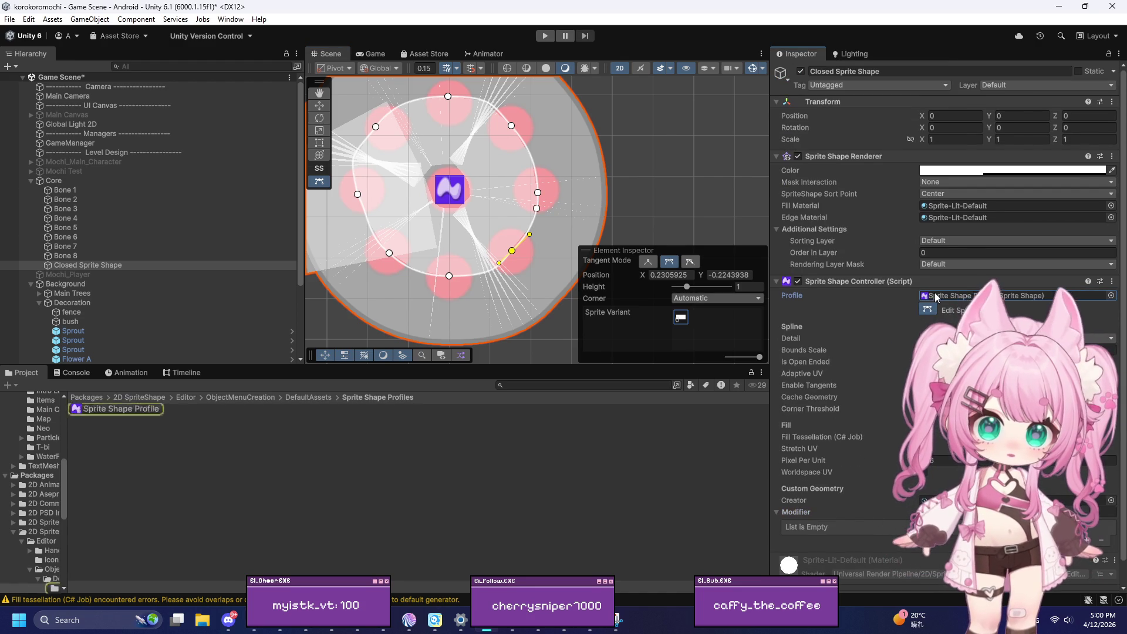
key("Delete")
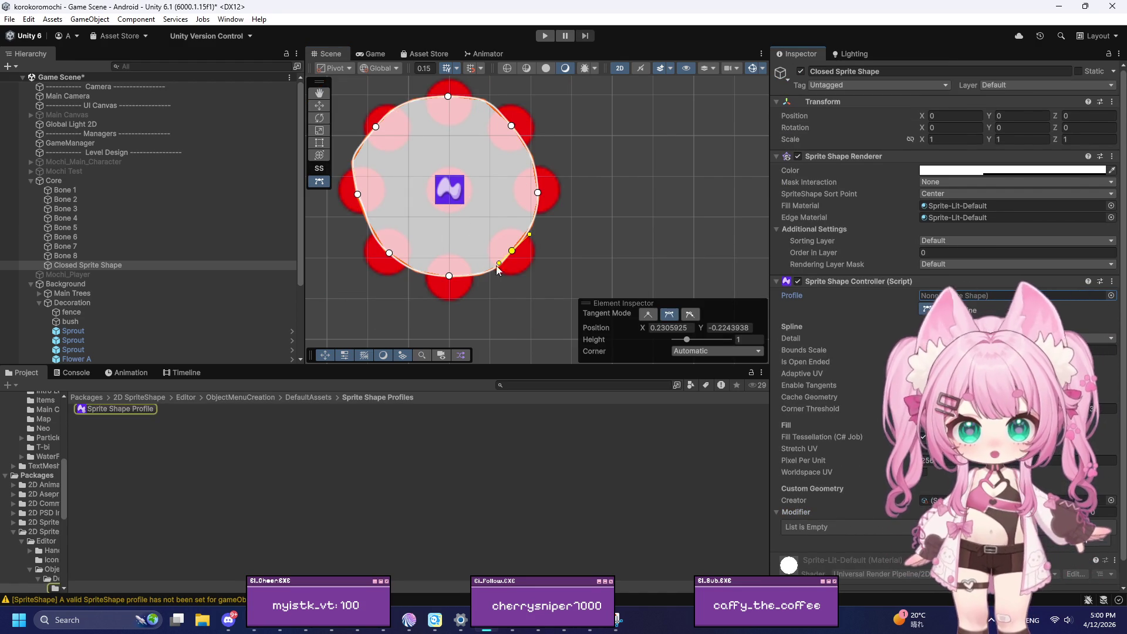
scroll(400, 197, "up", 1)
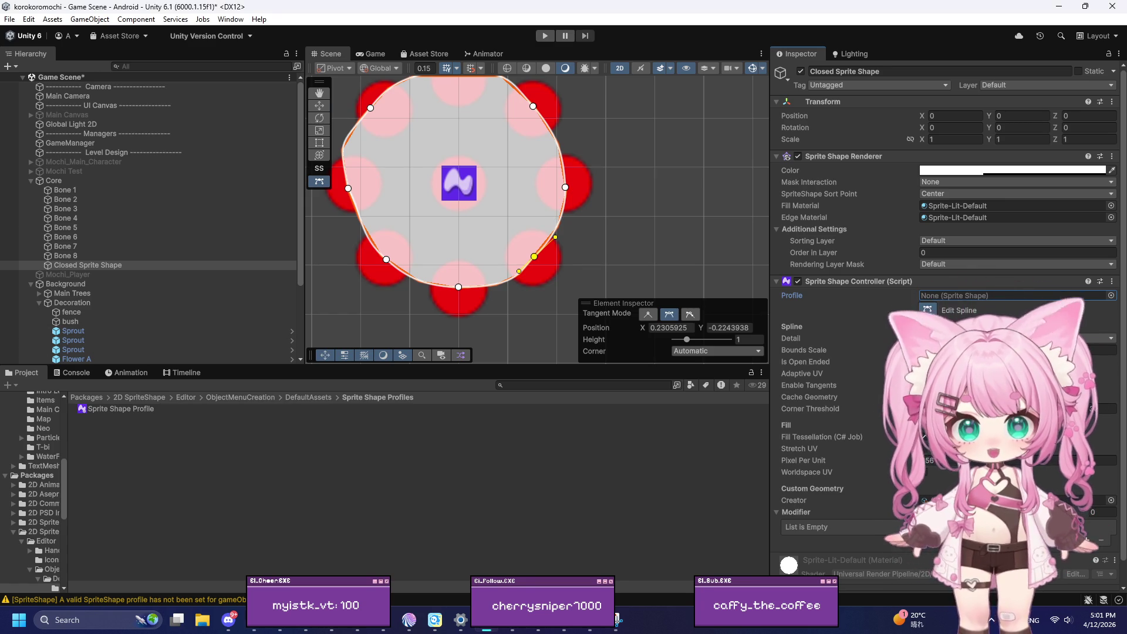
Step: Nudge the left spline point to about (-0.32, 0.003) with Continuous tangents
left_click(564, 206)
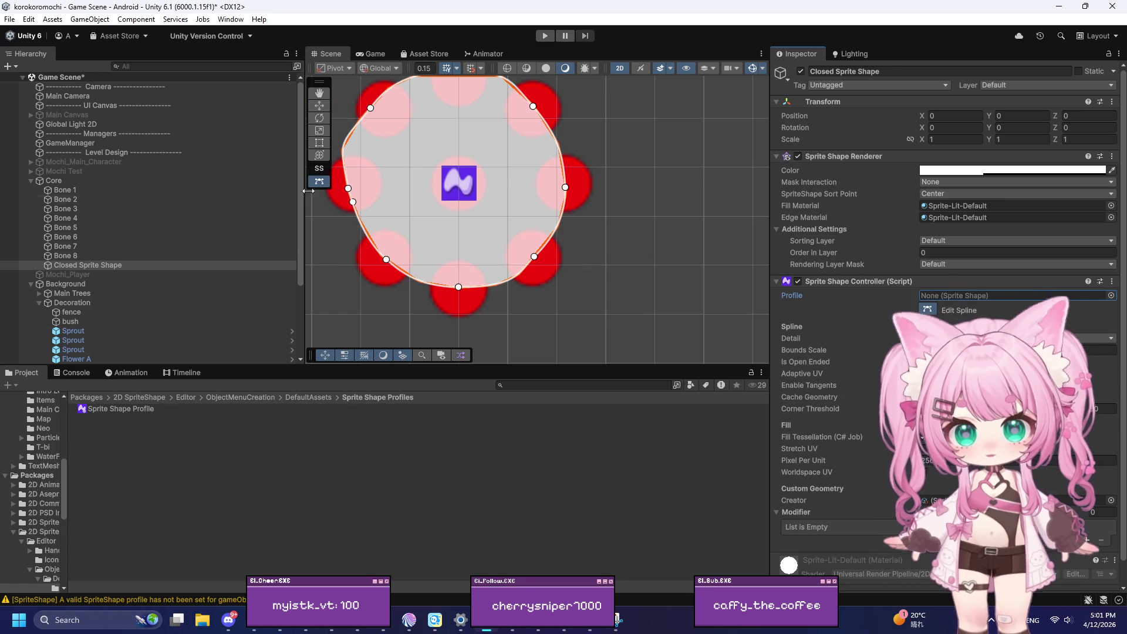
left_click_drag(348, 189, 354, 182)
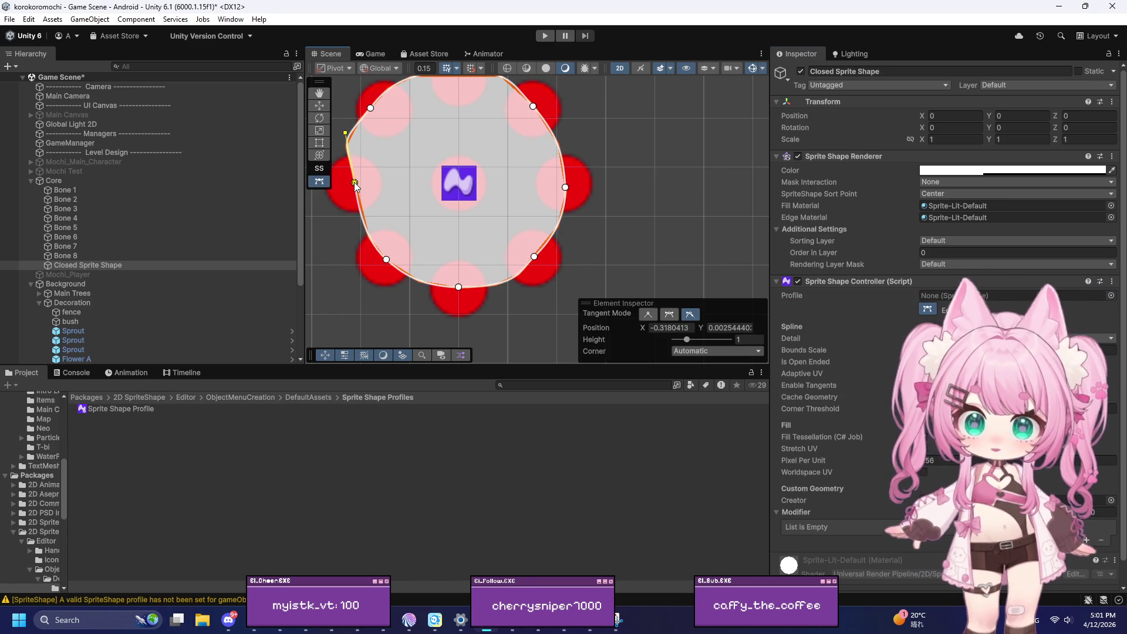
left_click(667, 317)
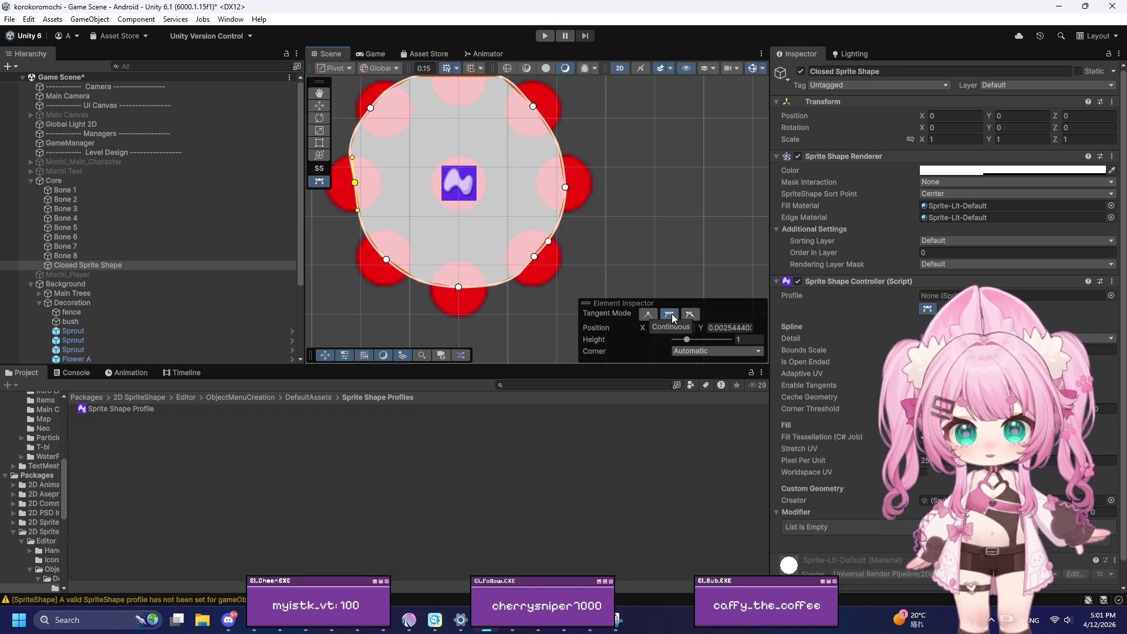
Step: Nudge the upper-left point, then read Bone 1's Y position of 0.32
left_click_drag(368, 107, 382, 107)
scroll(480, 191, "down", 3)
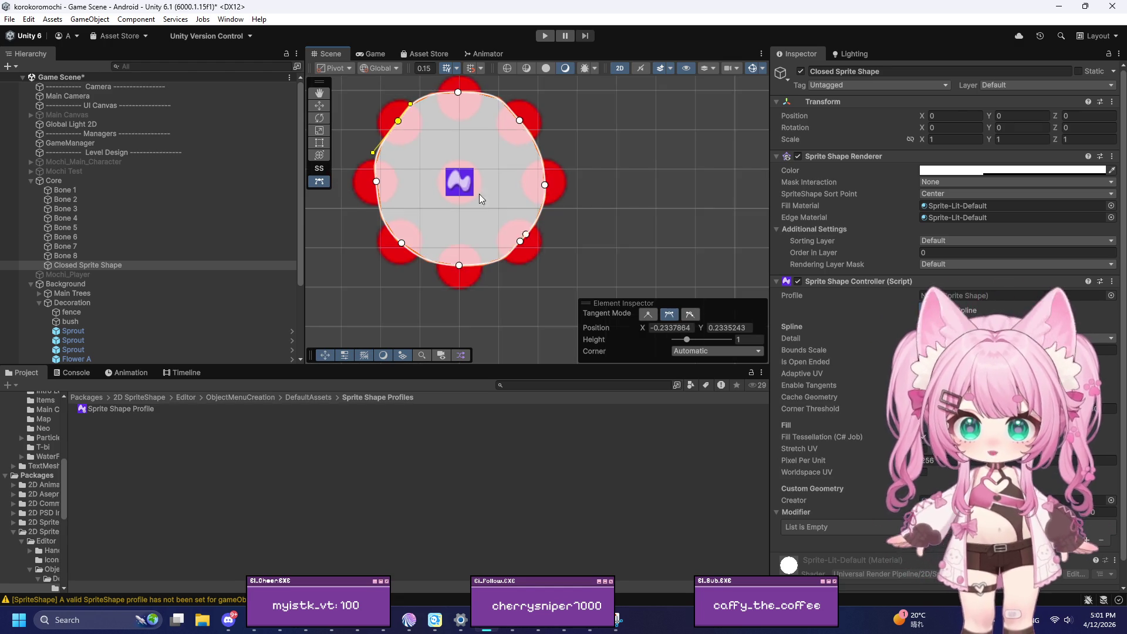
scroll(363, 110, "up", 4)
left_click(47, 191)
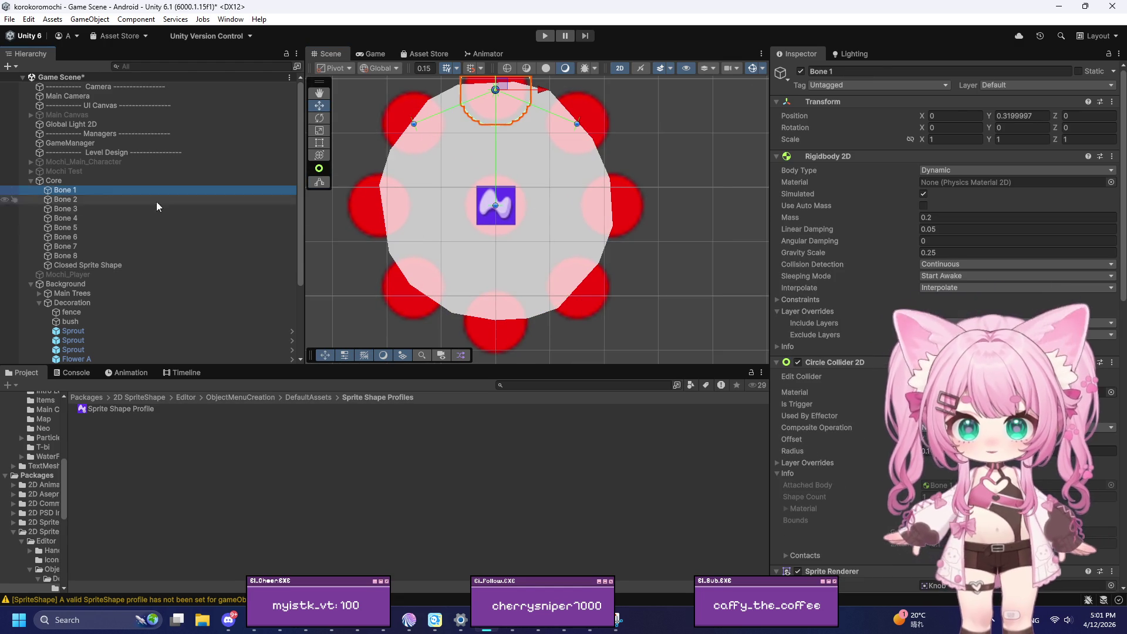
left_click(1039, 117)
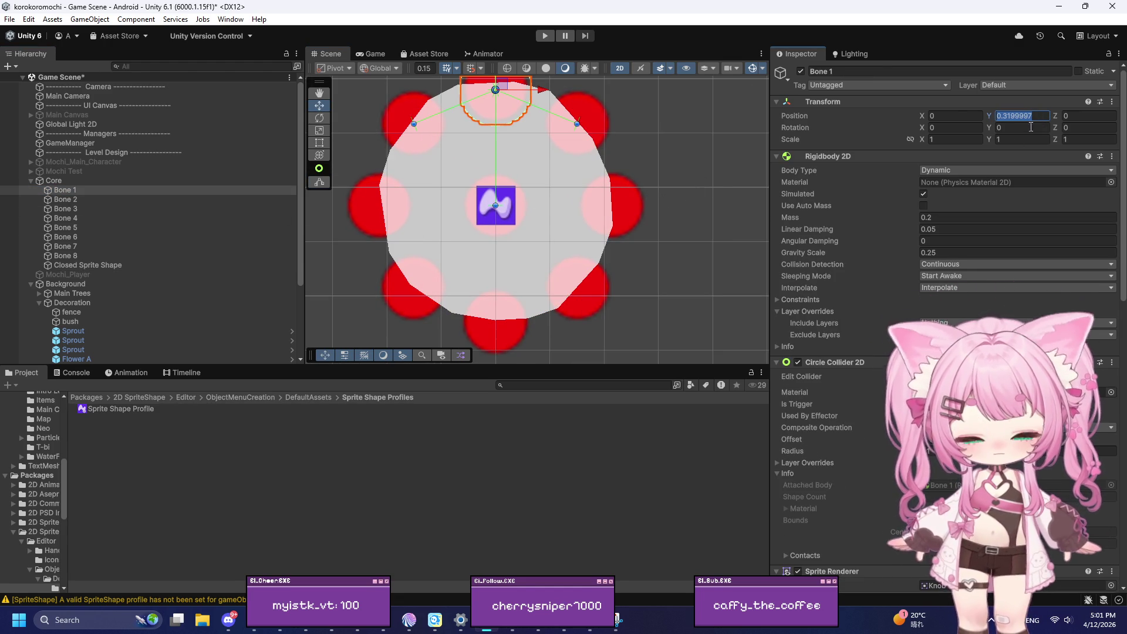
left_click(541, 121)
Step: Set the top spline point's position to X 0, Y 0.32 in Edit Spline
left_click(421, 174)
left_click(928, 311)
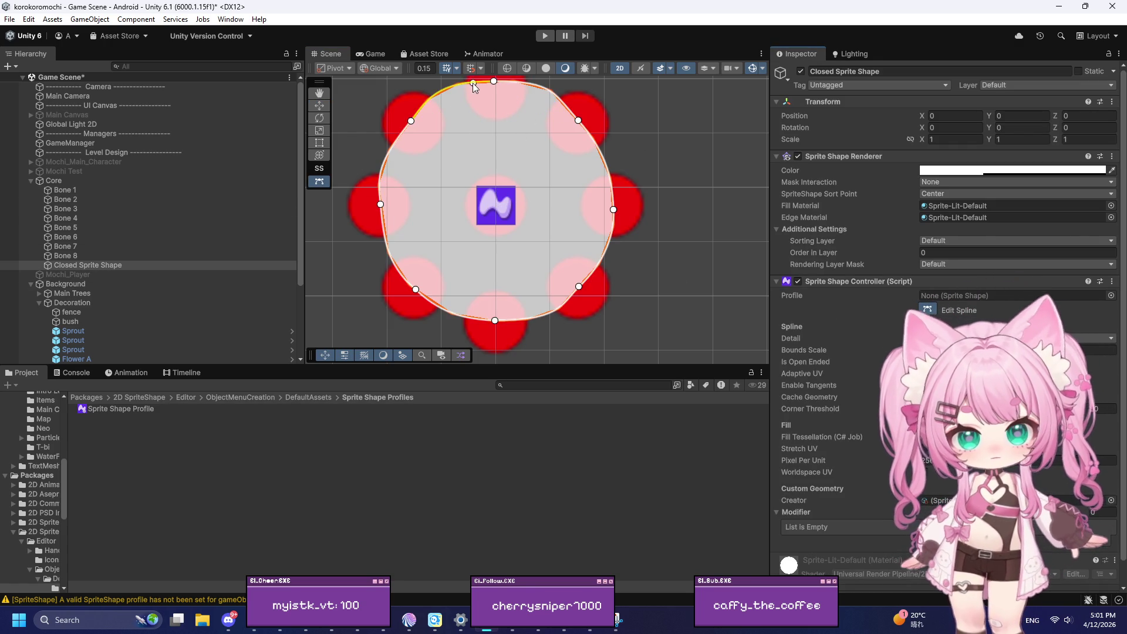
left_click(493, 81)
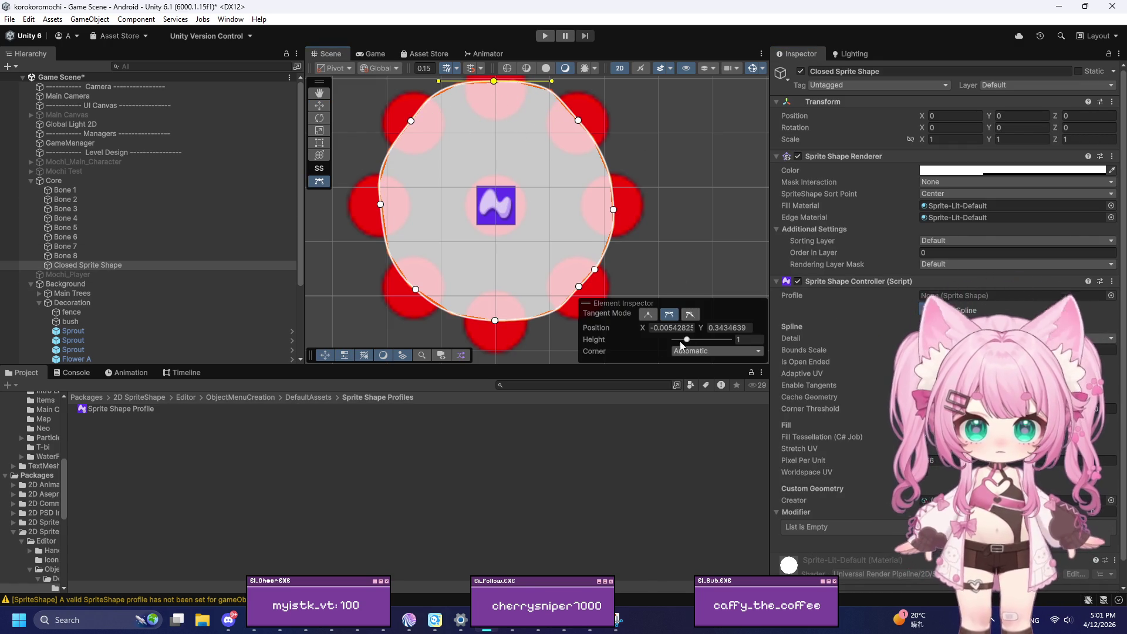
left_click(728, 328)
type("0.32")
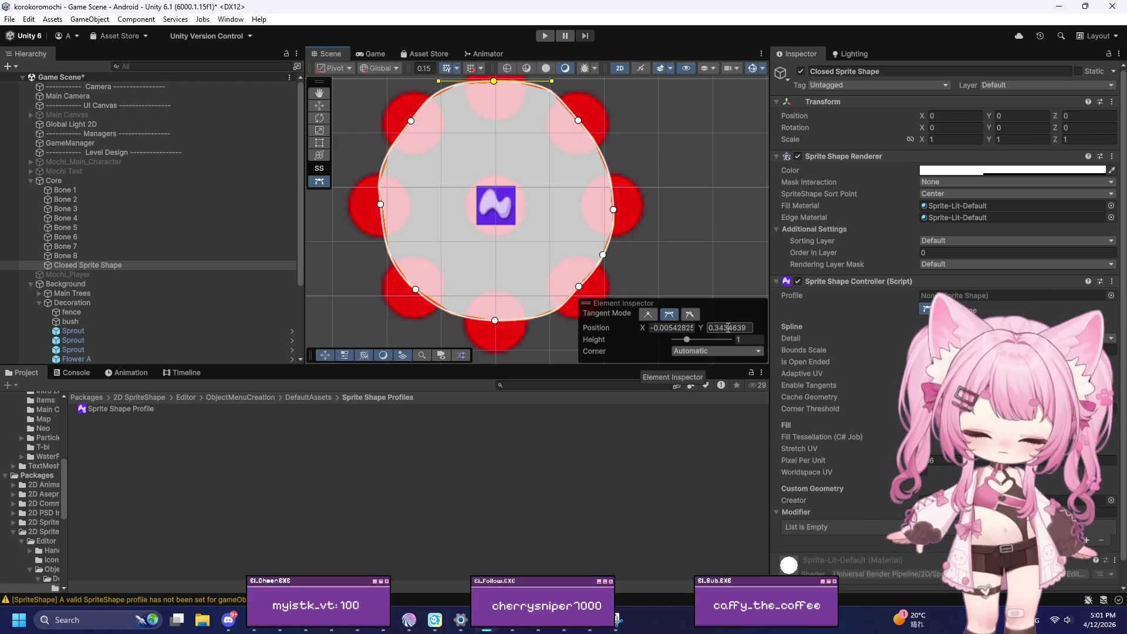
key("Return")
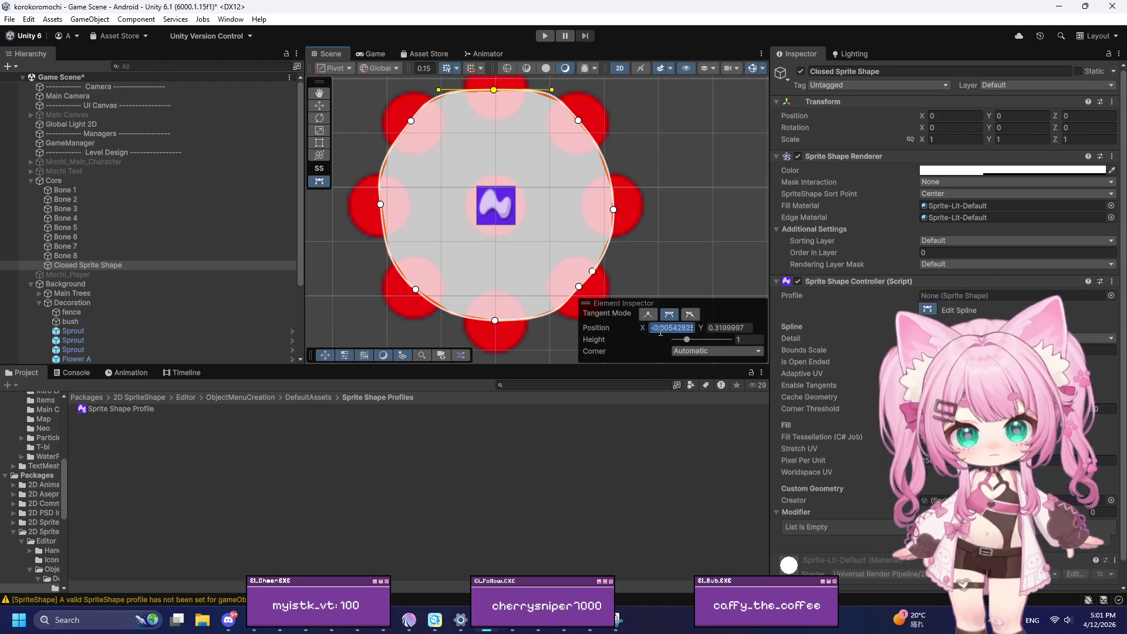
key("BackSpace")
type("0")
key("Return")
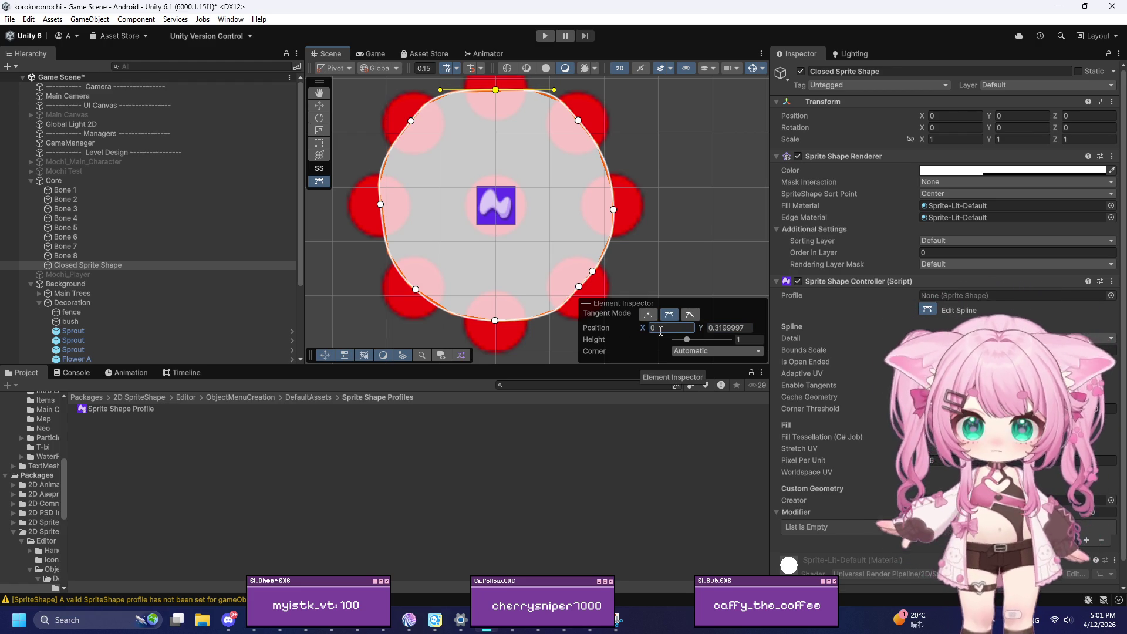
Step: Select Bone 2 in the Hierarchy to check its position
scroll(551, 136, "down", 2)
scroll(548, 187, "down", 1)
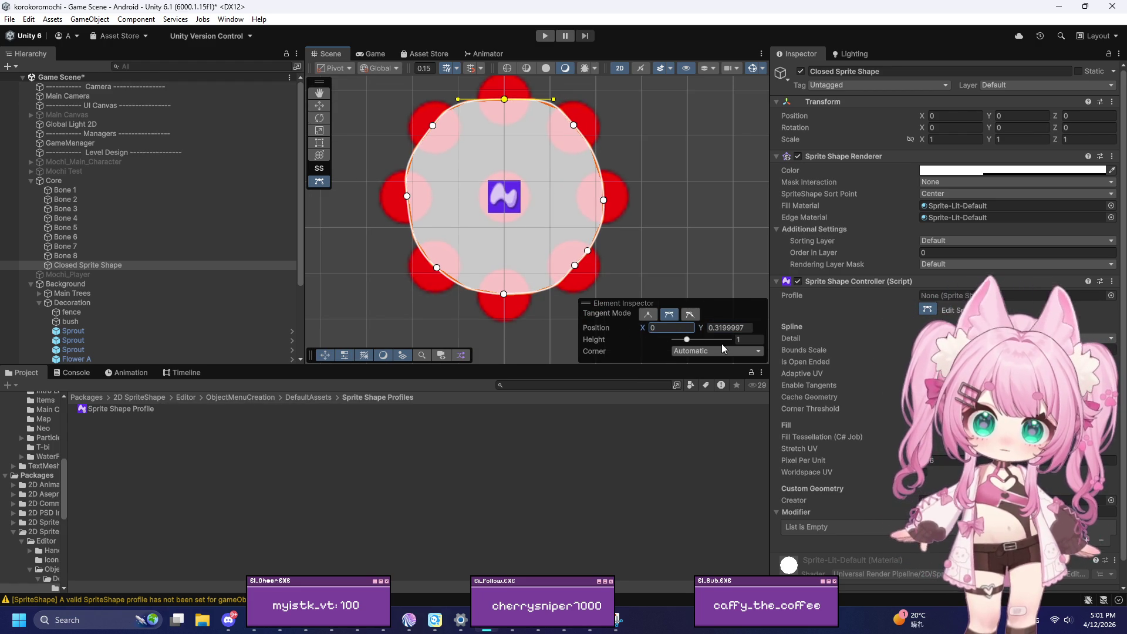
left_click(59, 199)
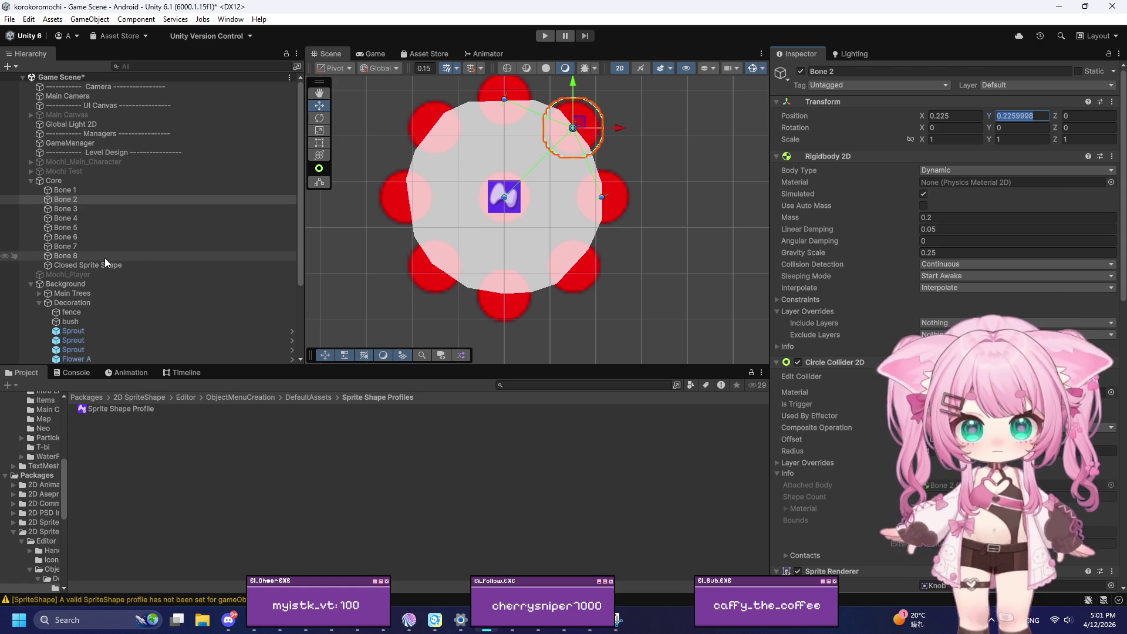
Step: Read Bone 2's Y and set the upper-right spline point's Y to 0.226
left_click(79, 258)
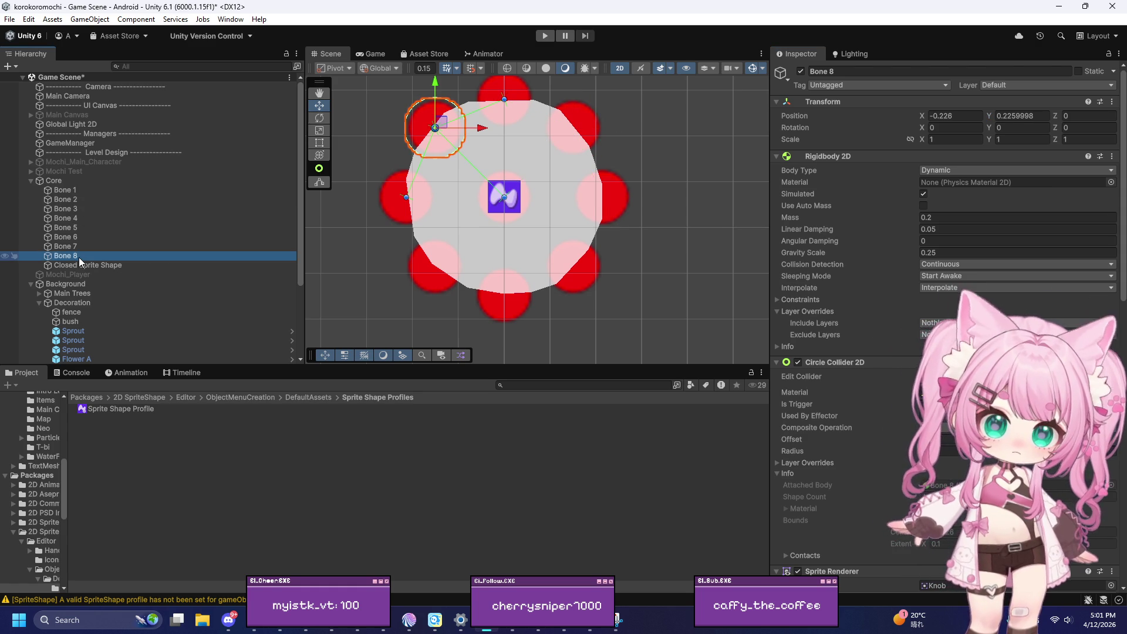
left_click(75, 201)
left_click(1043, 115)
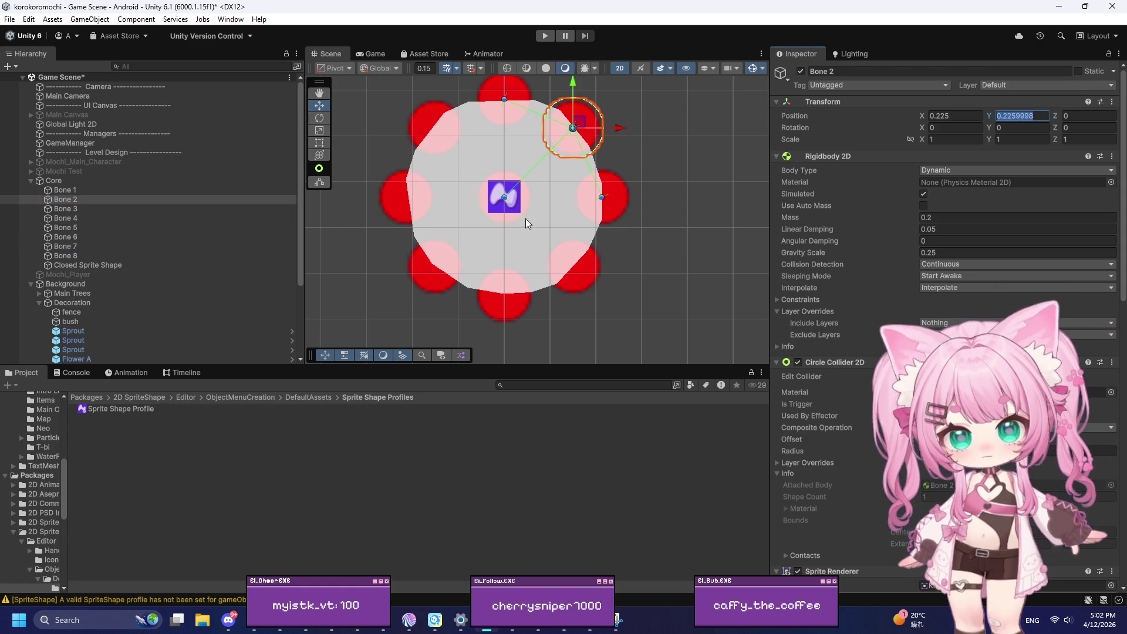
left_click(456, 180)
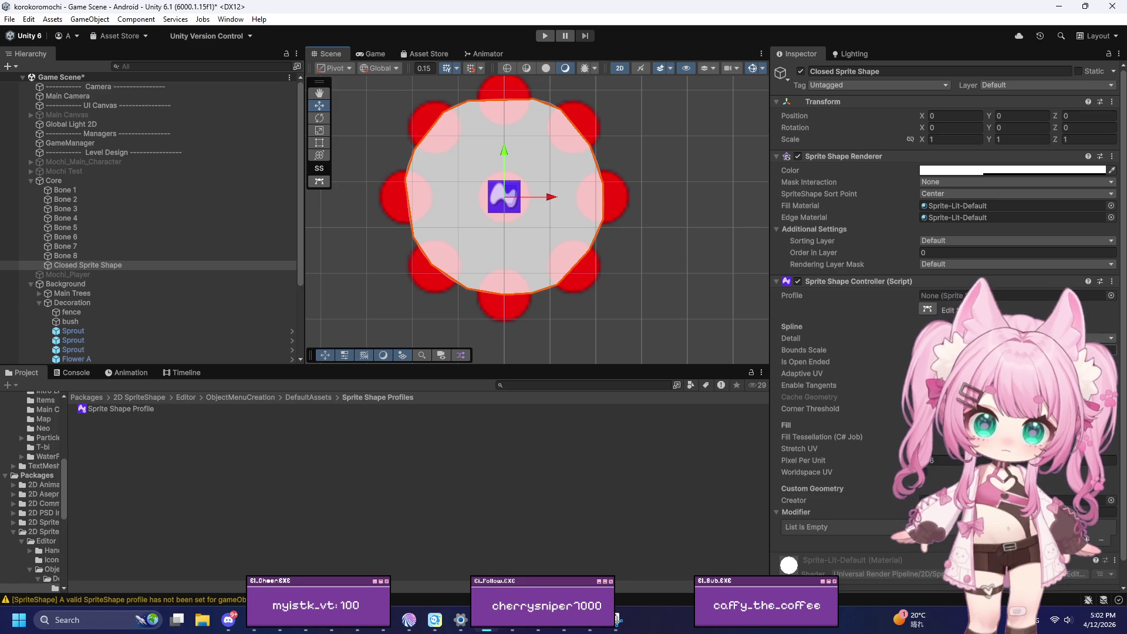
left_click(927, 310)
left_click(574, 125)
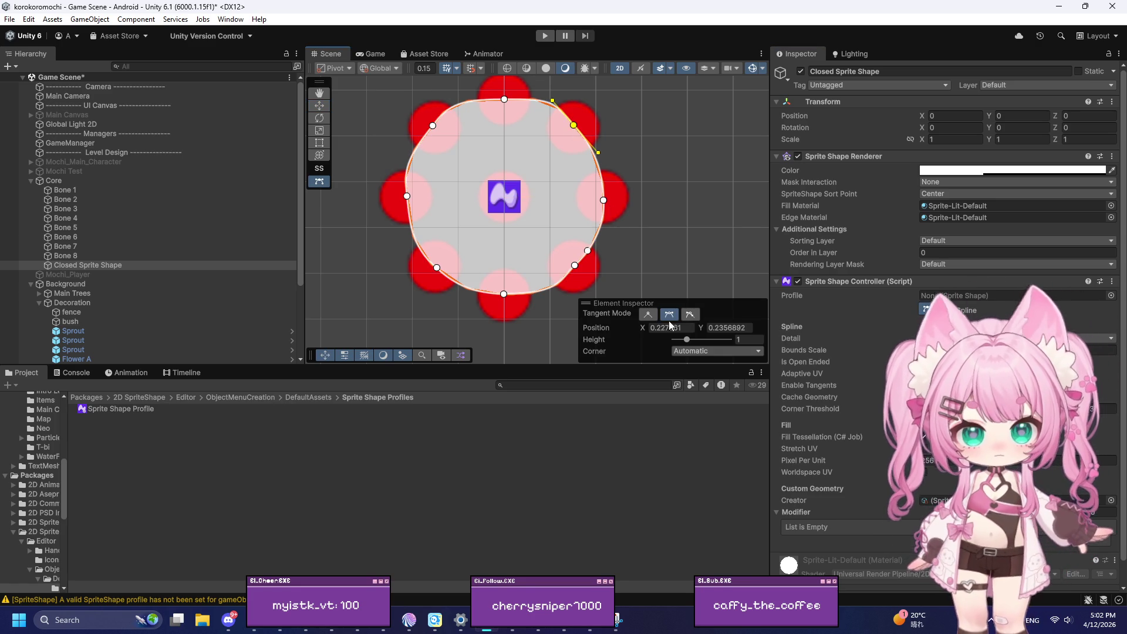
left_click_drag(738, 324, 688, 330)
left_click(690, 329)
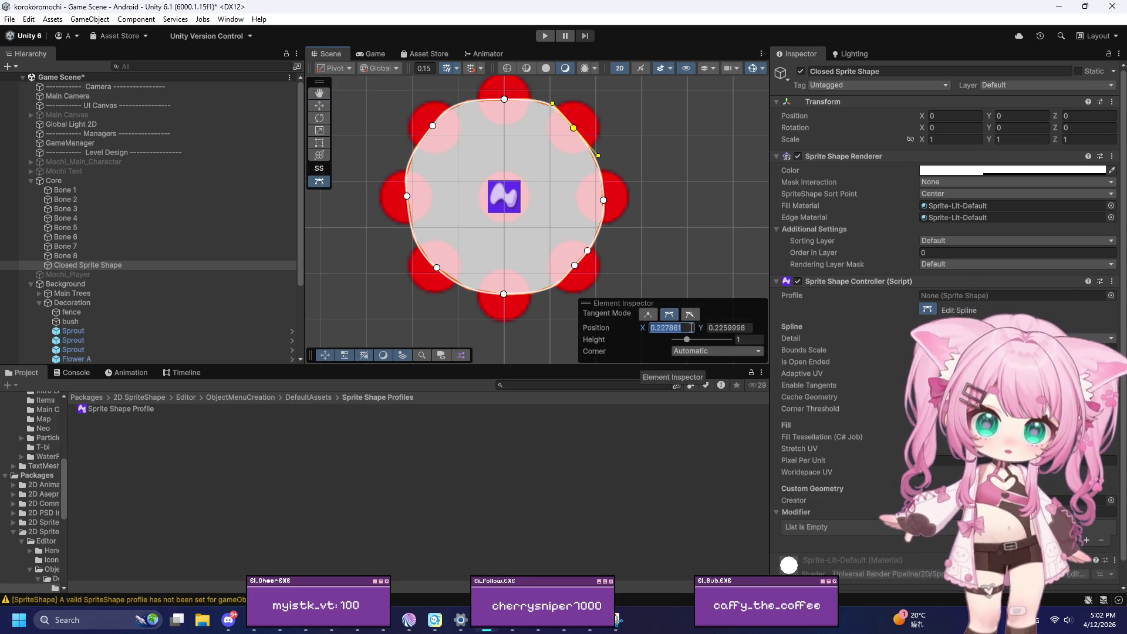
Step: Read Bone 2's X and give the upper-right point X 0.225 with Continuous tangents
left_click(88, 199)
left_click(951, 115)
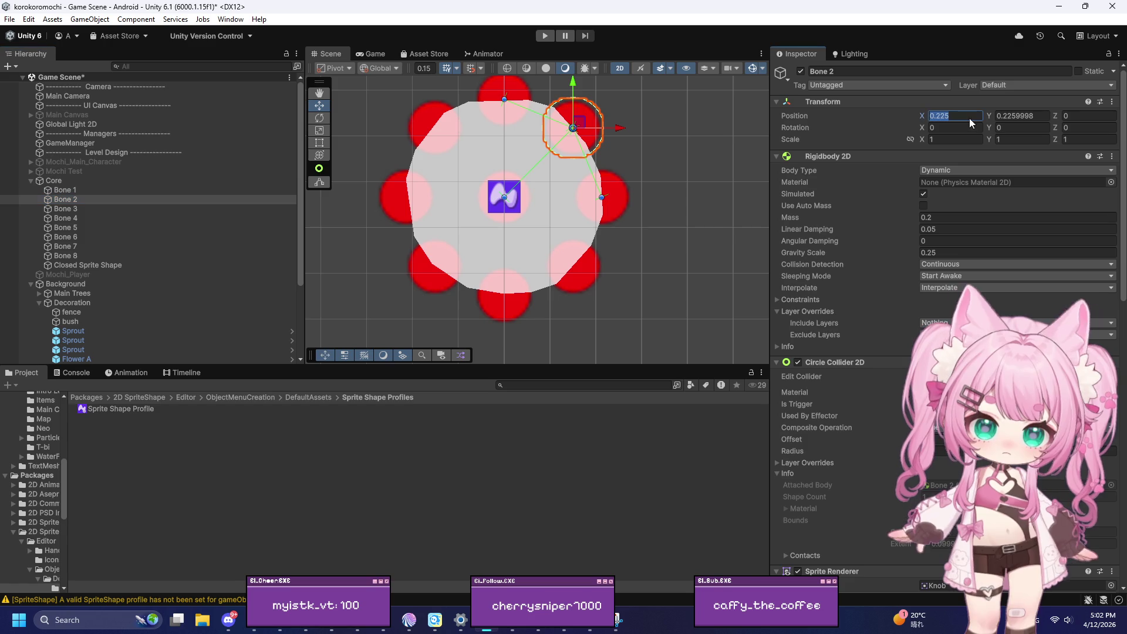
left_click(563, 254)
left_click(927, 309)
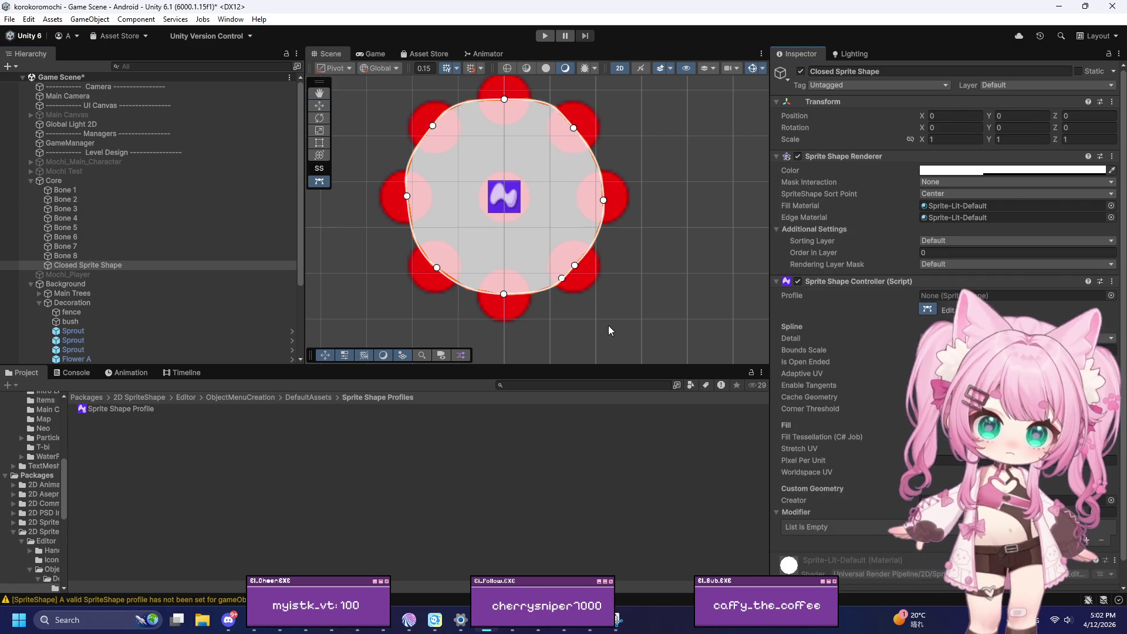
left_click(574, 129)
left_click(693, 328)
type("0.225")
left_click(670, 315)
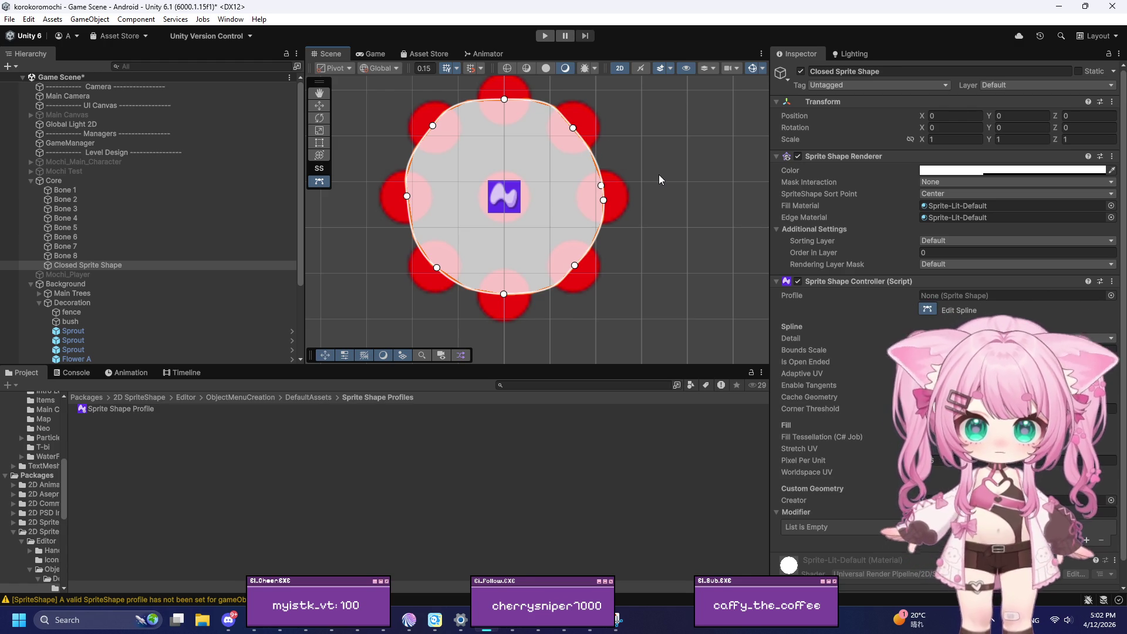
left_click(574, 129)
Step: Verify the top and upper-right points' positions, then select Bone 3
left_click(504, 100)
left_click(573, 129)
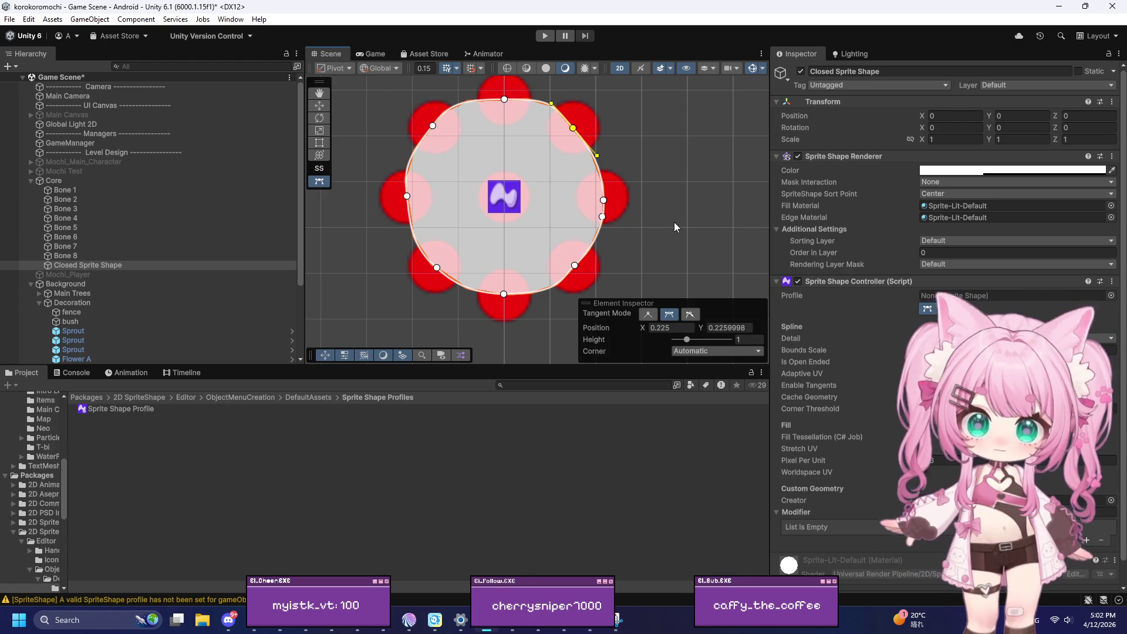
left_click(158, 209)
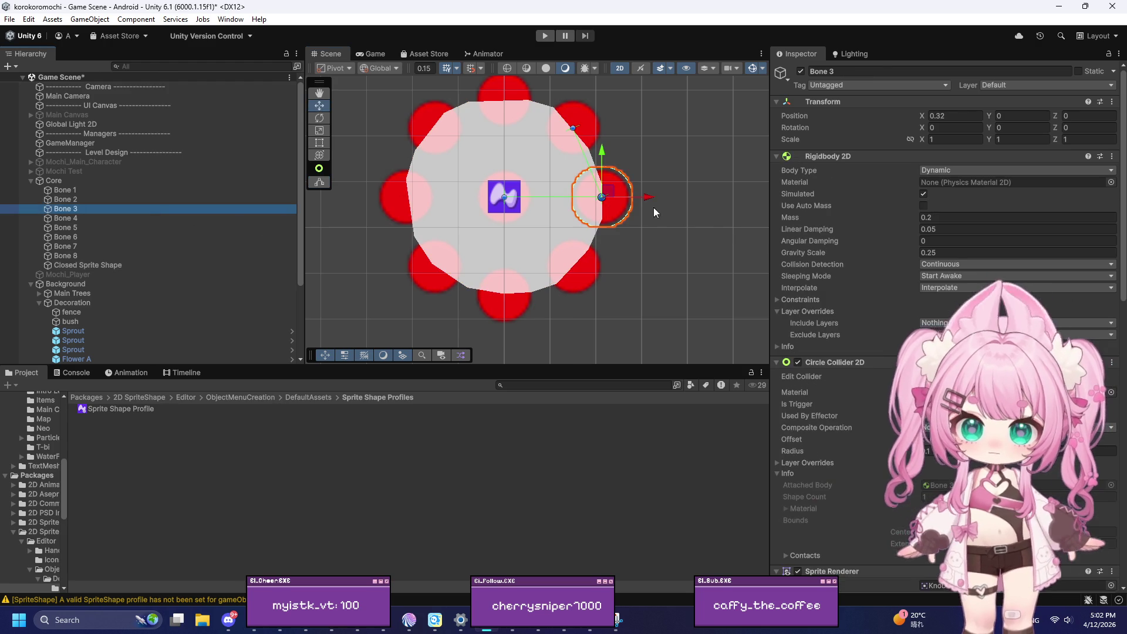
Step: Set the right spline point to Y 0, matching Bone 3, with a Stretched corner
left_click(950, 115)
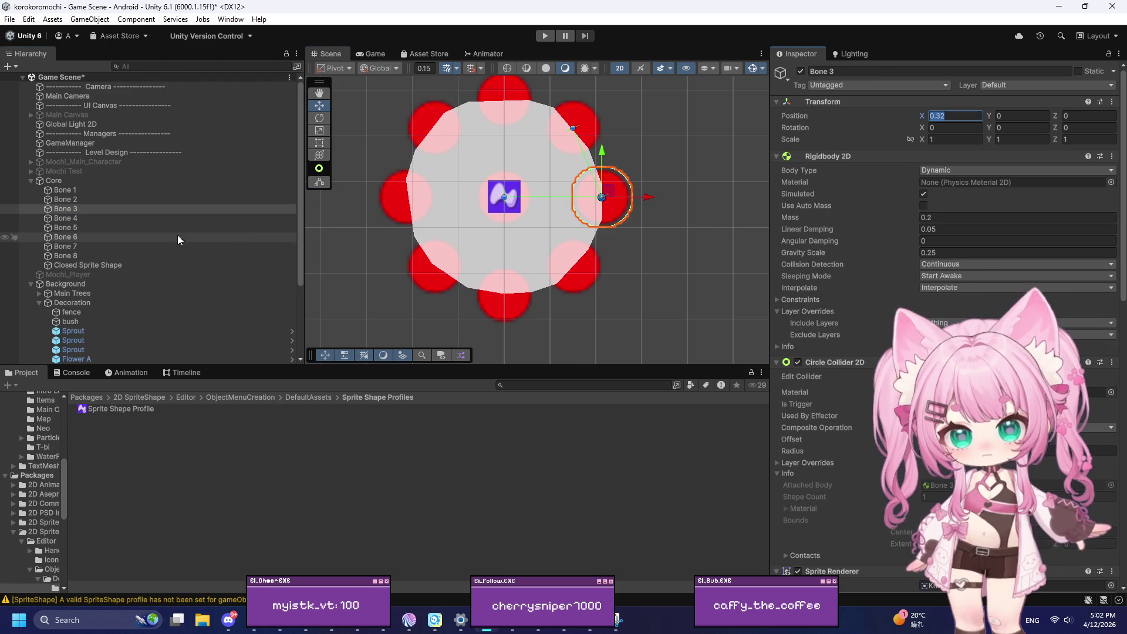
left_click(546, 194)
left_click(928, 310)
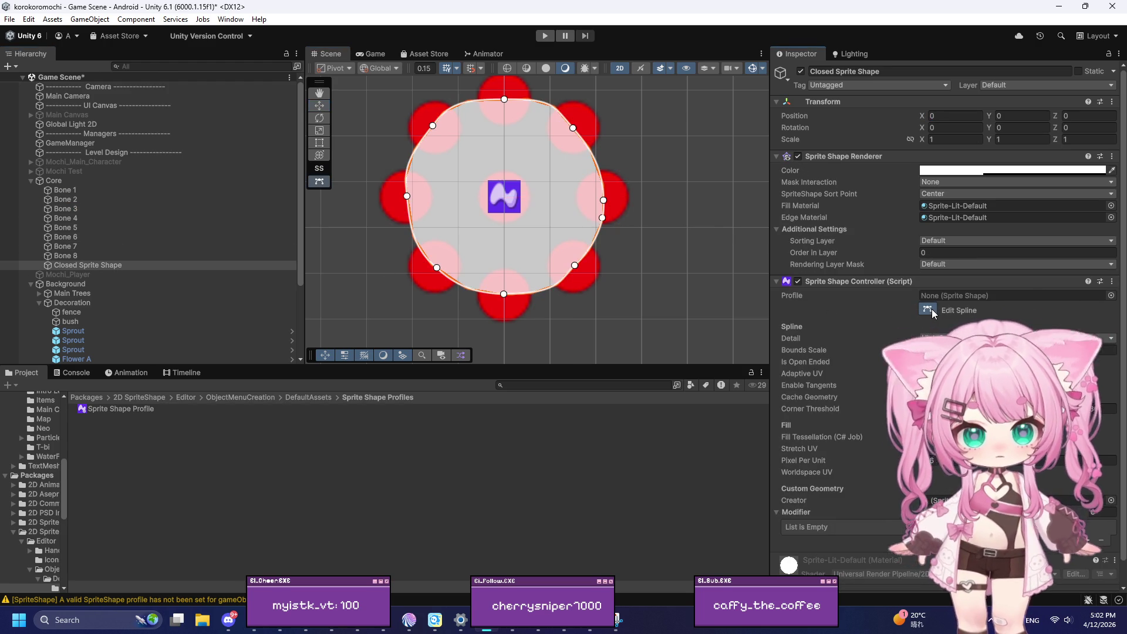
left_click(605, 201)
left_click(732, 327)
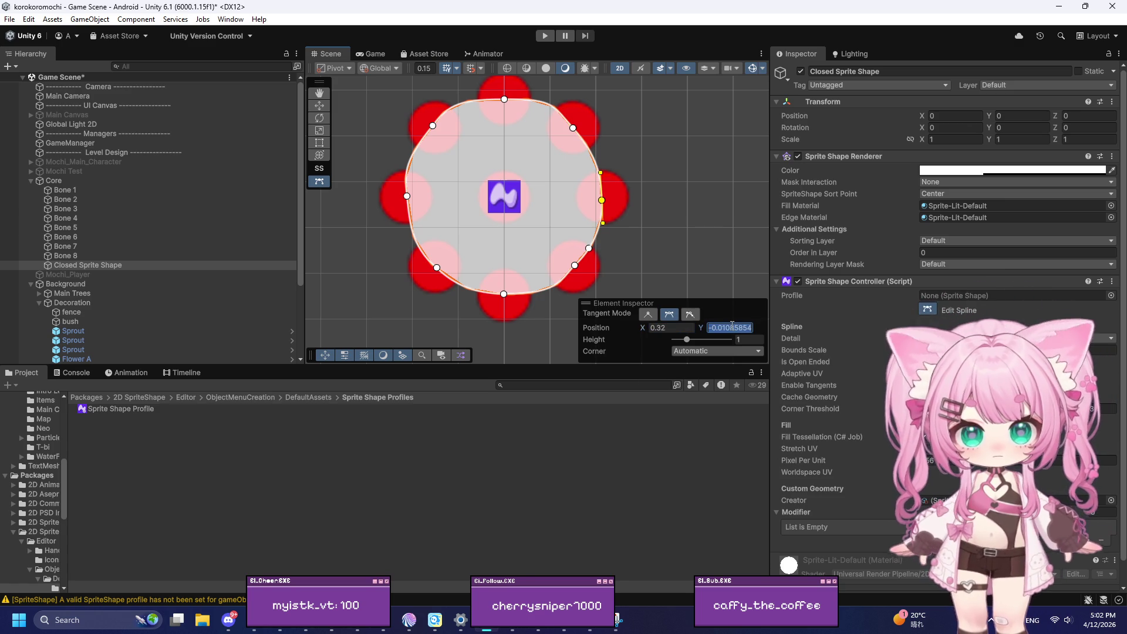
type("0")
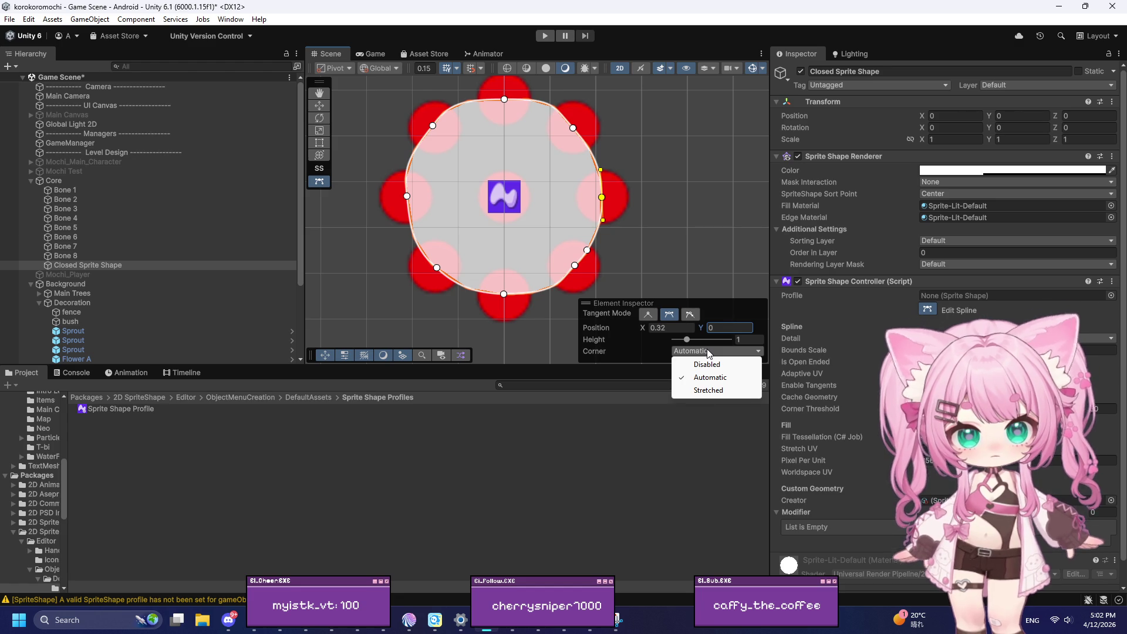
left_click(707, 390)
left_click(701, 352)
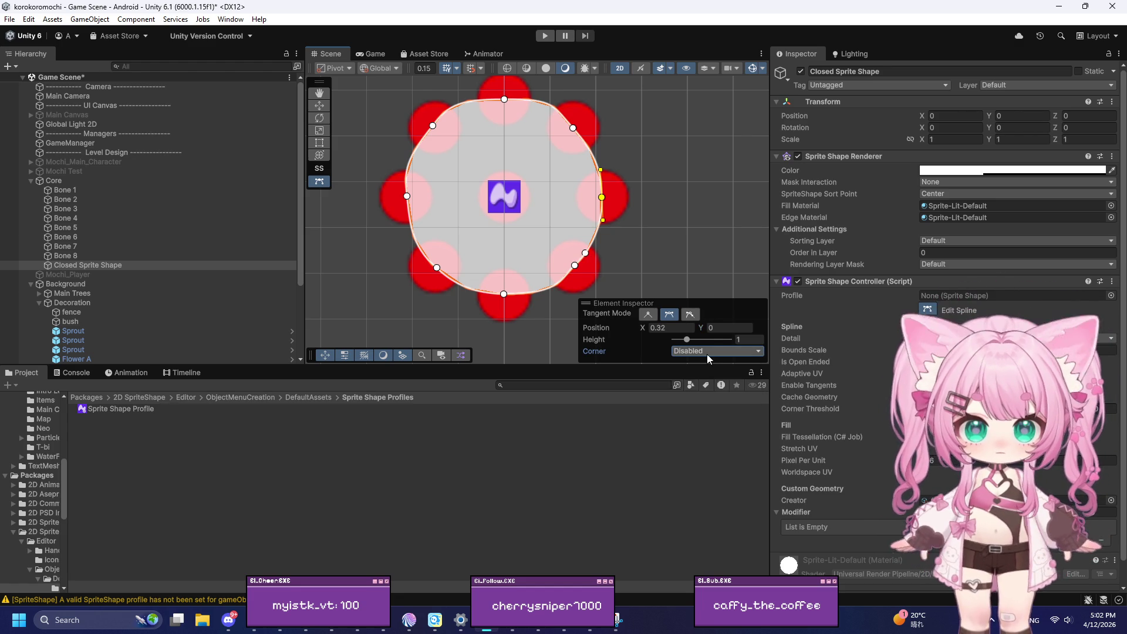
Step: Deselect the point, undo the last edit, and view Bone 4's position (0.226, -0.2259998)
left_click(569, 337)
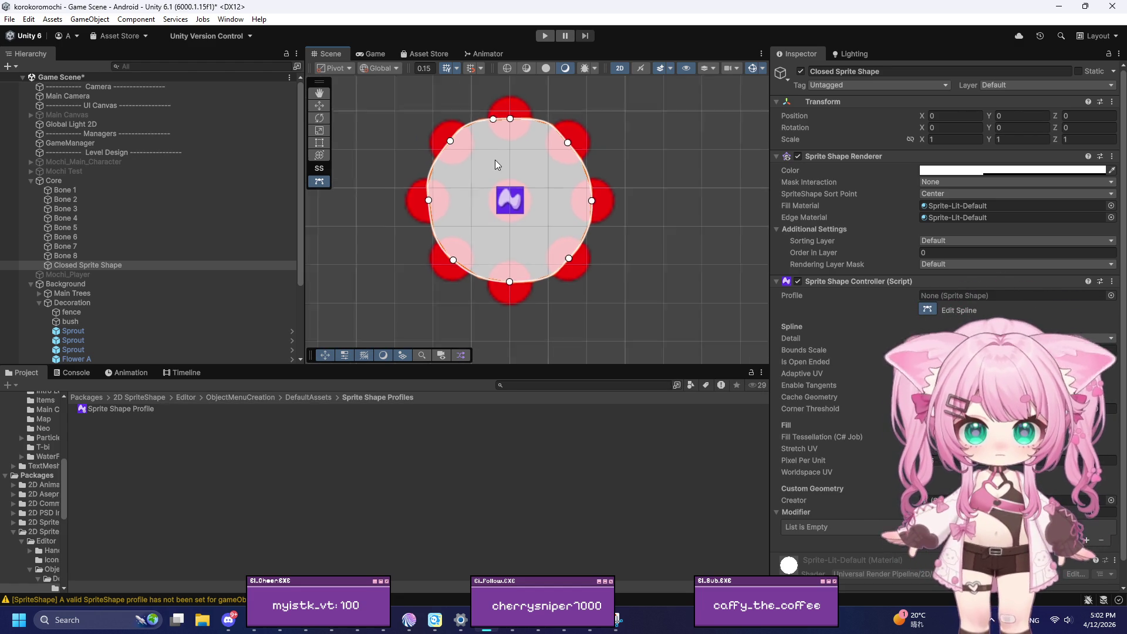
scroll(540, 155, "up", 1)
scroll(613, 144, "up", 2)
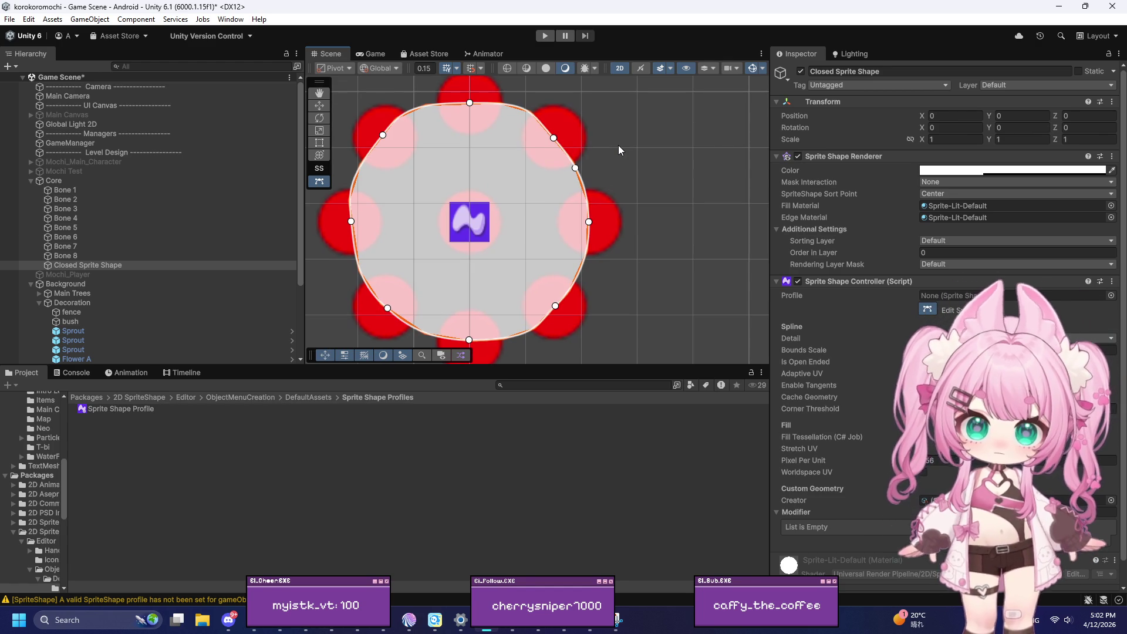
key("ctrl+z")
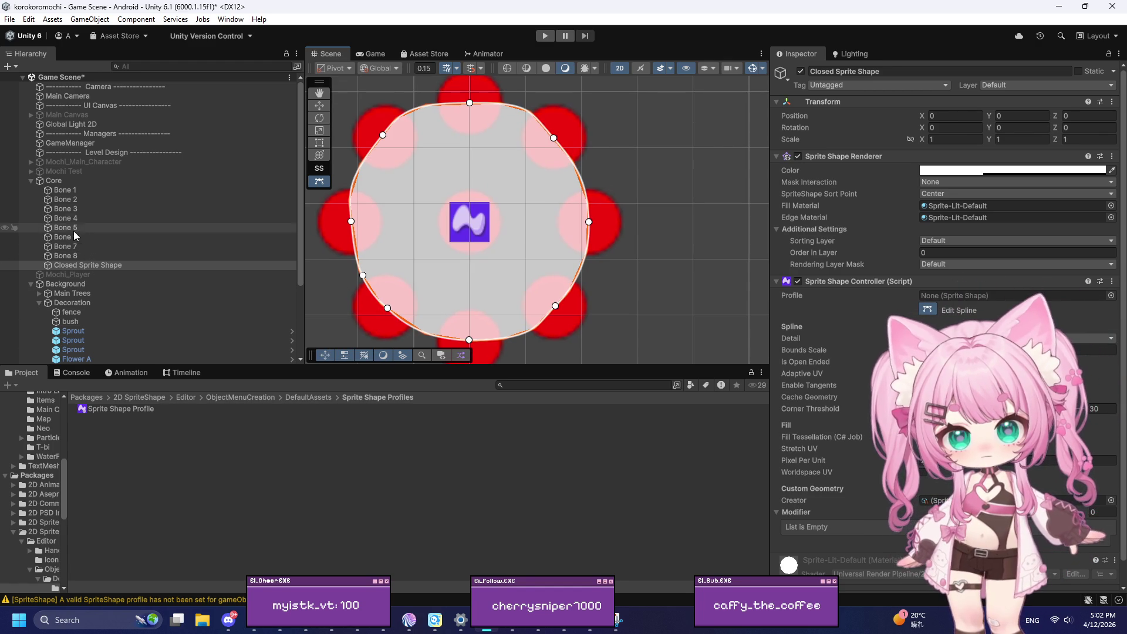
left_click(78, 218)
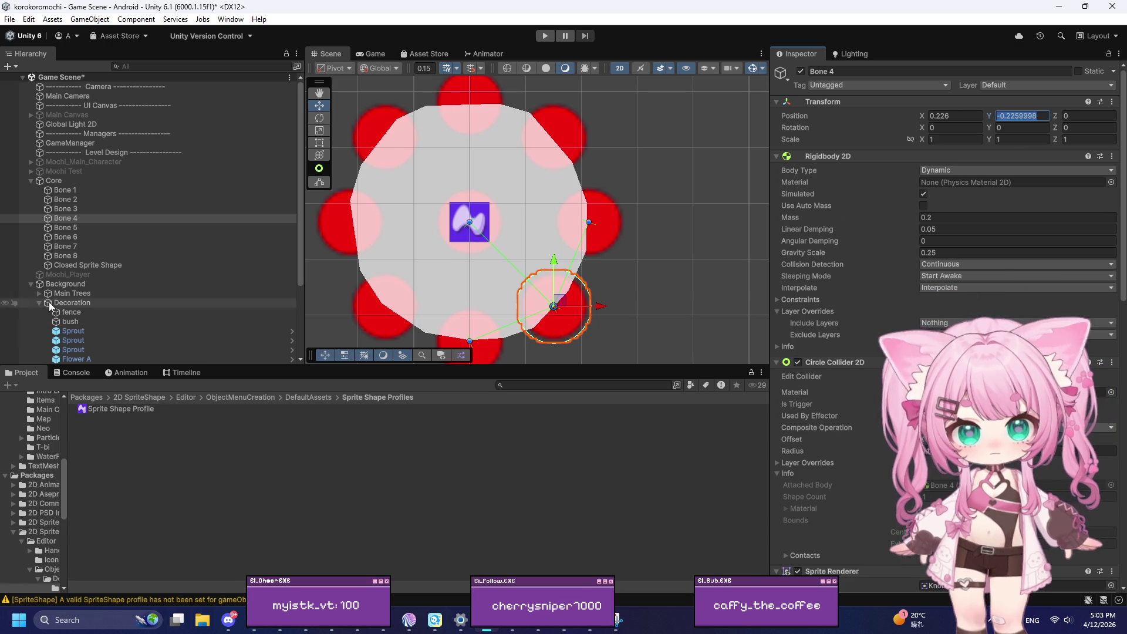
Step: Compare the Bone 7, 6 and 4 positions, then drag the lower-right spline point's Y toward Bone 4
left_click(74, 247)
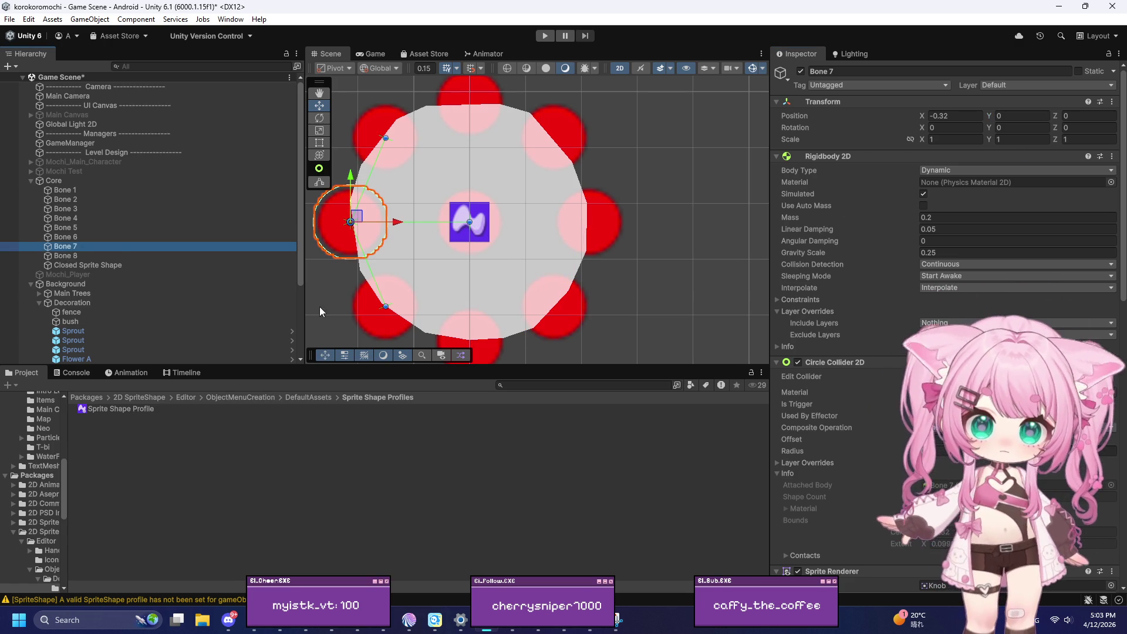
left_click(361, 314)
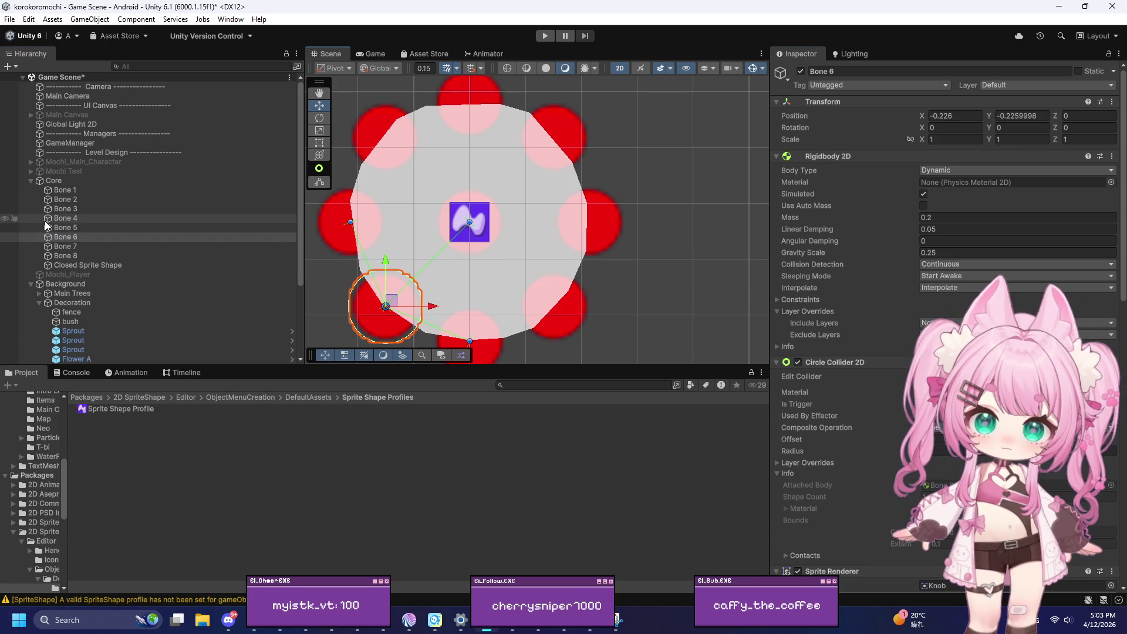
left_click(73, 219)
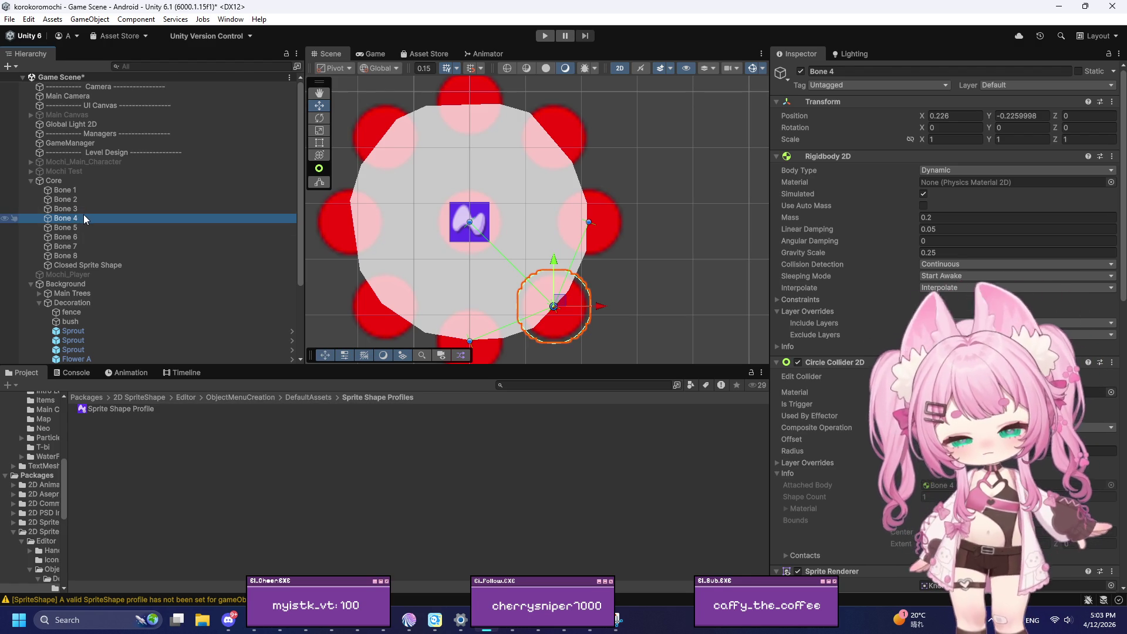
left_click(418, 254)
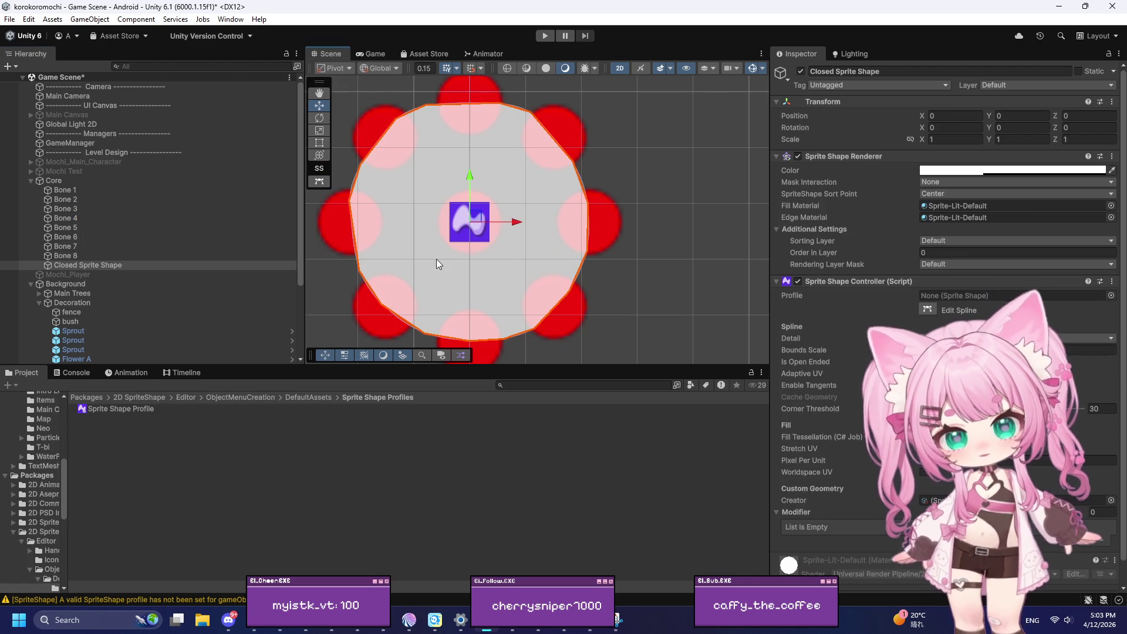
left_click(927, 309)
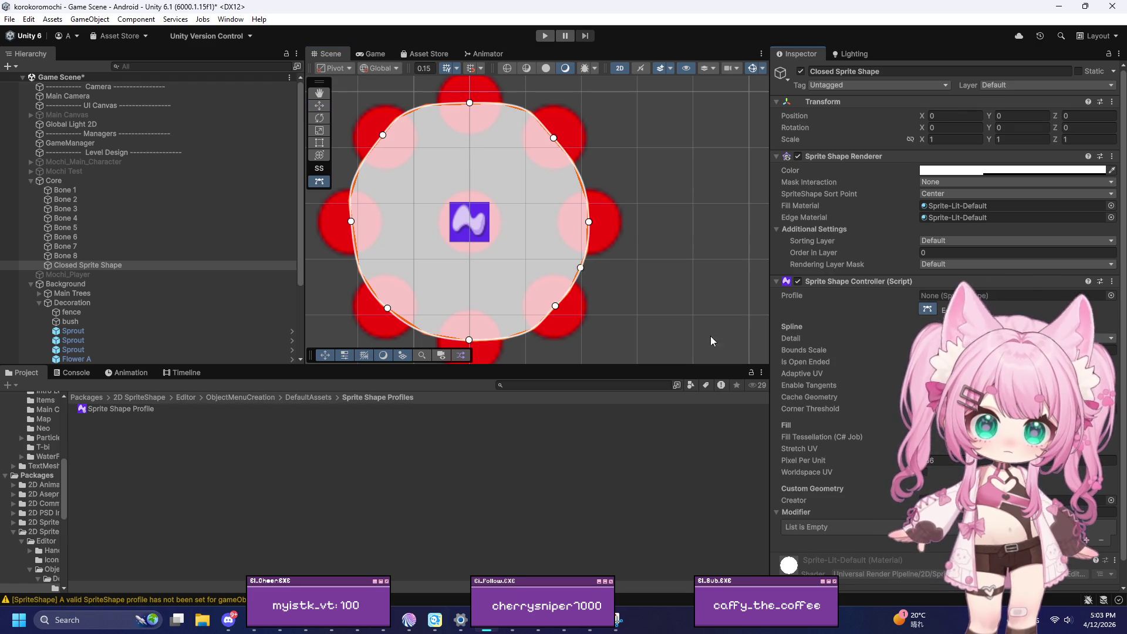
left_click(556, 306)
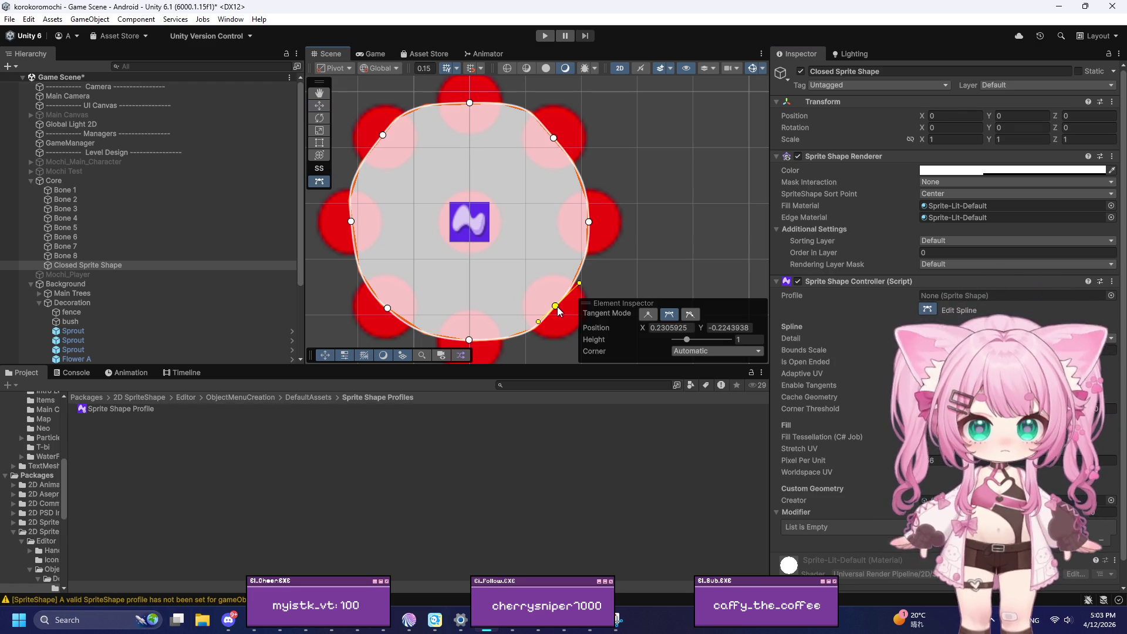
left_click(741, 328)
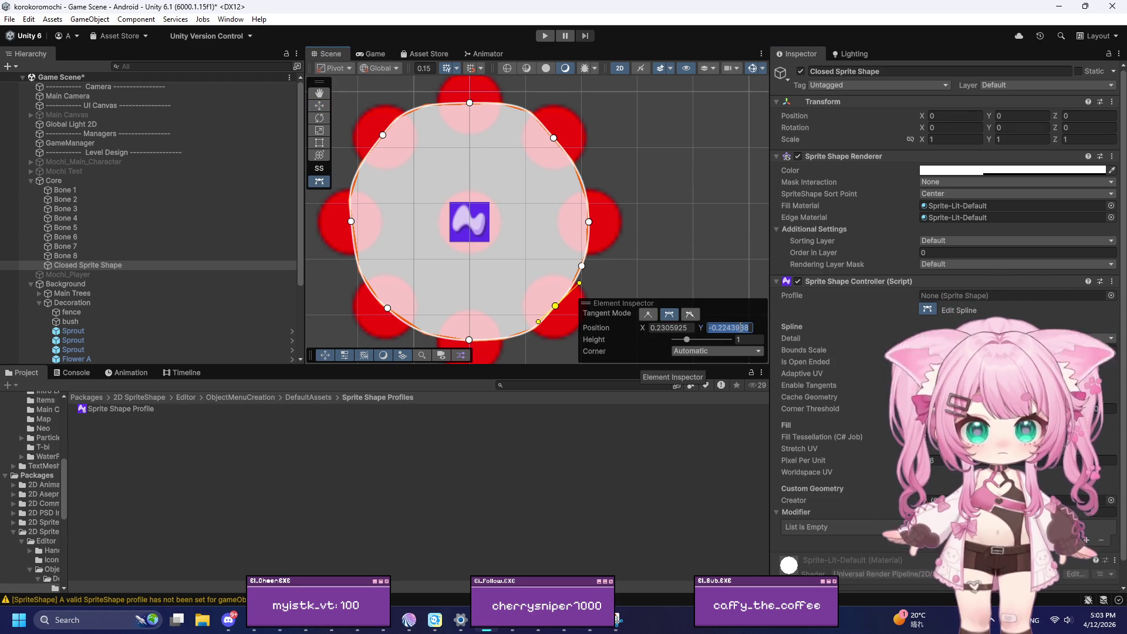
left_click_drag(702, 328, 706, 335)
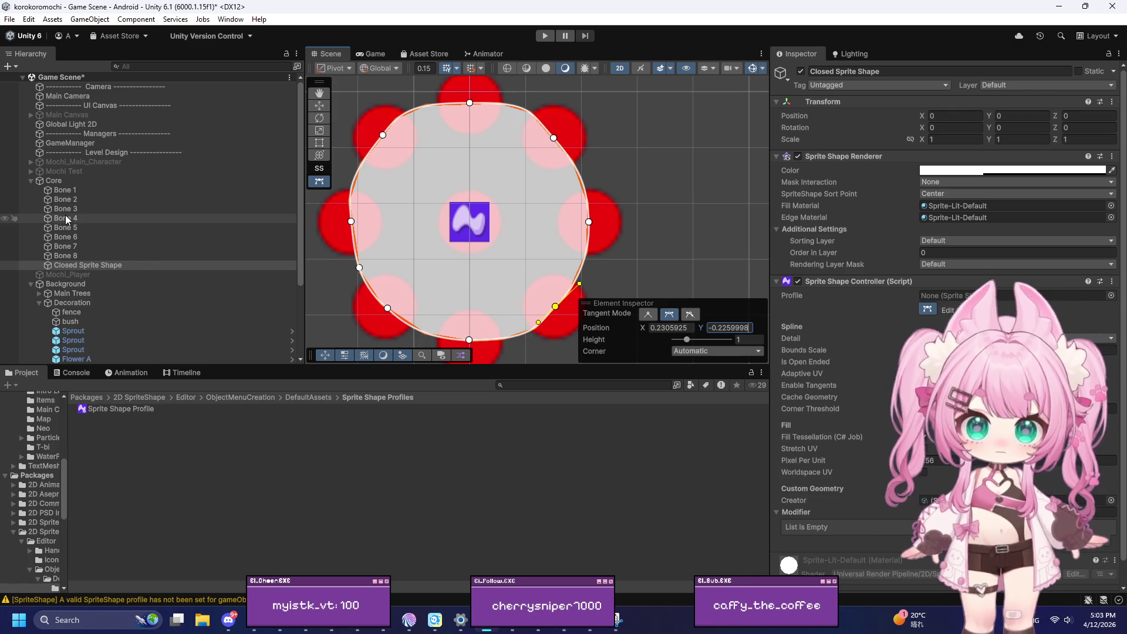
Step: Look up Bone 4's position, cancelling an accidental -0.2259998 entry in its X field
left_click(65, 217)
left_click(954, 116)
type("-0.2259998")
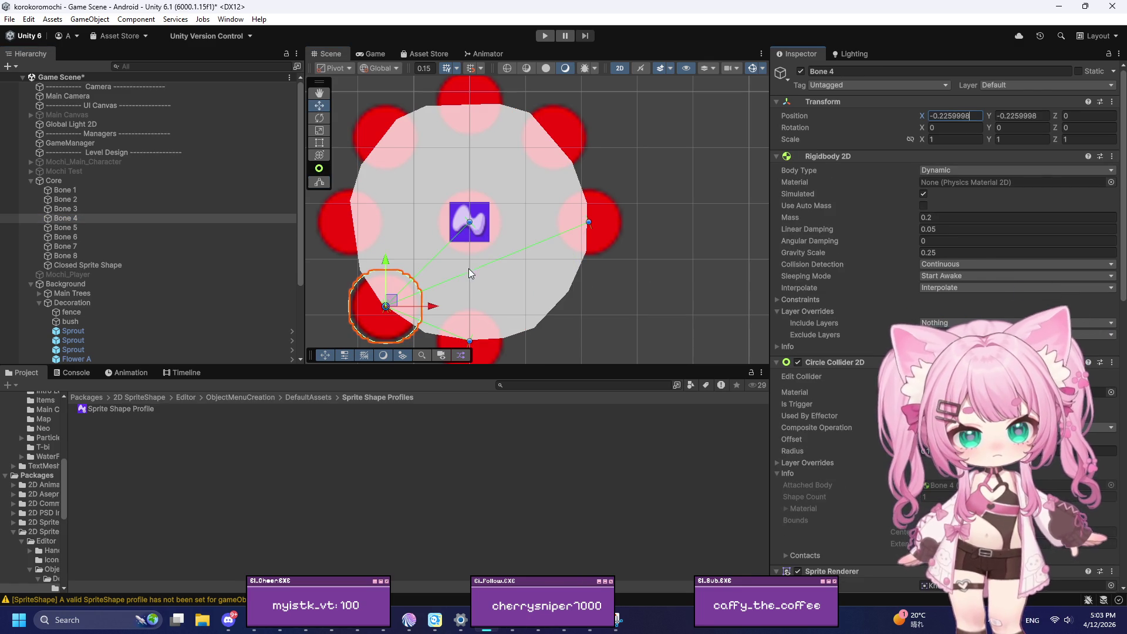
key("Escape")
type("0.226")
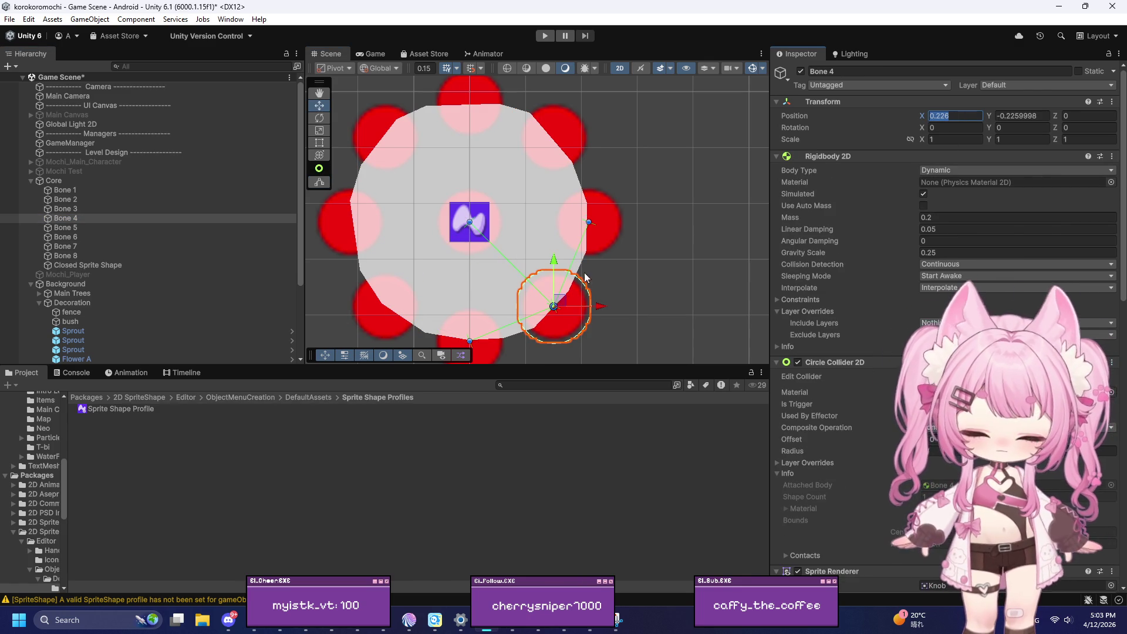
Step: Set the lower-right spline point's X position to 0.226
left_click(504, 276)
left_click(927, 310)
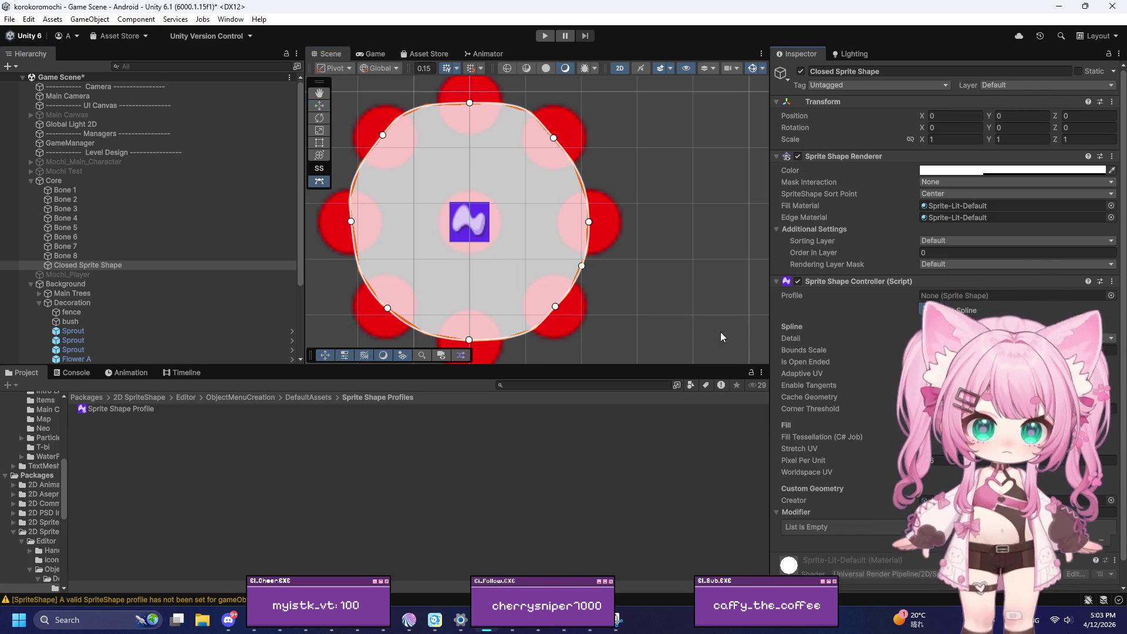
left_click(556, 307)
left_click(668, 327)
type("0.226")
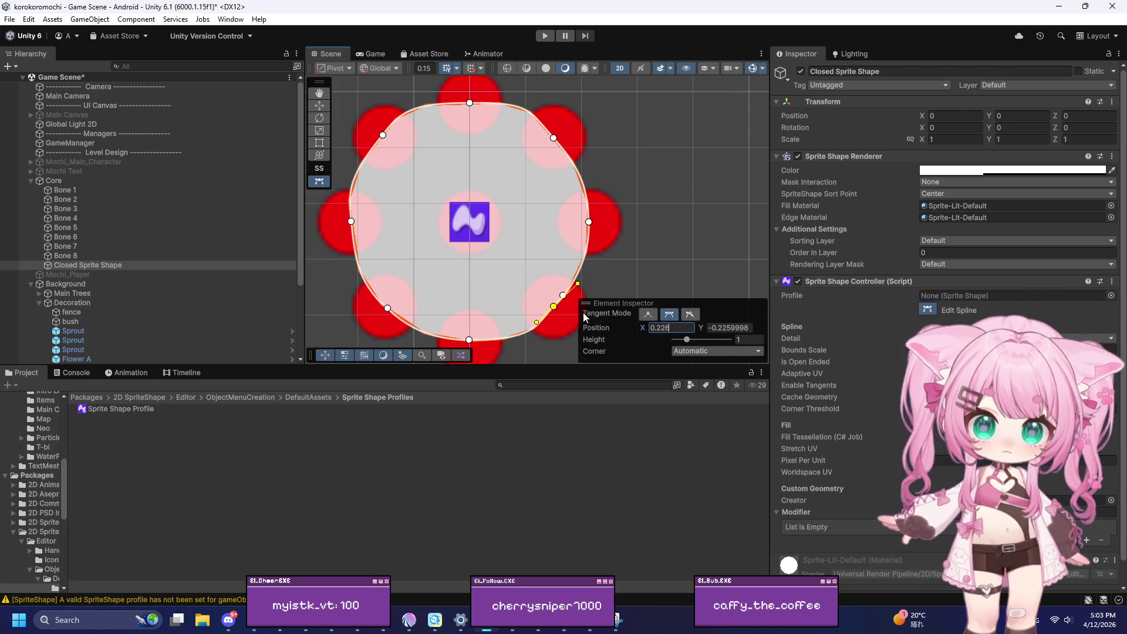
scroll(641, 226, "up", 2)
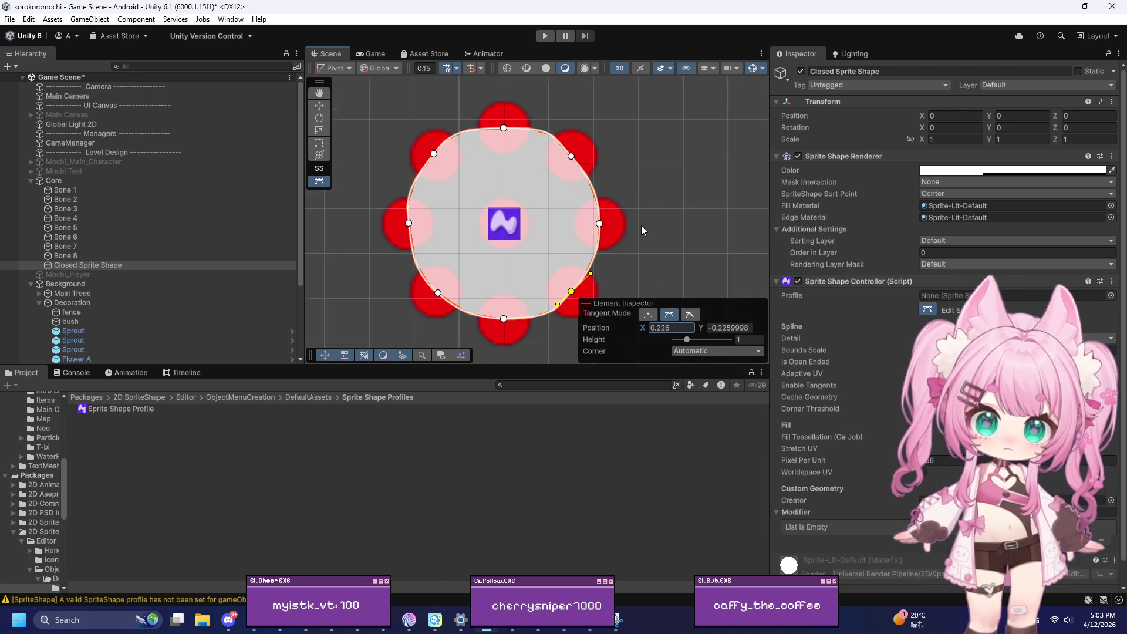
scroll(569, 325, "up", 1)
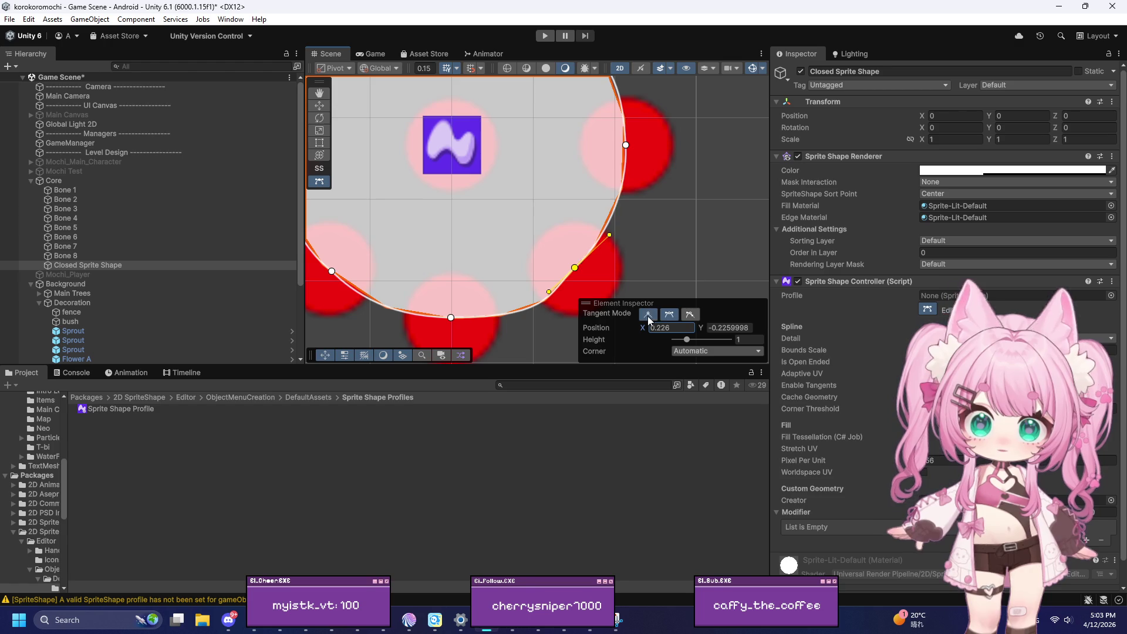
Step: Try Broken tangents on the lower-right point, then return it to Continuous
left_click(670, 315)
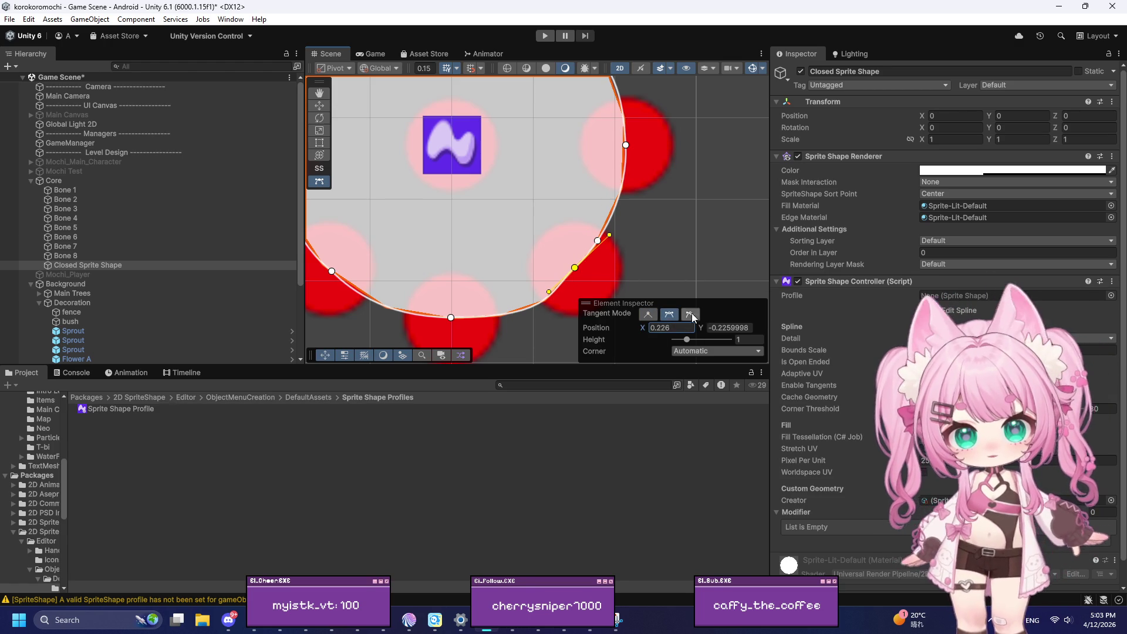
left_click(691, 316)
left_click_drag(548, 293, 544, 309)
key("ctrl+z")
left_click_drag(608, 234, 600, 220)
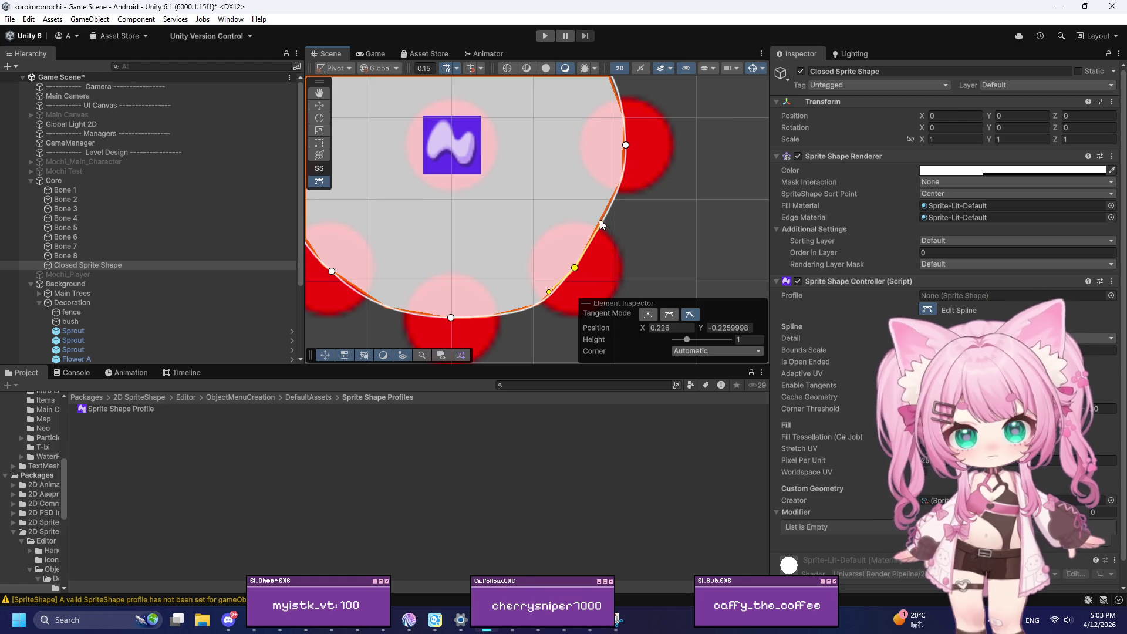
left_click(670, 317)
scroll(523, 225, "down", 5)
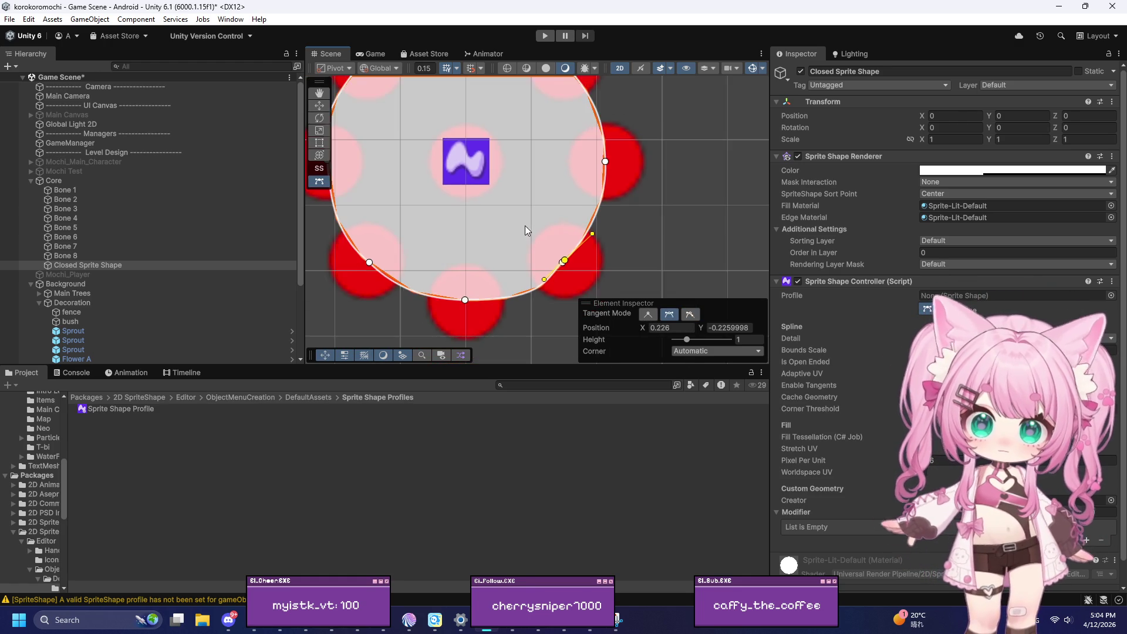
scroll(481, 270, "up", 5)
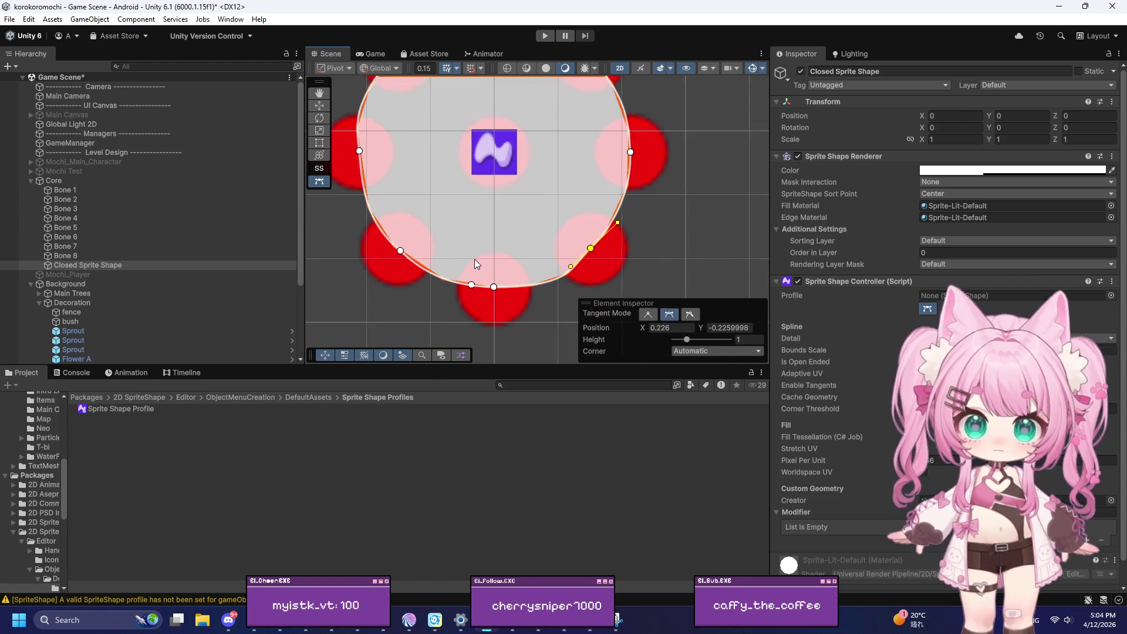
Step: Check Bone 5, then set the bottom spline point to X 0, Y -0.32
left_click(77, 228)
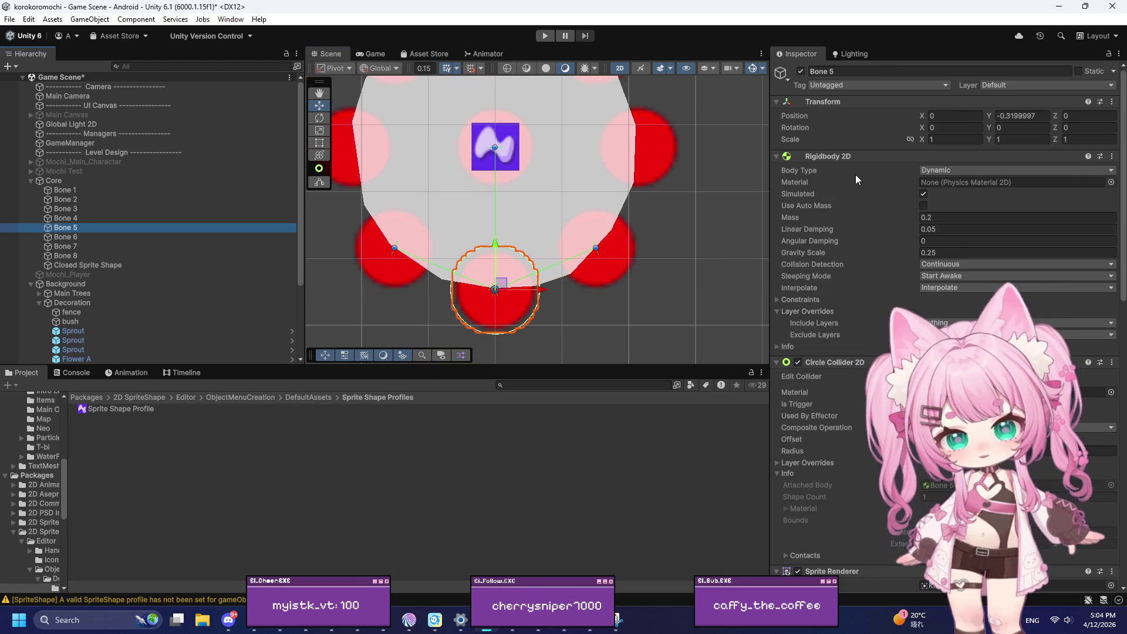
left_click(1010, 117)
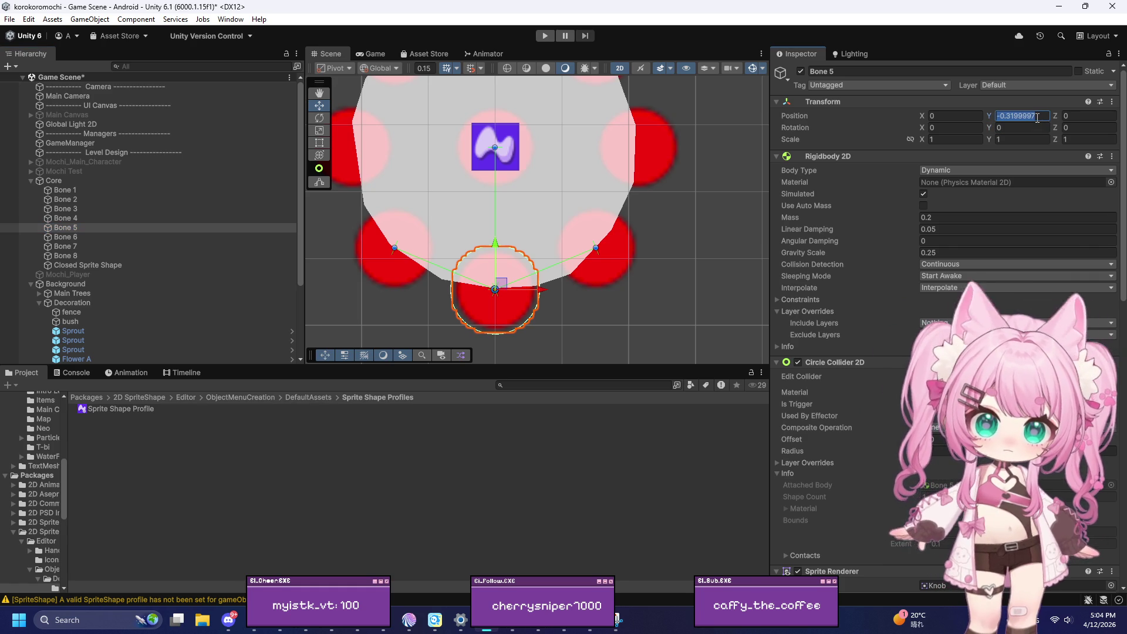
left_click(416, 203)
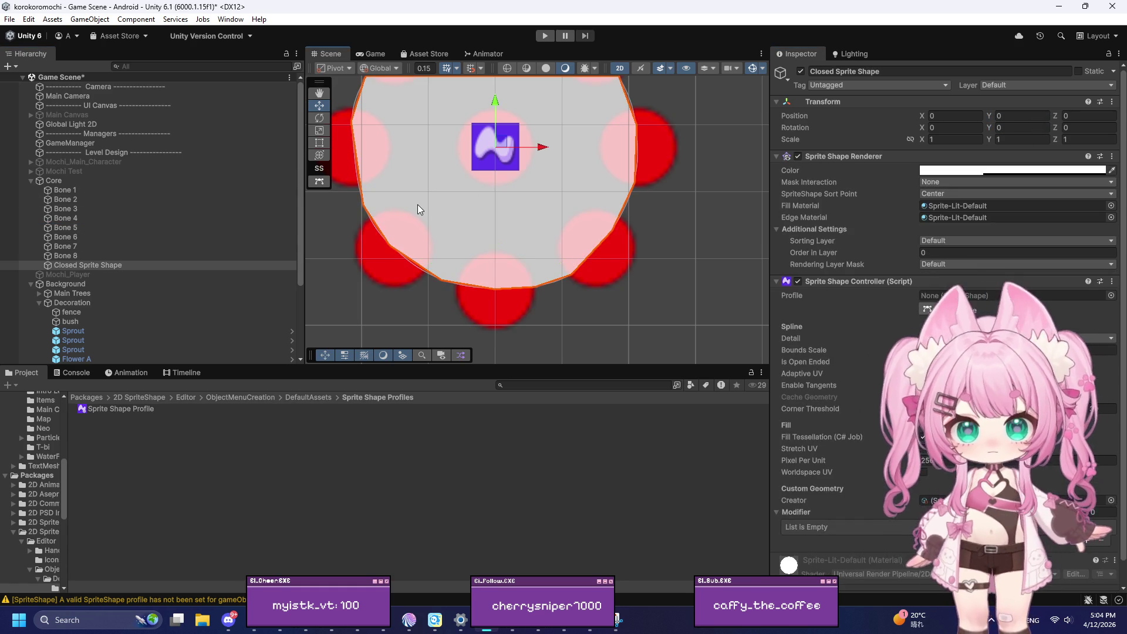
left_click(929, 309)
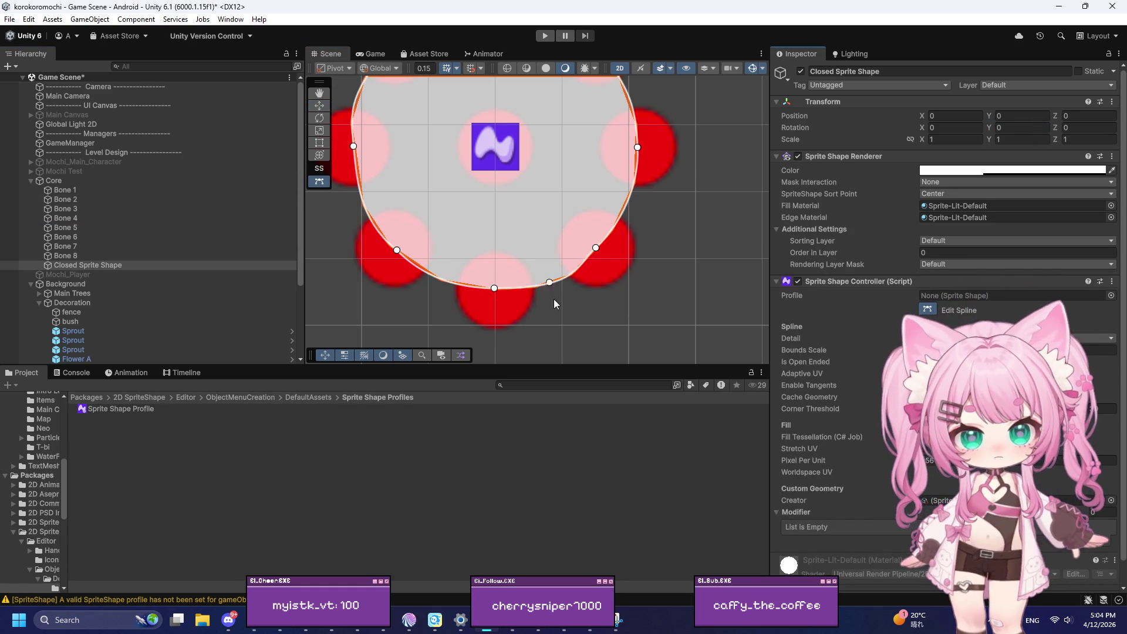
left_click(494, 288)
left_click(724, 327)
type("-0.32")
left_click(661, 327)
type("0")
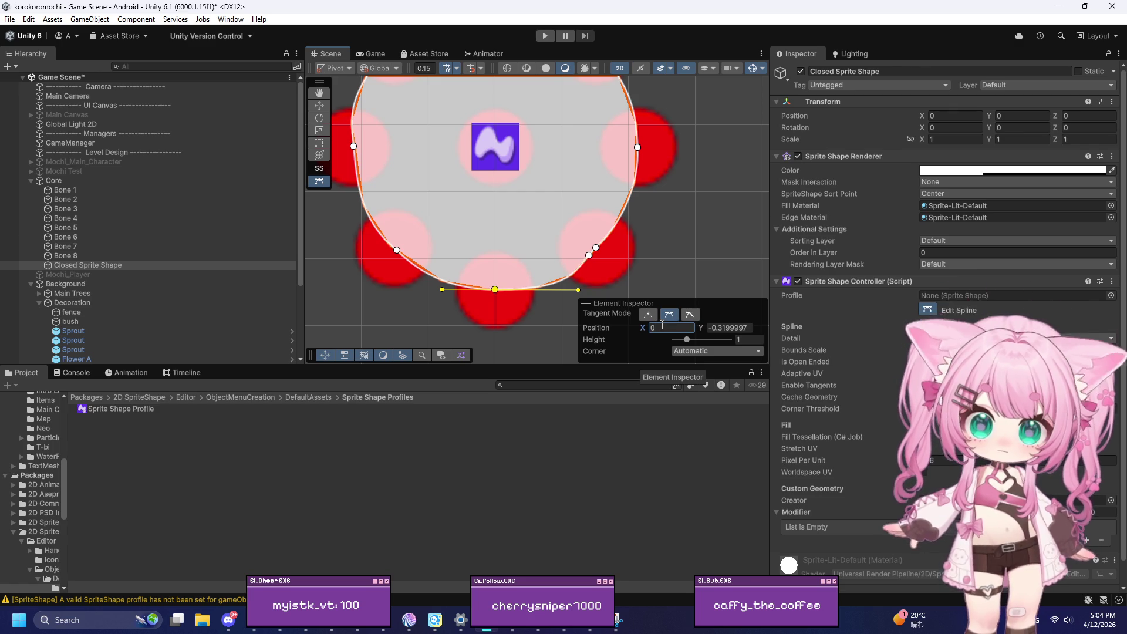
Step: Read Bone 6's Y and paste it into the lower-left spline point's Y (-0.2259998)
left_click(388, 300)
key("f")
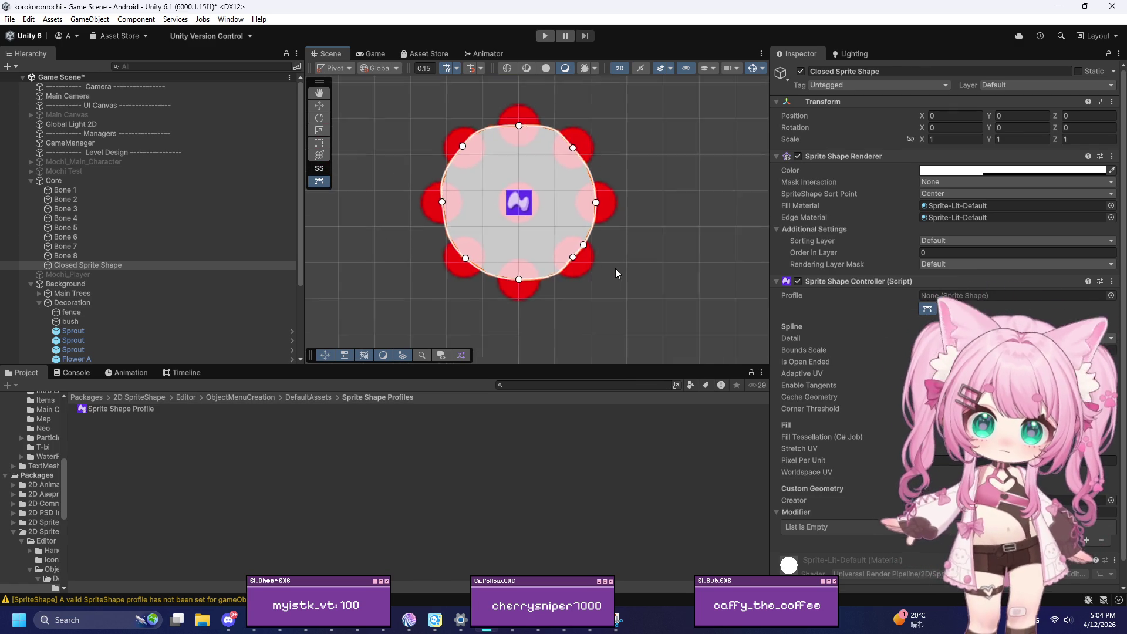
scroll(470, 247, "up", 5)
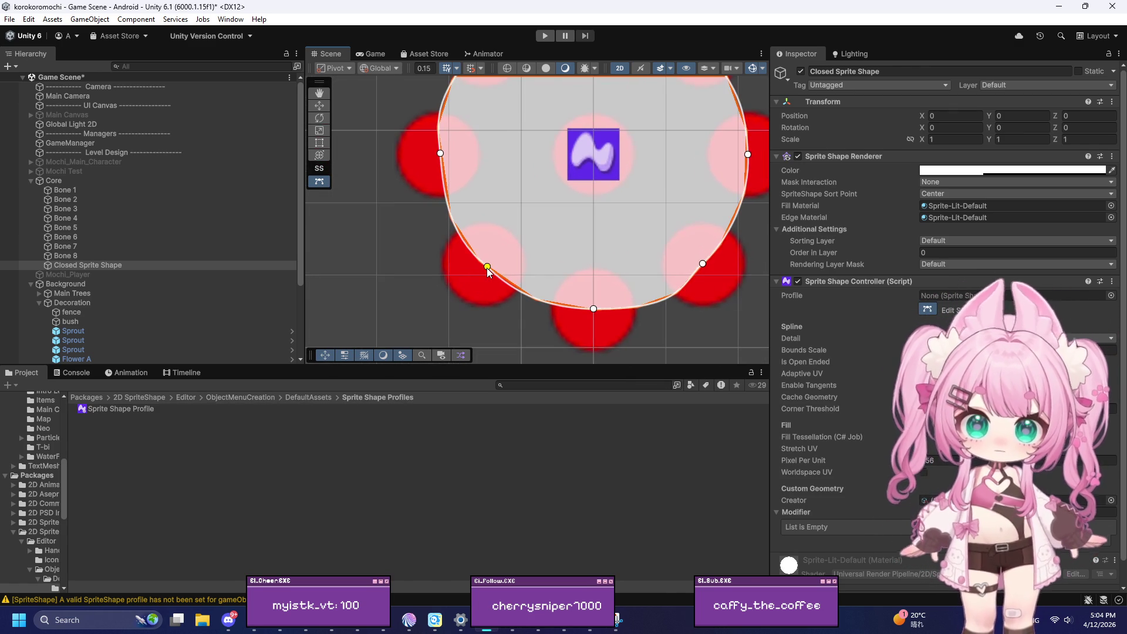
left_click(487, 267)
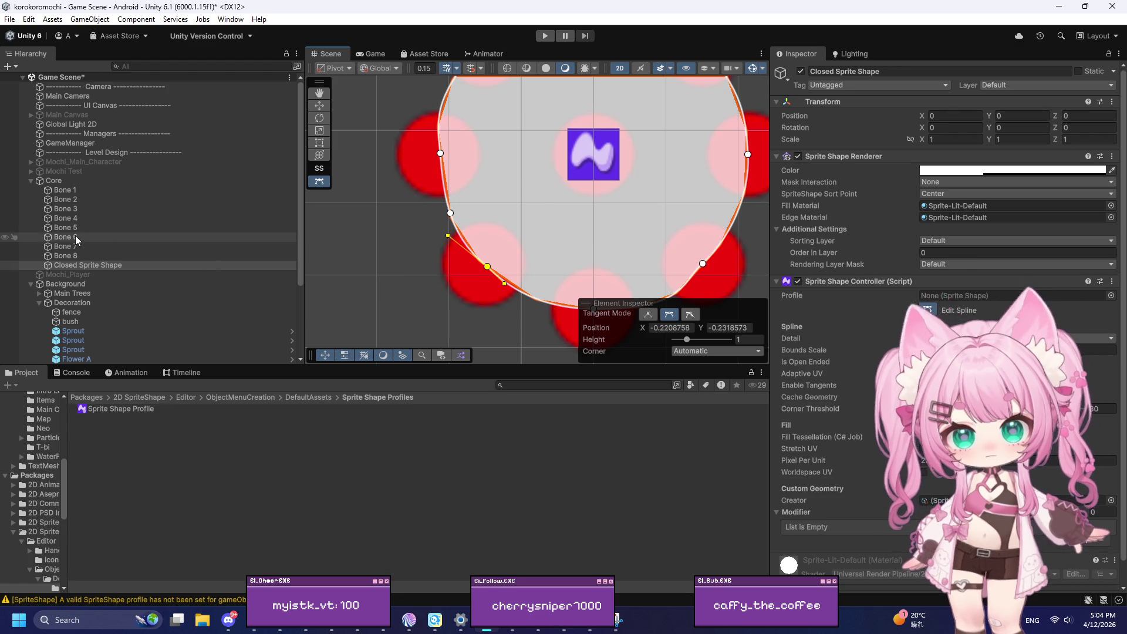
left_click(75, 236)
left_click(1031, 115)
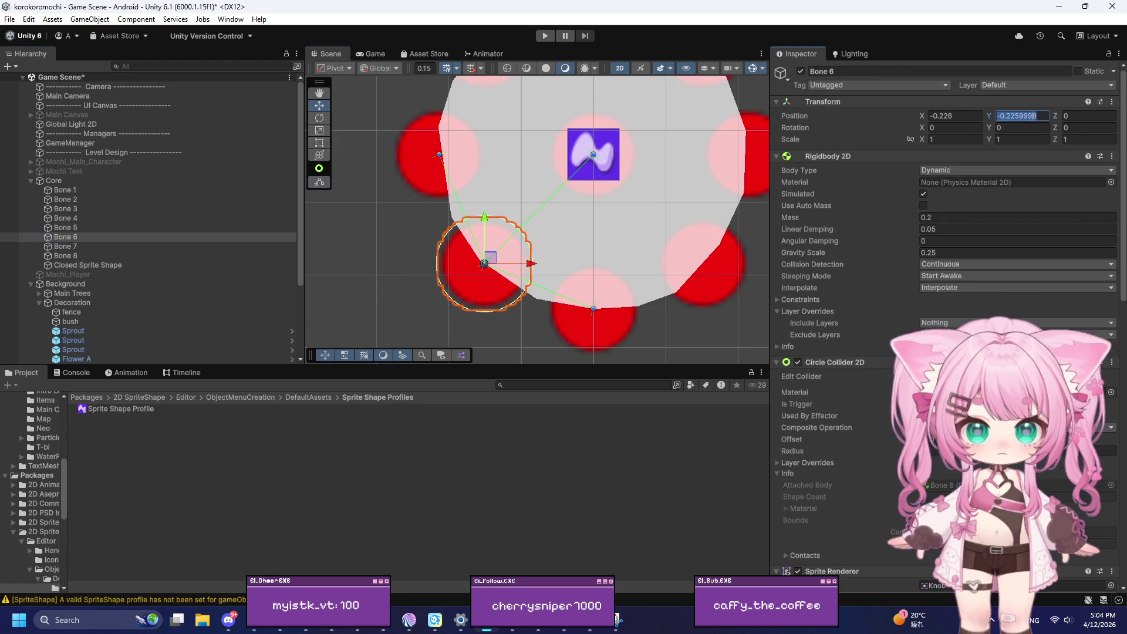
left_click(86, 264)
left_click(927, 310)
left_click(488, 266)
left_click(727, 327)
type("-0.2259998")
Step: Trim the lower-left point's X value to -0.226
left_click(683, 328)
left_click(692, 327)
key("BackSpace")
key("BackSpace")
key("BackSpace")
type("6")
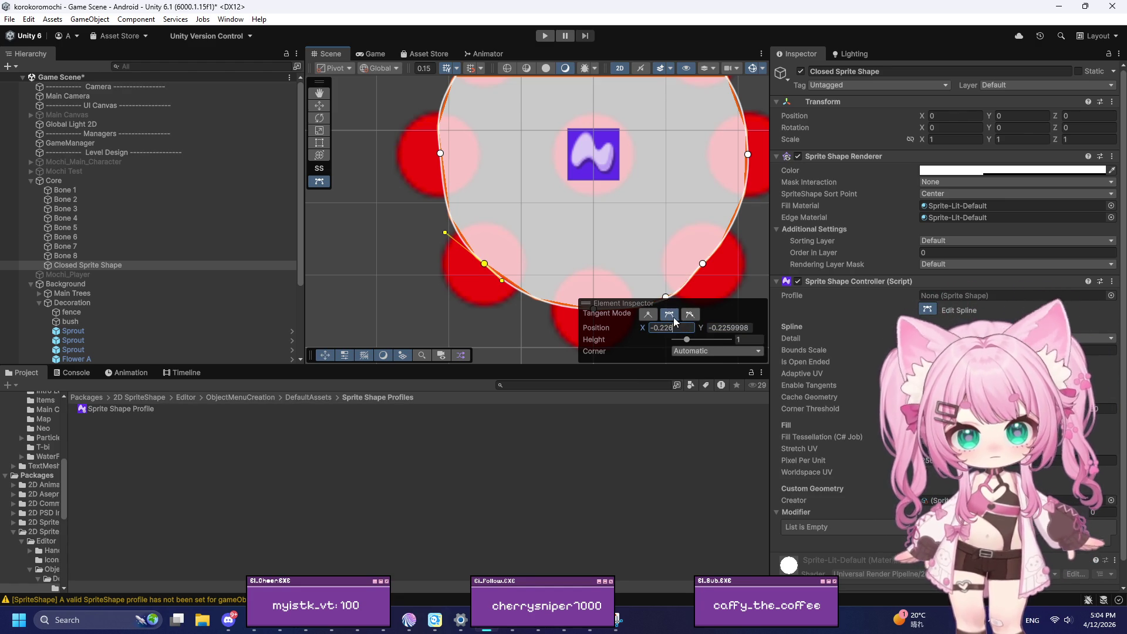
scroll(421, 270, "down", 5)
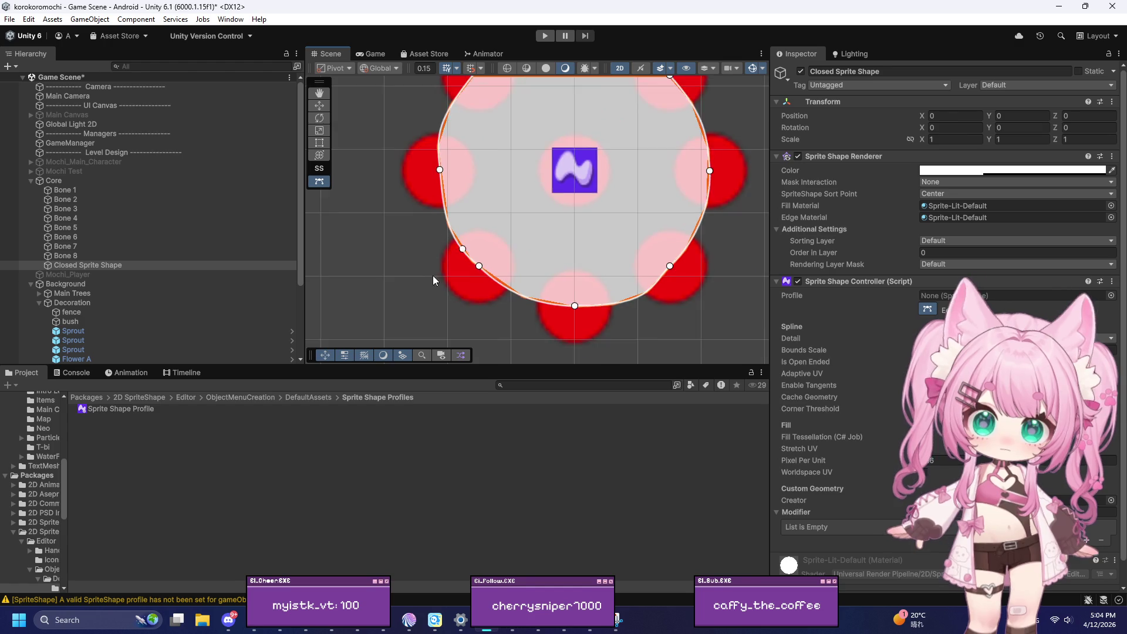
scroll(382, 222, "up", 4)
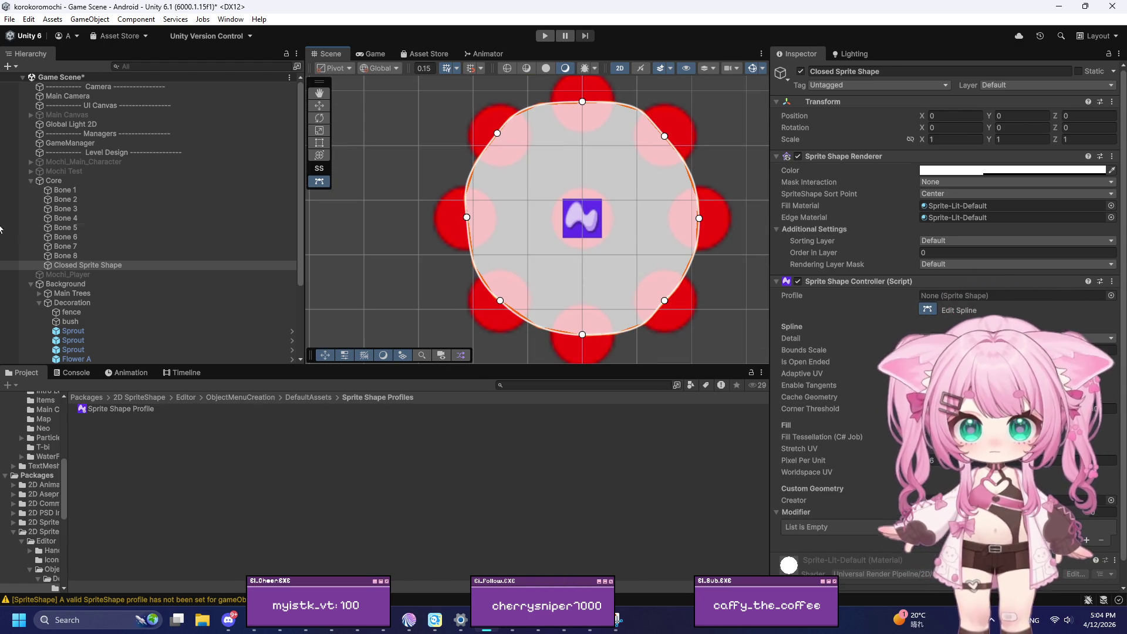
Step: Read Bone 7's position and set the left spline point to X -0.32, Y 0
left_click(67, 238)
left_click(69, 248)
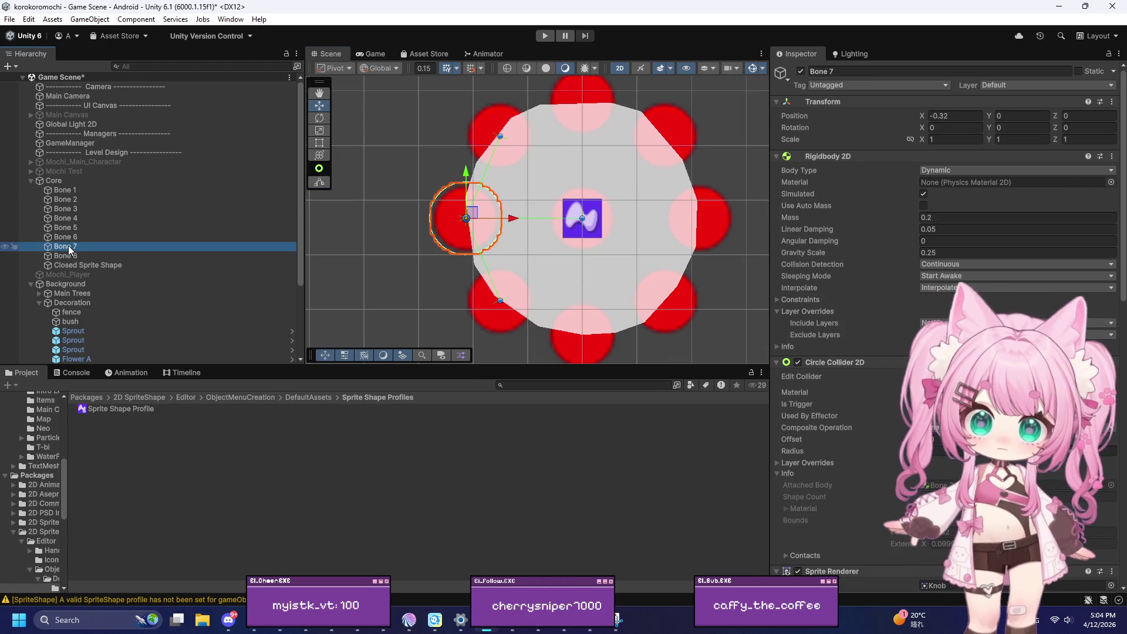
left_click(959, 117)
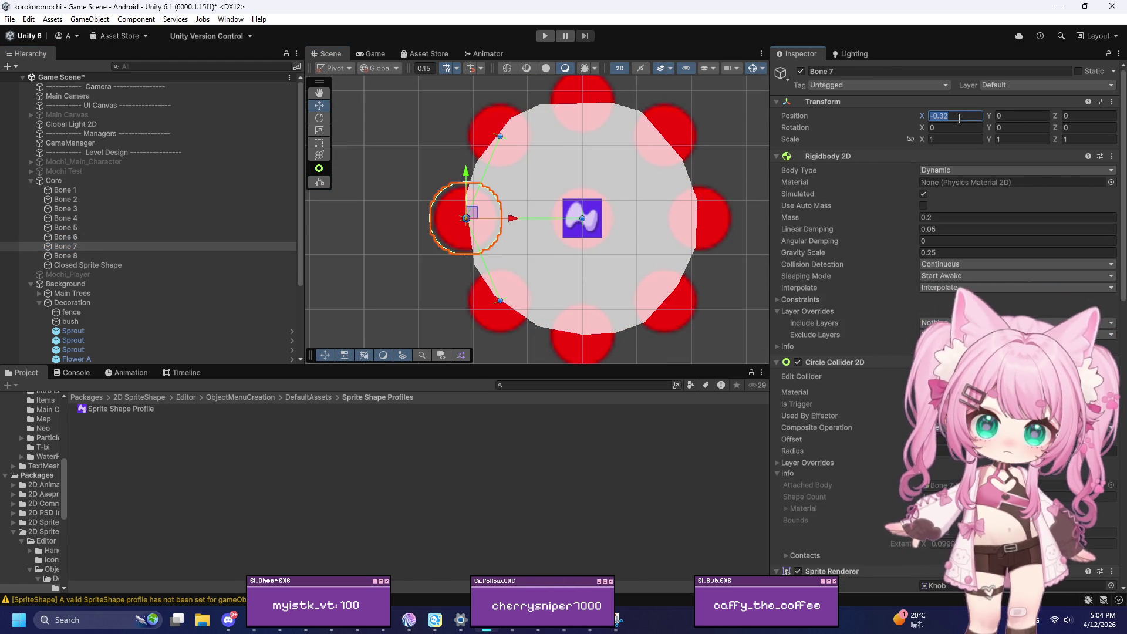
left_click(88, 265)
left_click(539, 252)
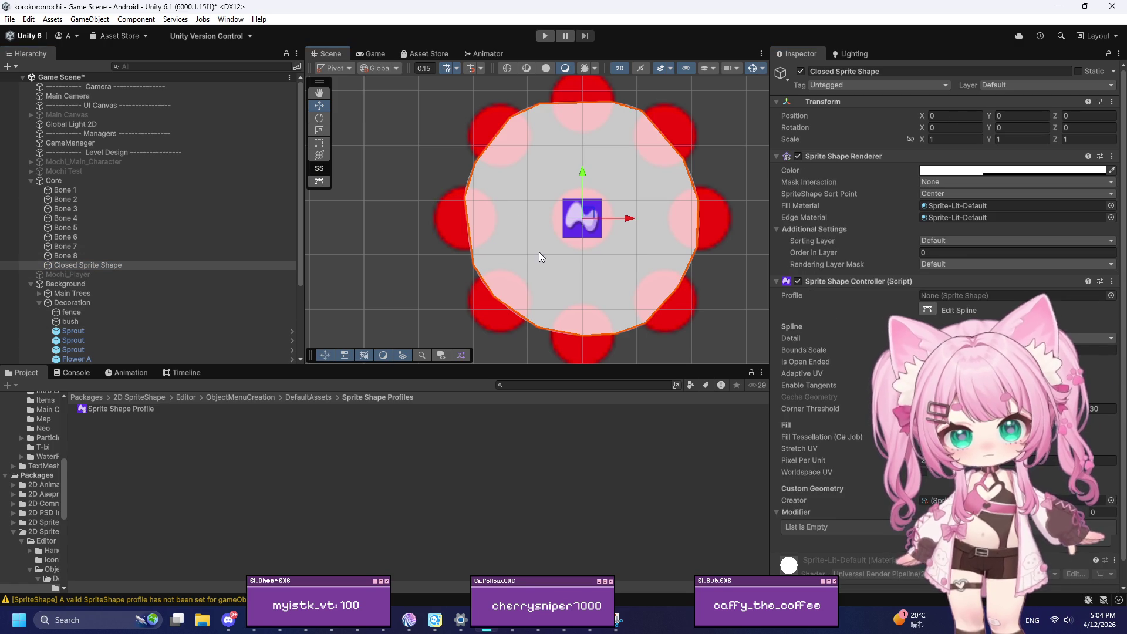
left_click(928, 309)
left_click(467, 218)
left_click(670, 328)
type("-0.32")
left_click(737, 328)
type("0")
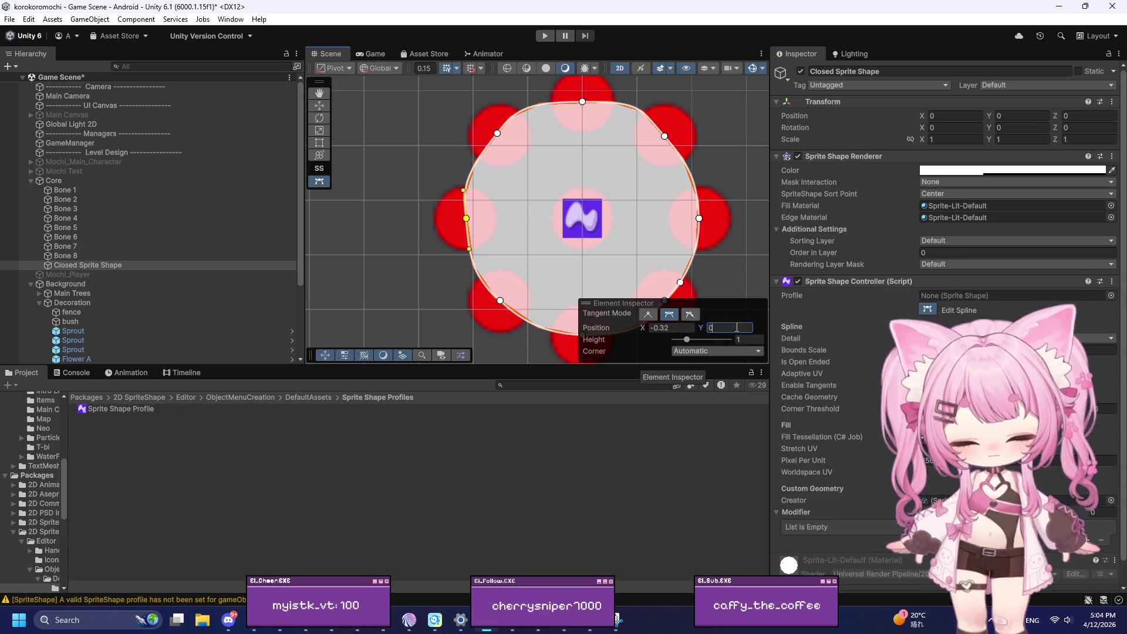
Step: Check Bone 8, then set the upper-left spline point's X to match it at -0.226
left_click(403, 279)
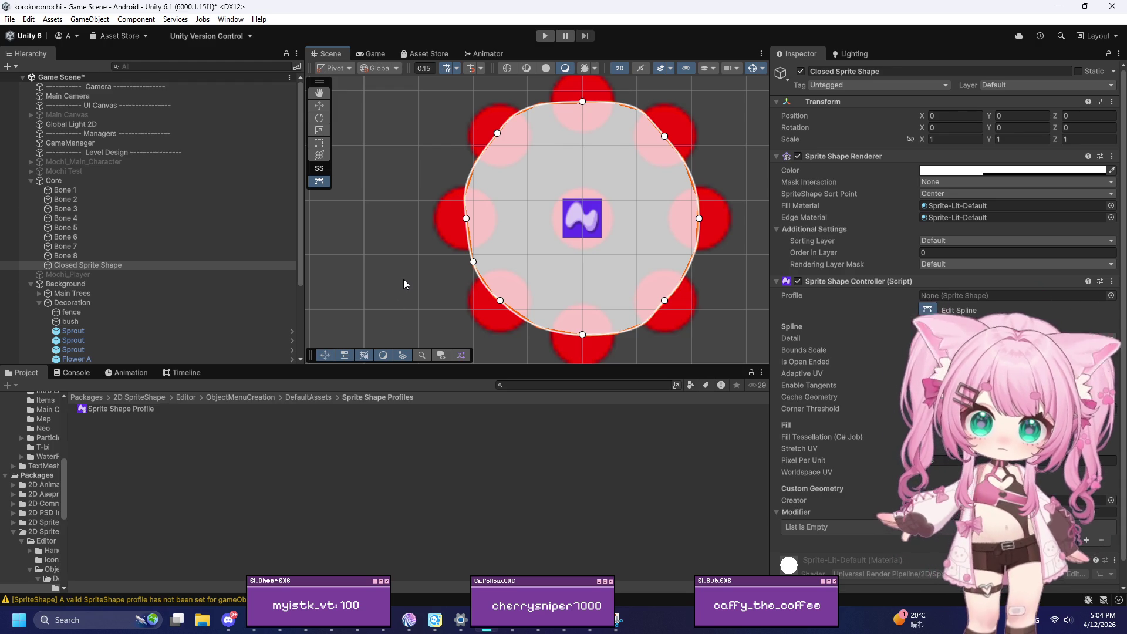
left_click(77, 256)
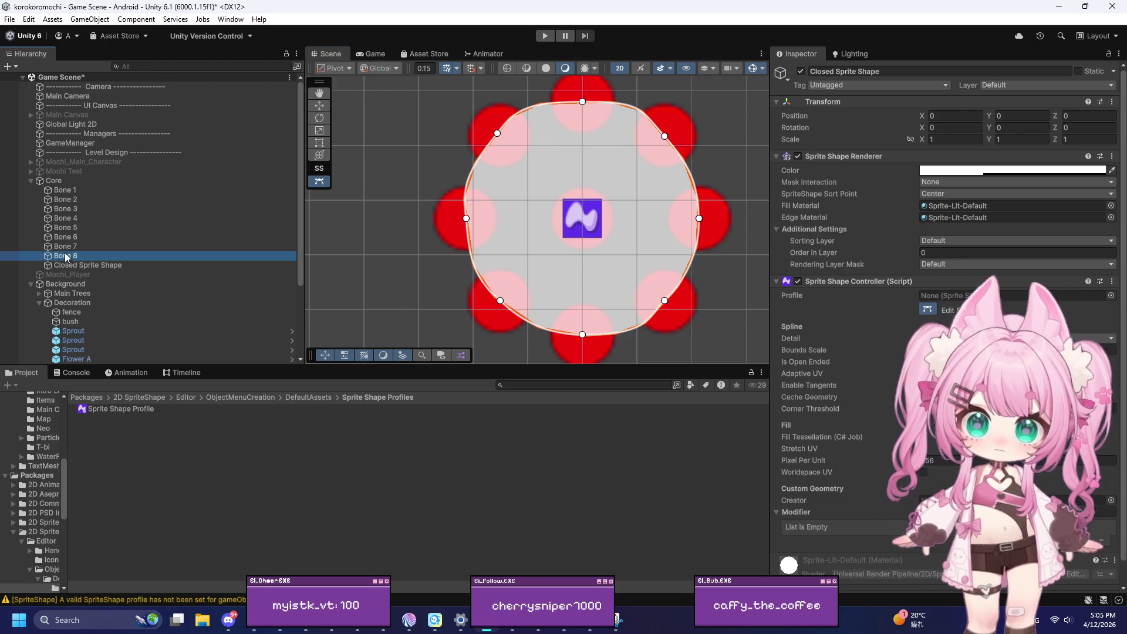
left_click(1012, 117)
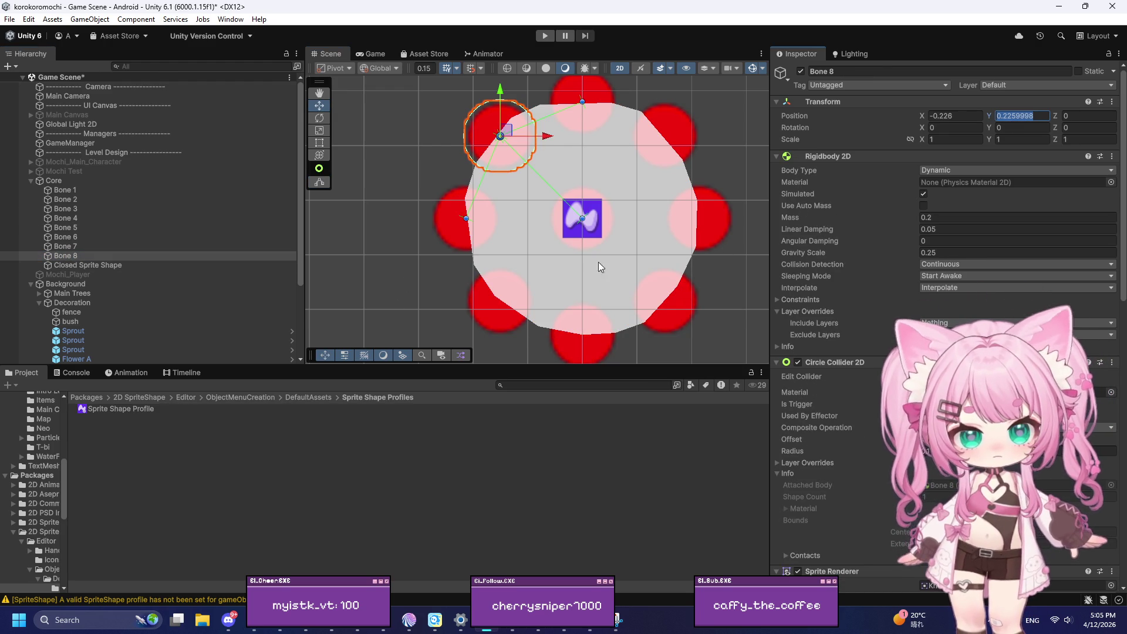
left_click(73, 266)
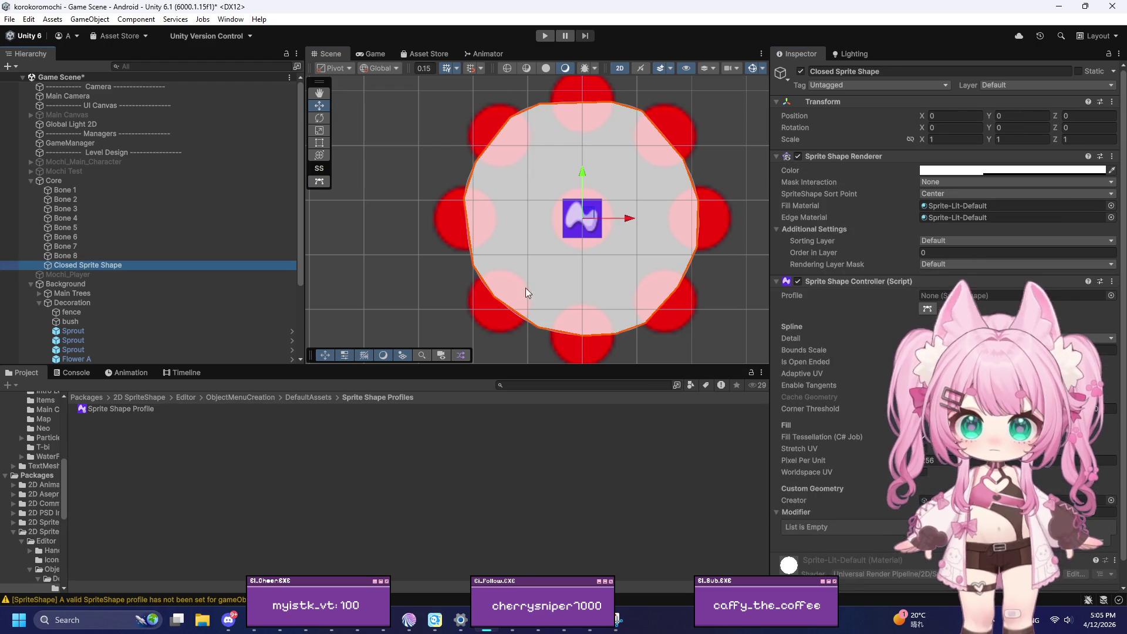
left_click(957, 310)
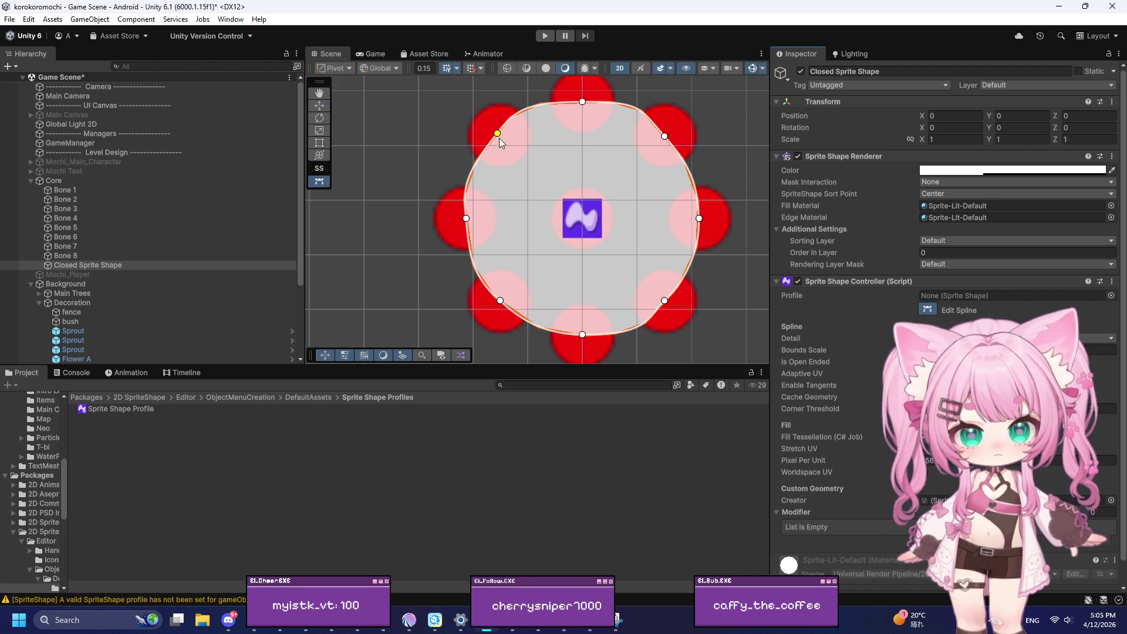
left_click(497, 134)
left_click(710, 329)
left_click(668, 329)
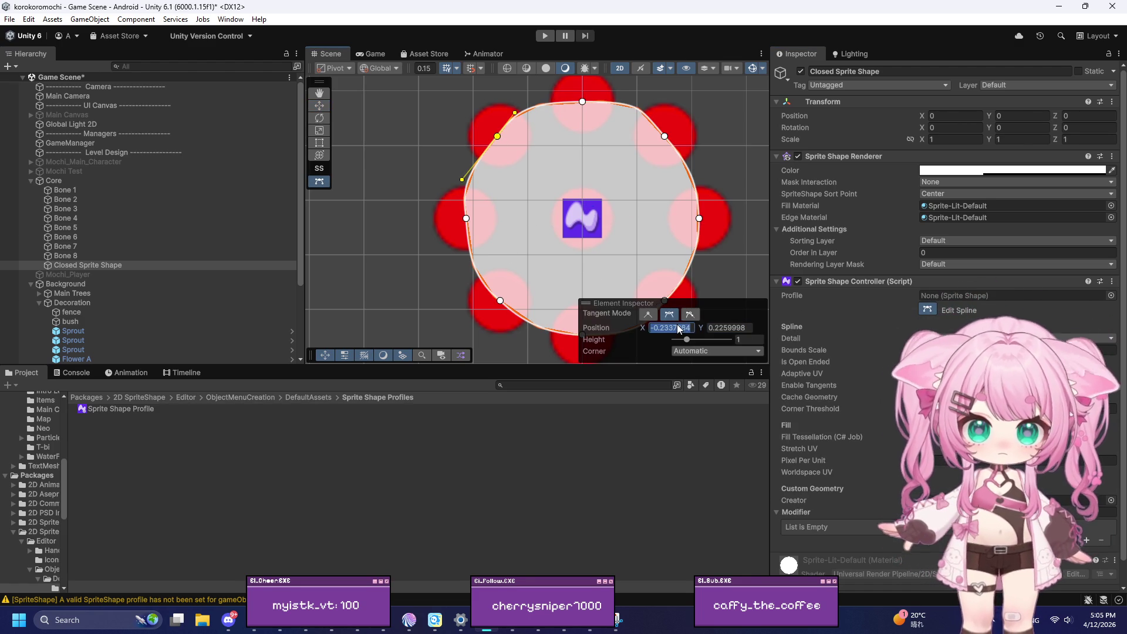
type("-0.226")
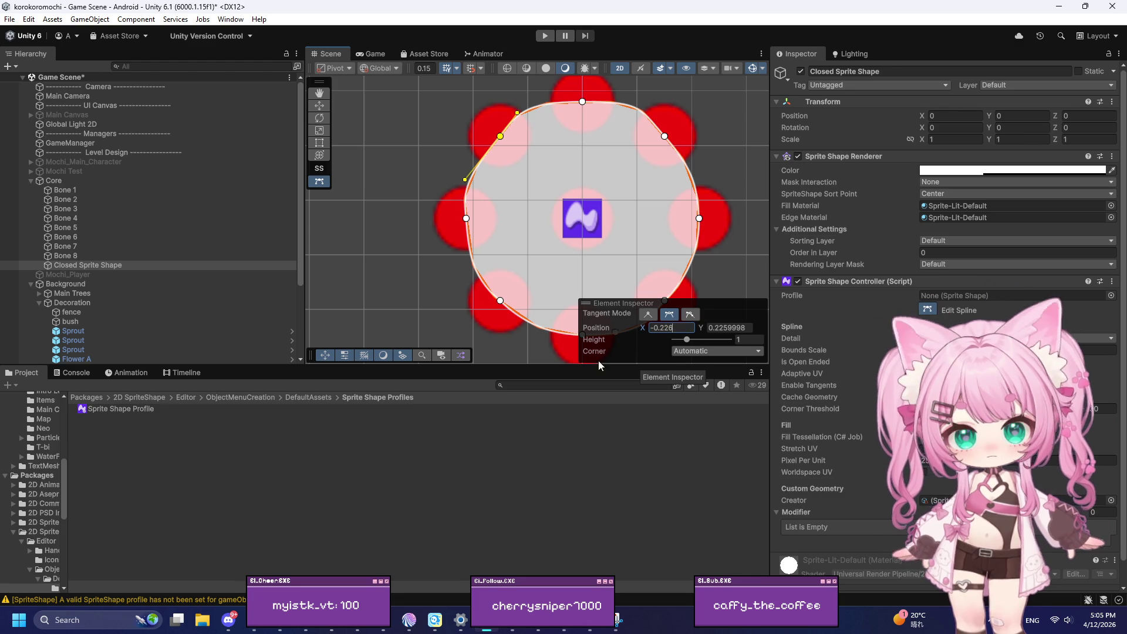
left_click(369, 283)
scroll(388, 214, "down", 4)
scroll(389, 210, "up", 3)
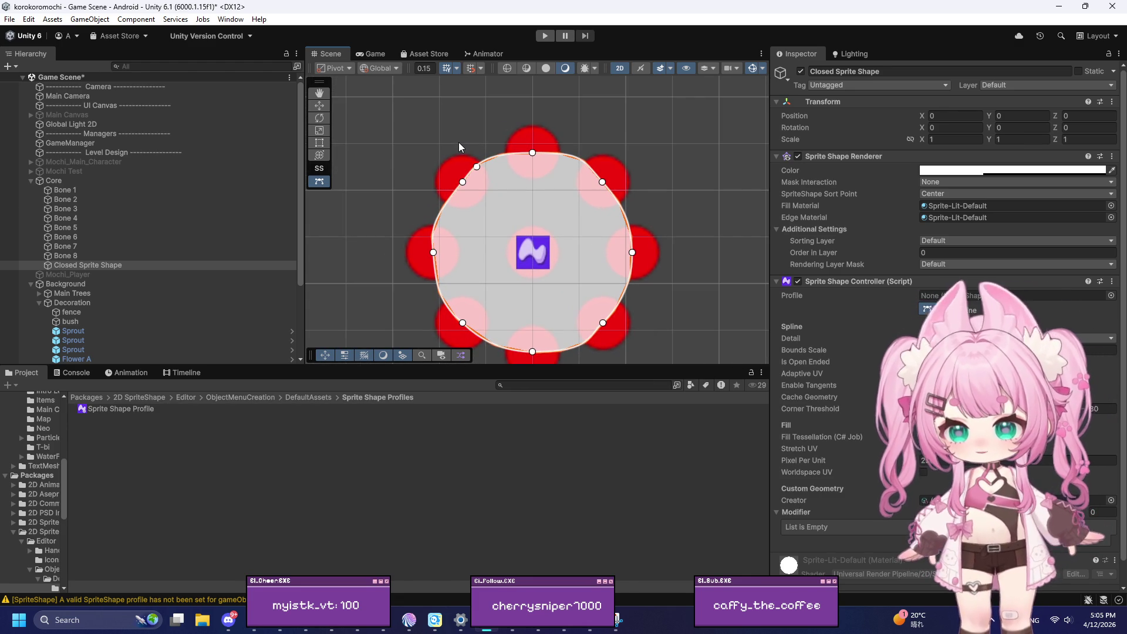
scroll(464, 179, "up", 3)
Step: Switch the upper-left spline point's tangents to Linear
left_click(462, 186)
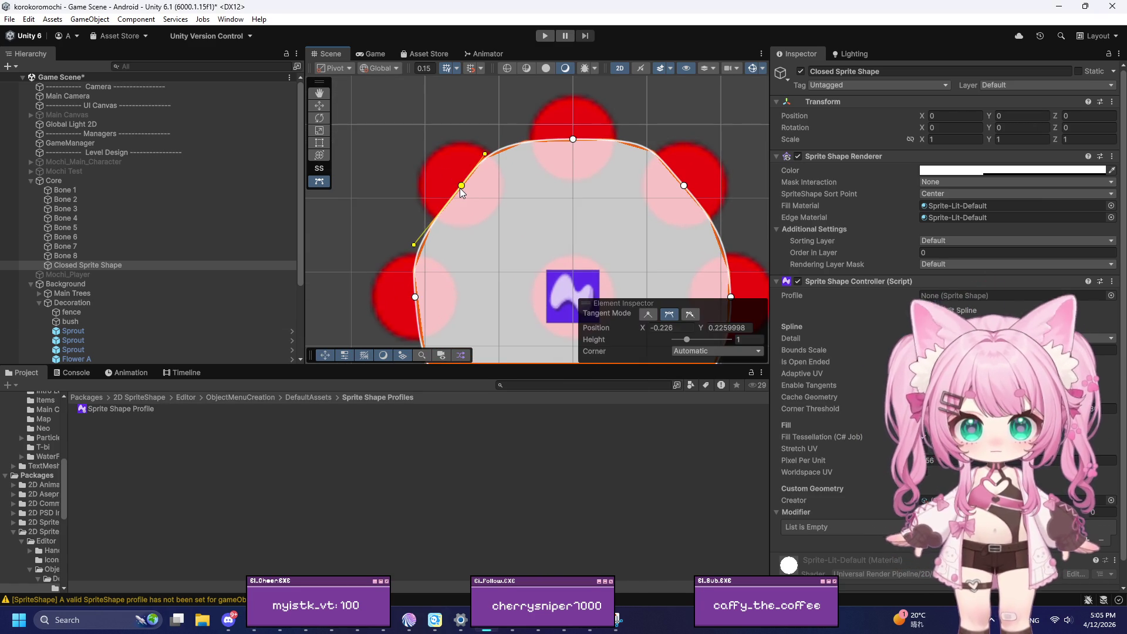
double_click(459, 186)
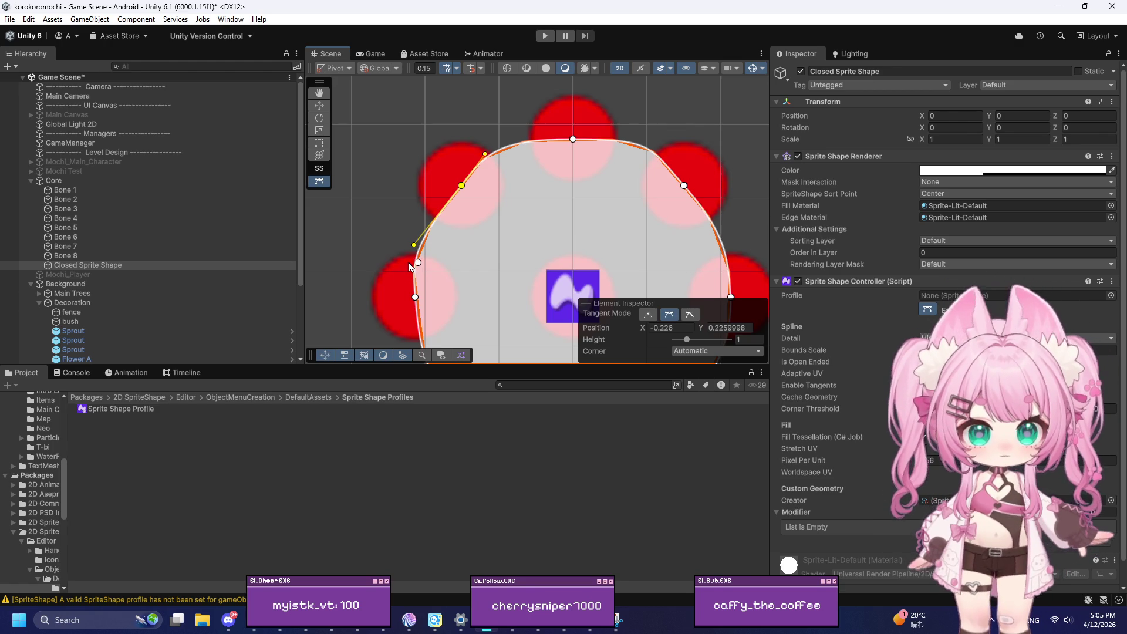
left_click(653, 318)
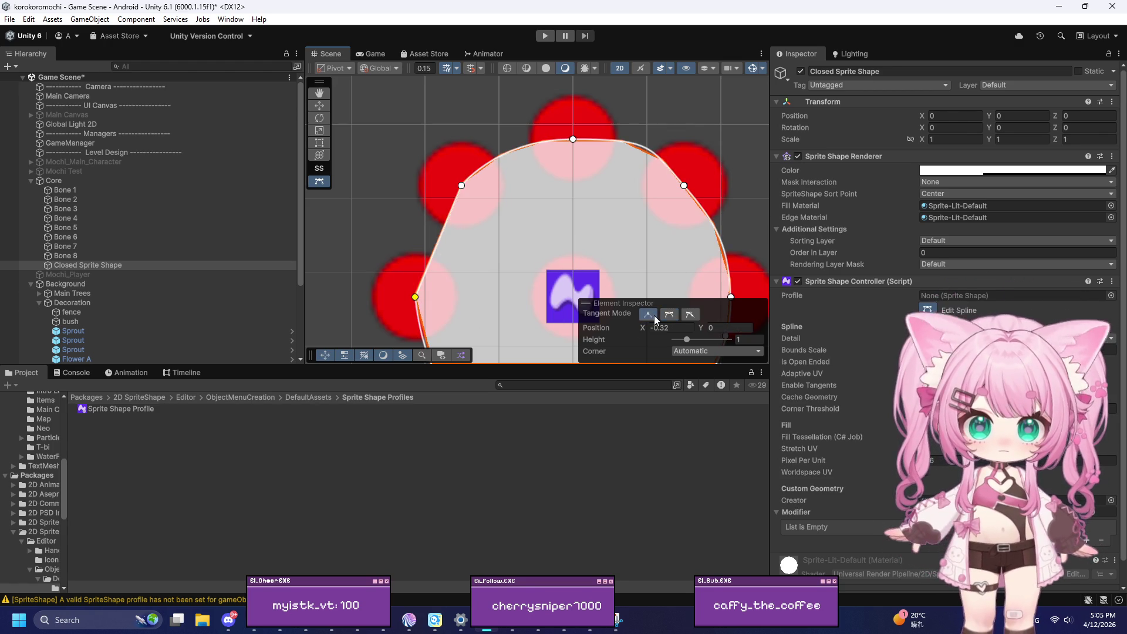
Step: Make the left, lower-left and bottom spline points' tangents Linear
left_click(651, 314)
scroll(415, 196, "down", 5)
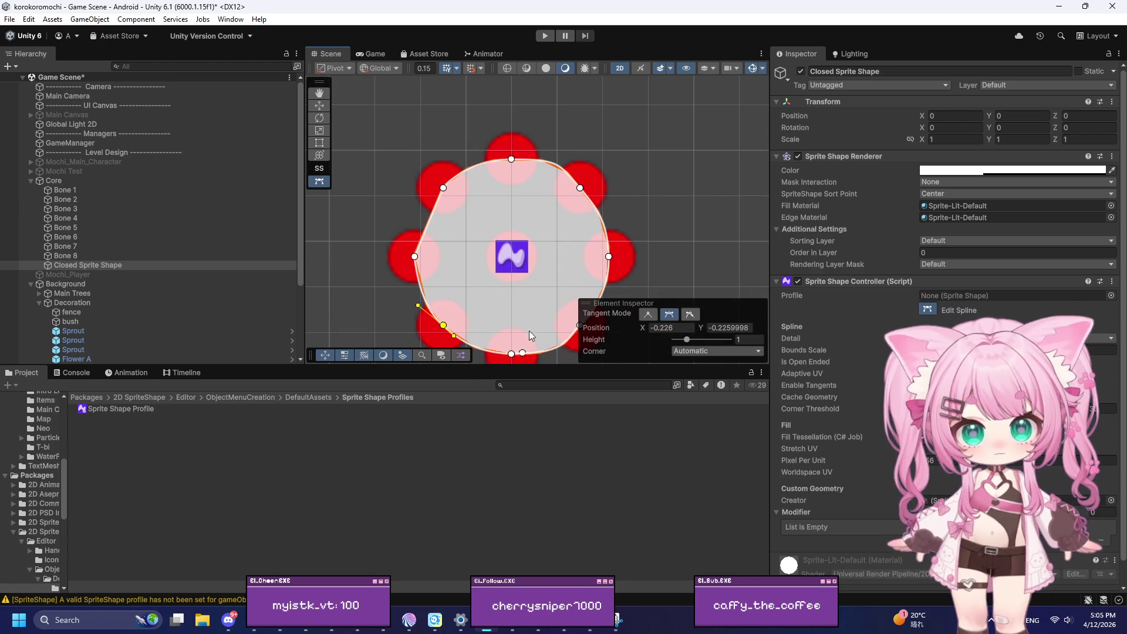
left_click(650, 314)
scroll(460, 247, "down", 2)
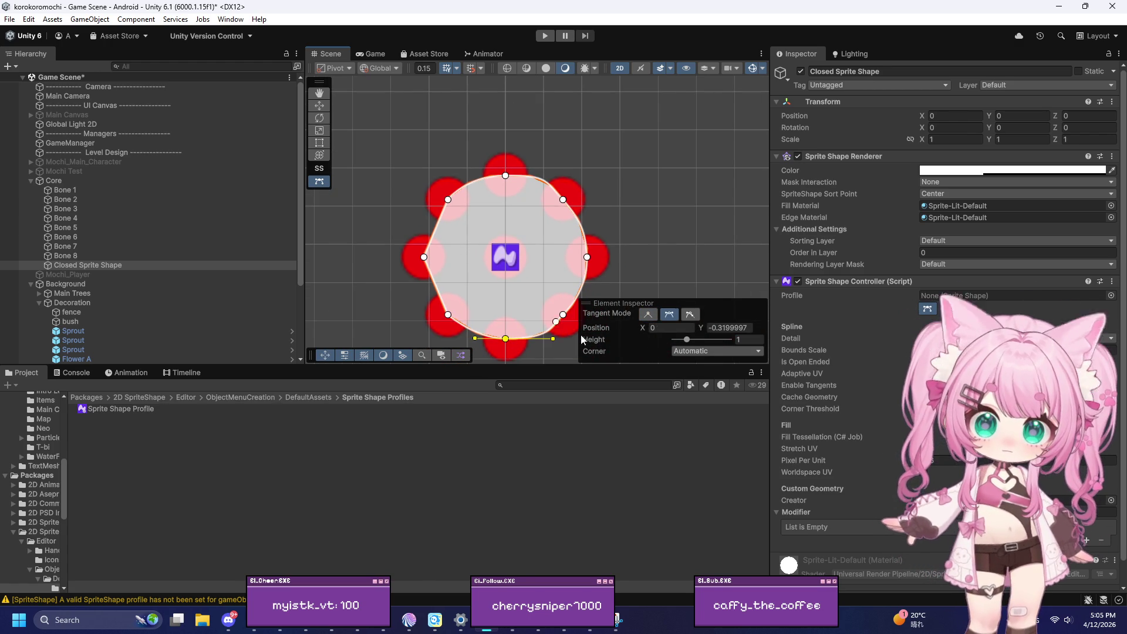
left_click(656, 316)
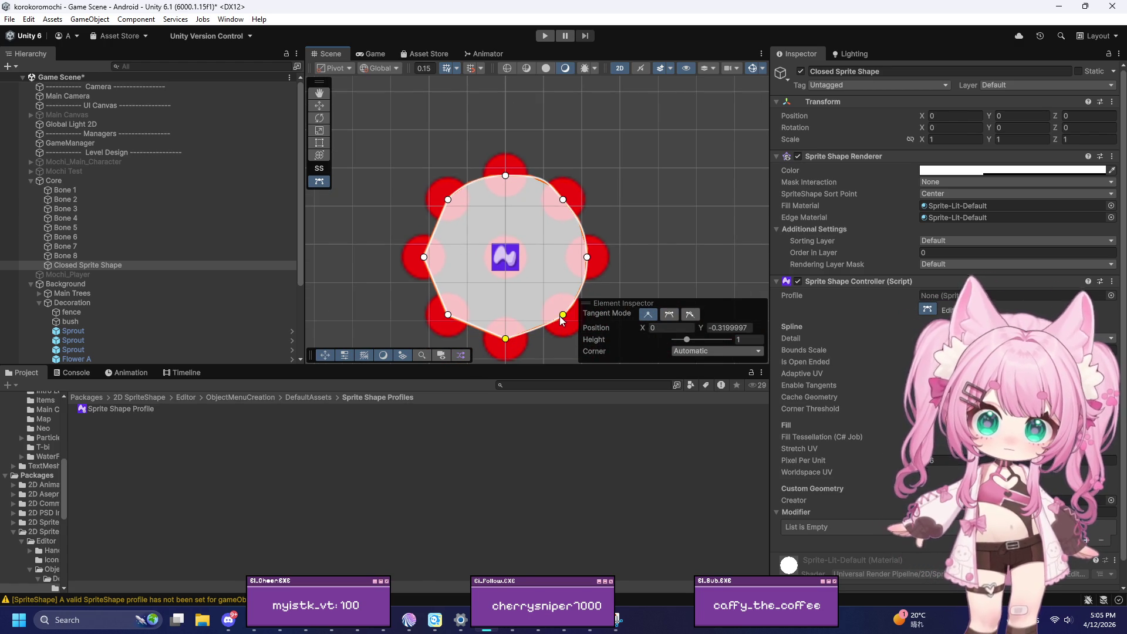
Step: Make the right, upper-right and top points Linear, then deselect and leave Edit Spline
left_click(588, 258)
left_click(646, 315)
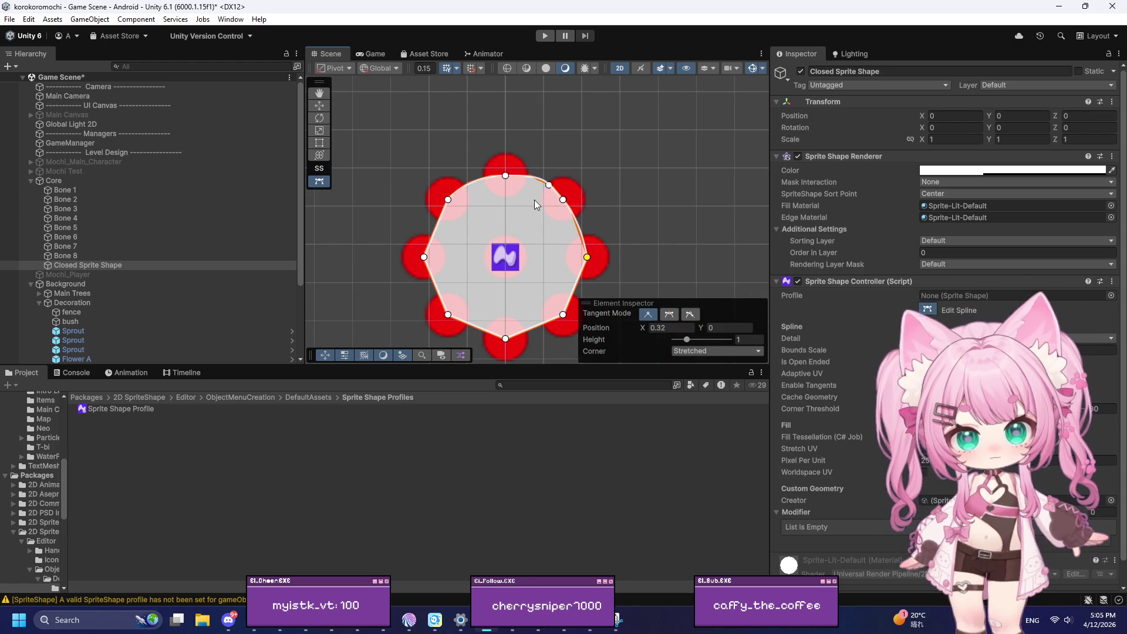
left_click(563, 200)
left_click(648, 318)
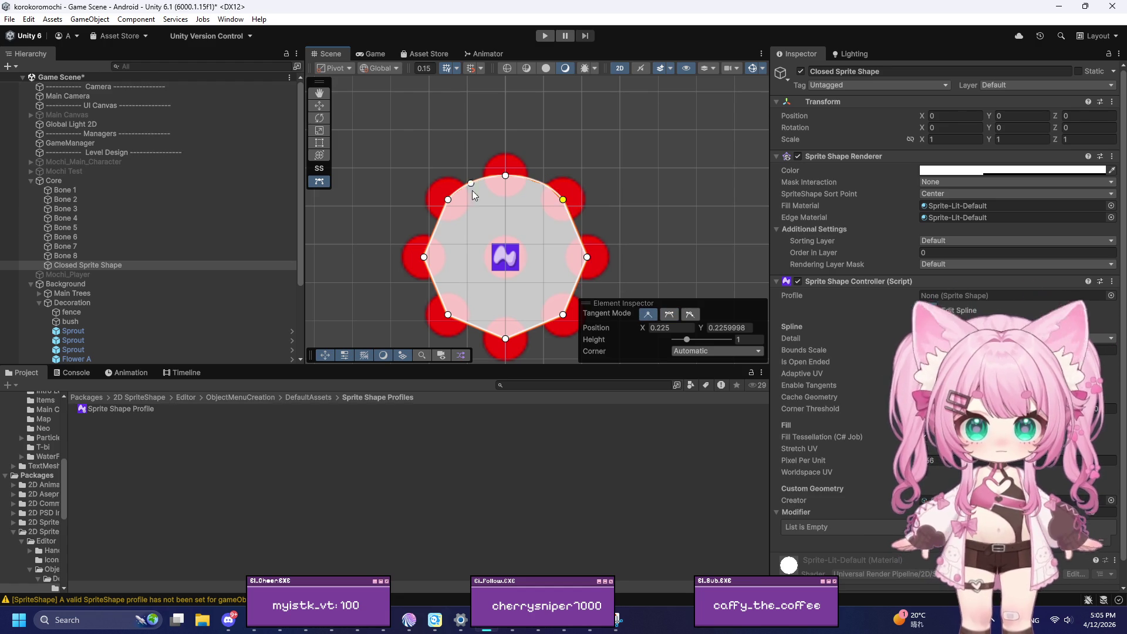
left_click(646, 315)
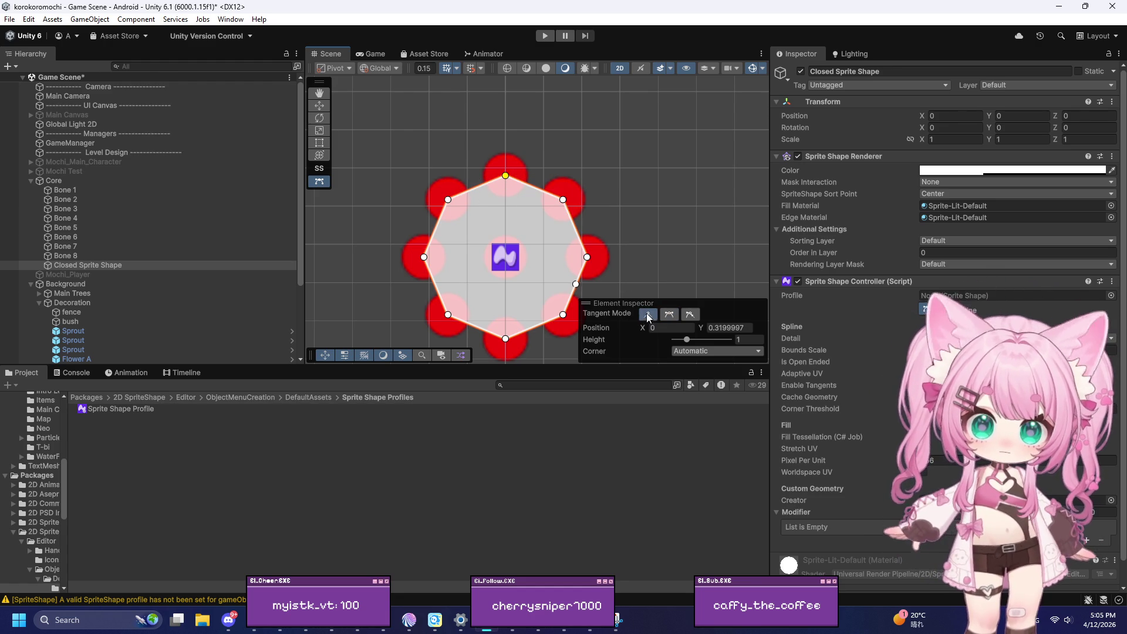
scroll(520, 294, "up", 3)
scroll(424, 231, "down", 3)
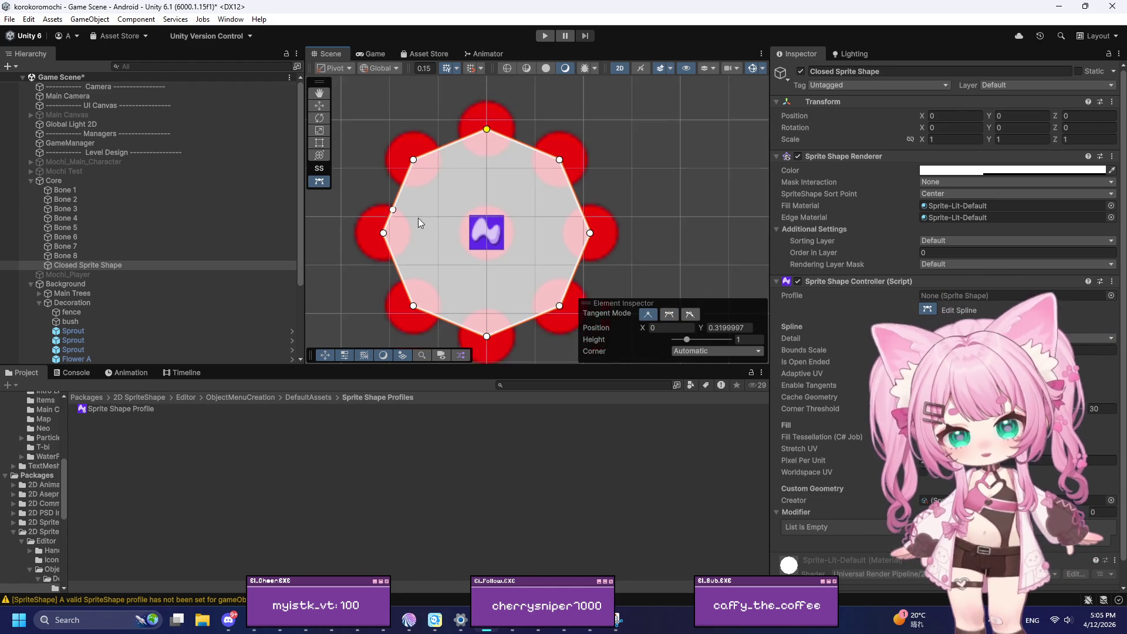
scroll(499, 223, "up", 3)
left_click(686, 180)
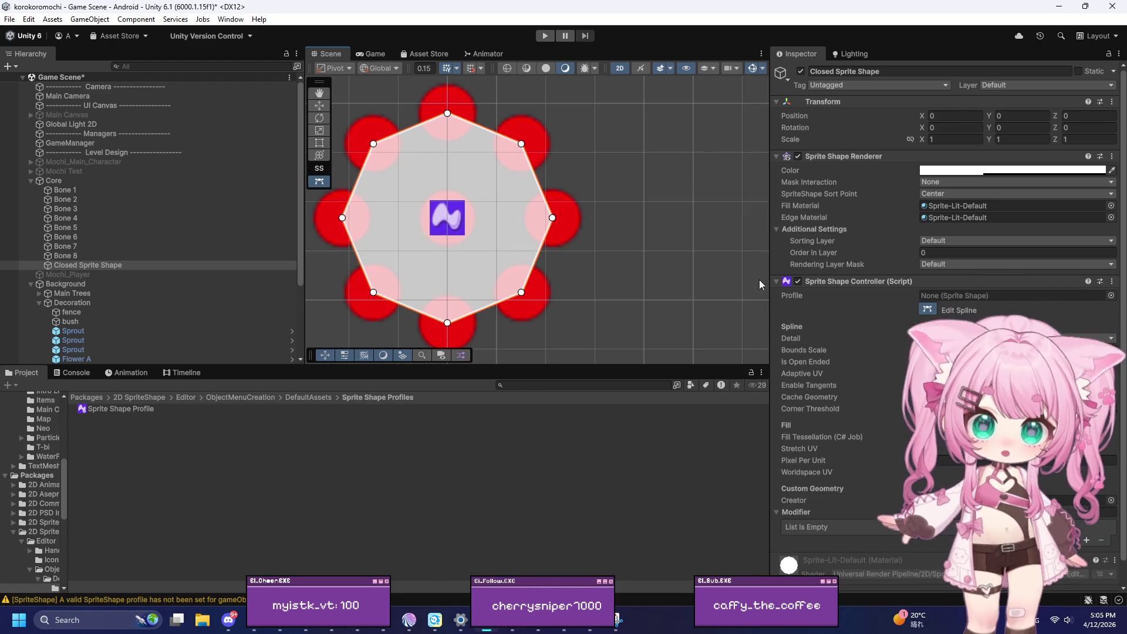
left_click(928, 310)
scroll(727, 240, "down", 3)
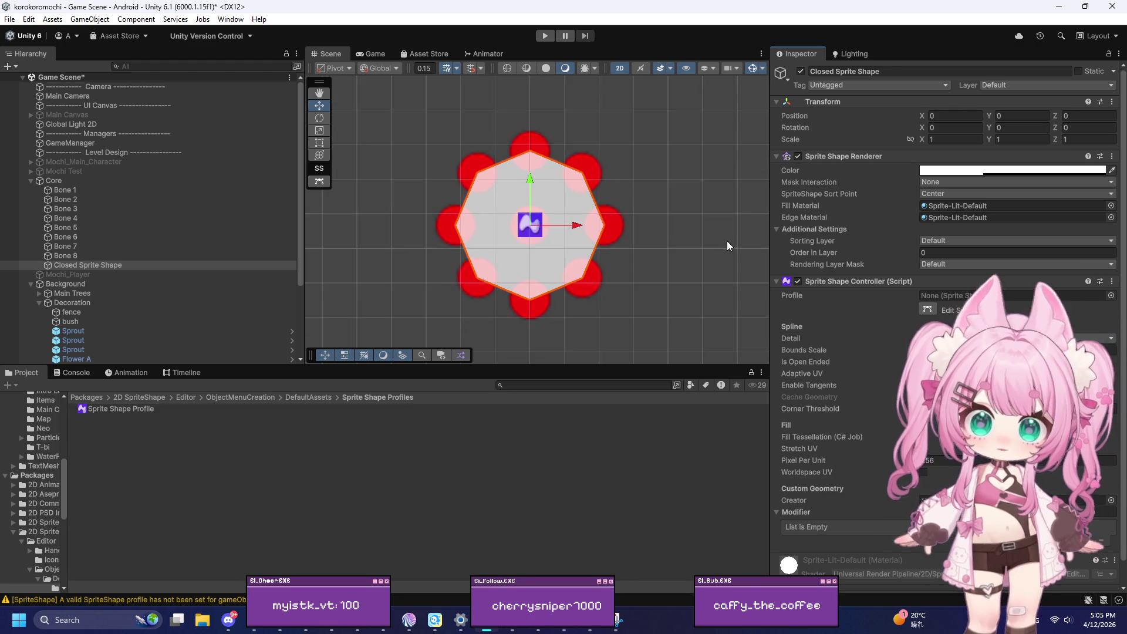
scroll(585, 188, "up", 5)
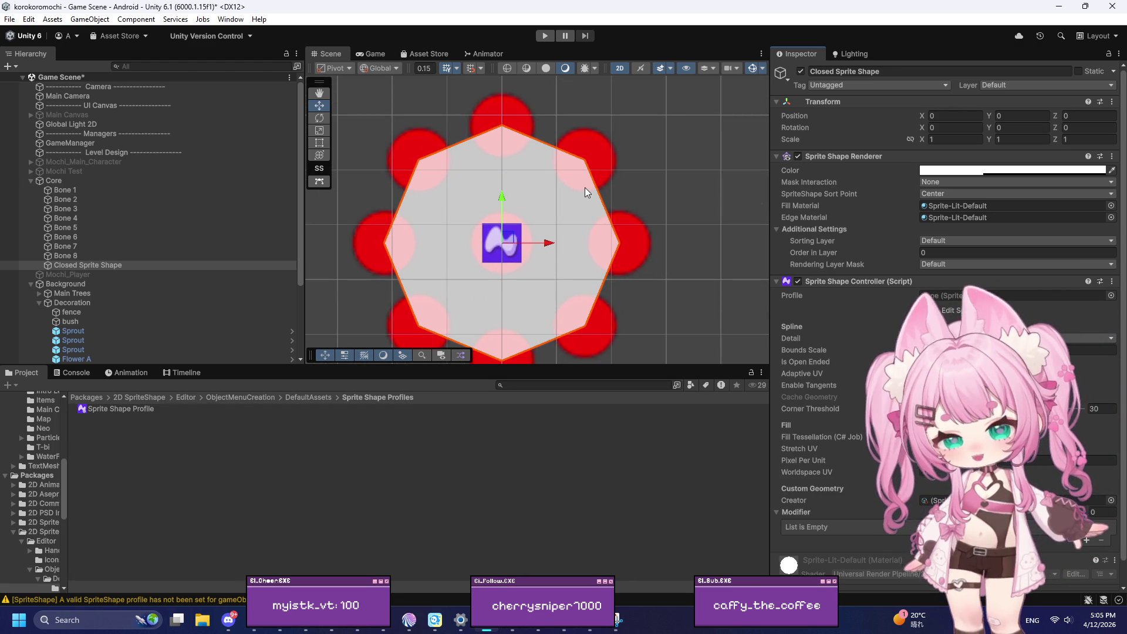
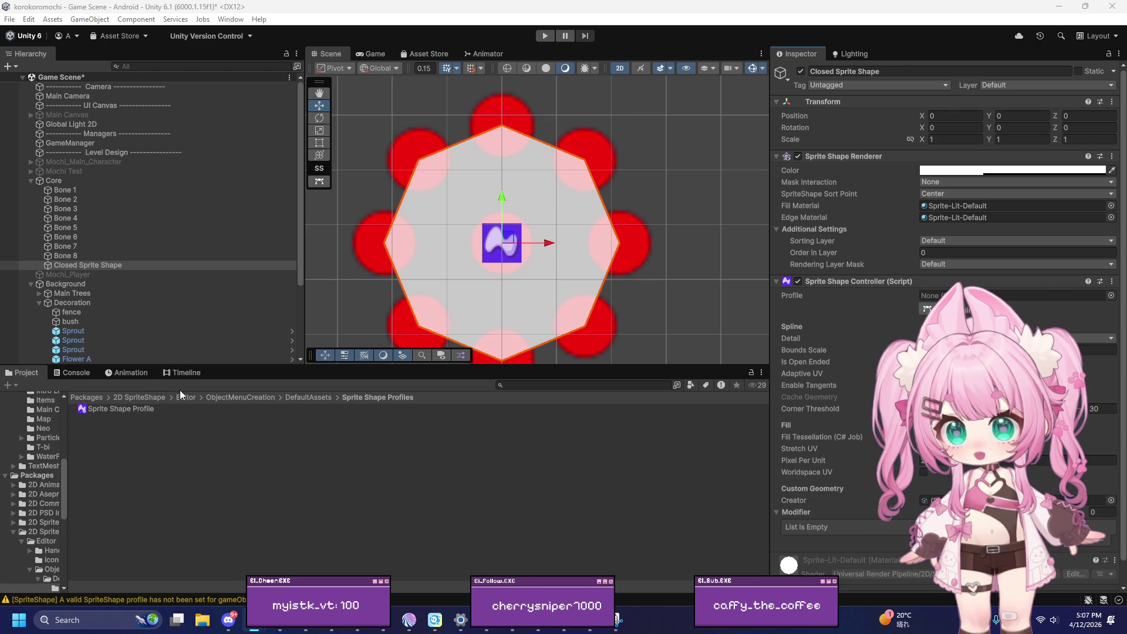
Step: Play-test the mochi, stop the run, and dismiss the sprite shape profile chooser
left_click(545, 35)
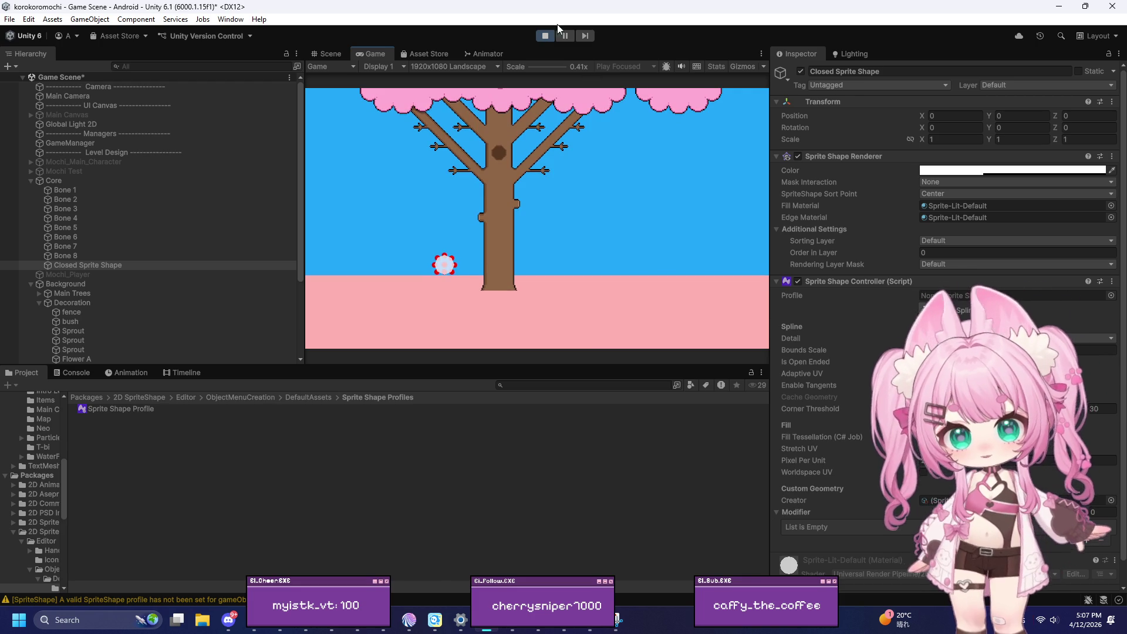
left_click(545, 37)
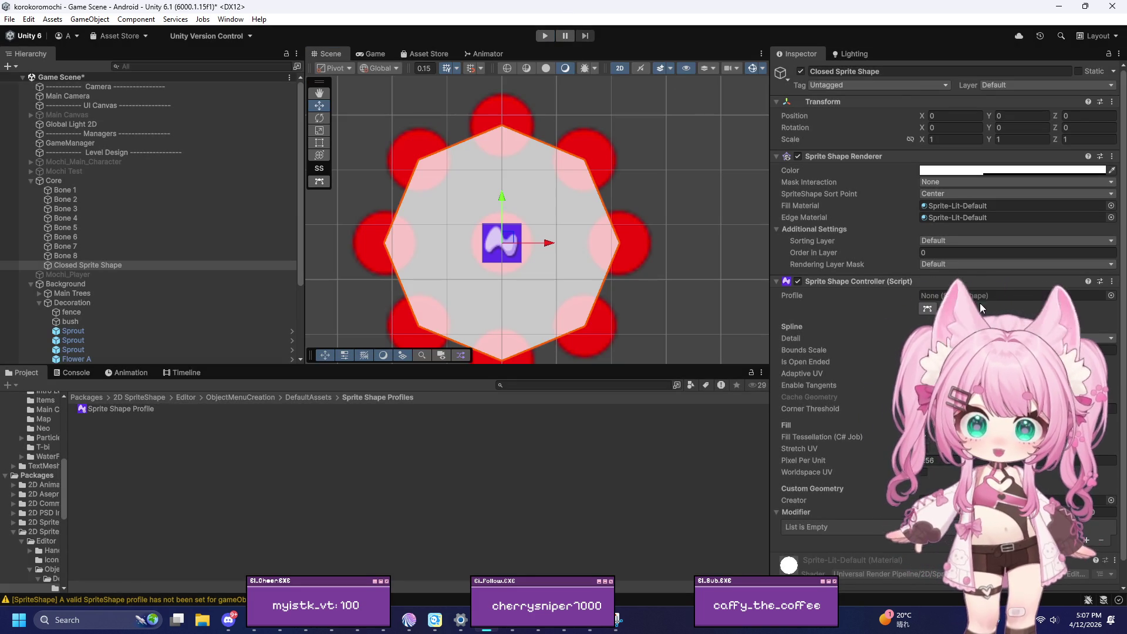
left_click(1111, 295)
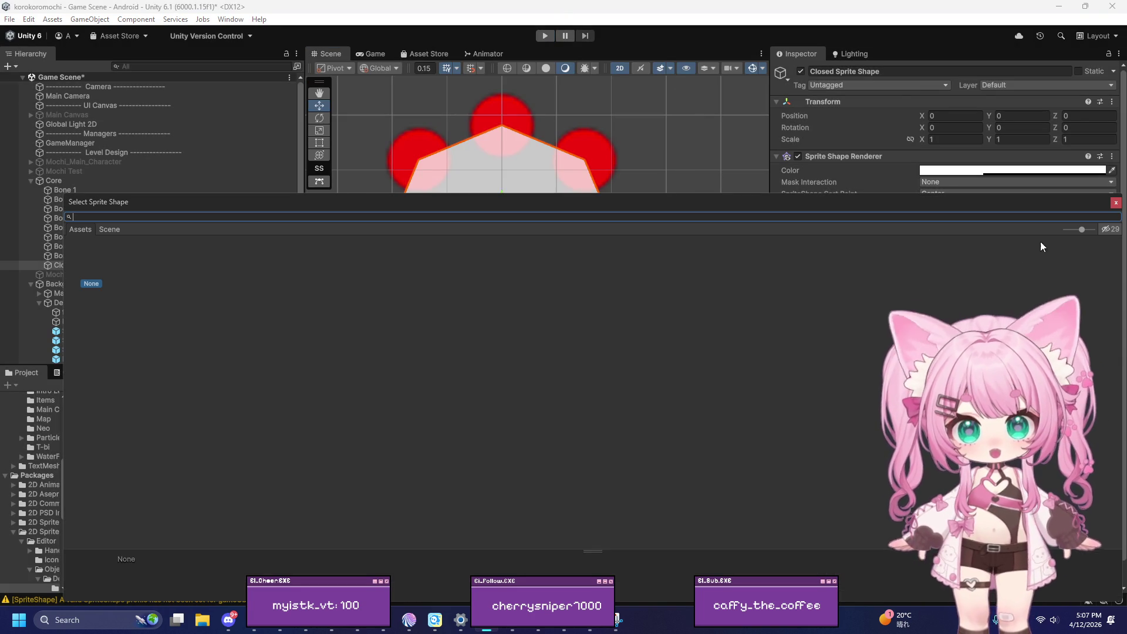
left_click(1115, 203)
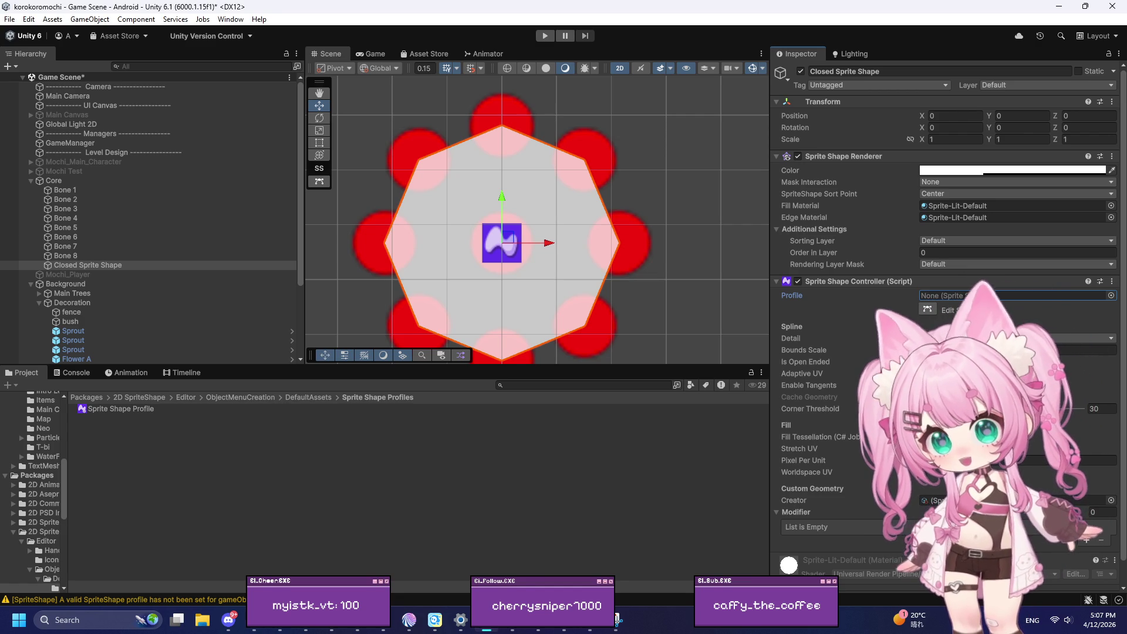
Step: Briefly check the desktop and Gmail inbox, then return to the Unity editor
key("super+d")
key("super+d")
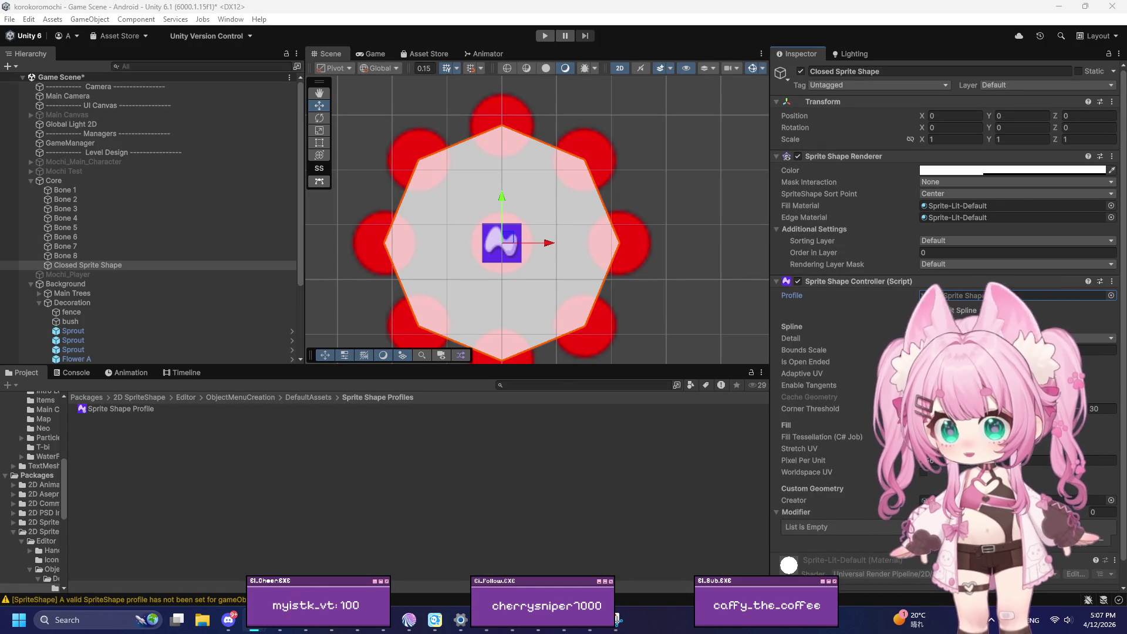
key("super+d")
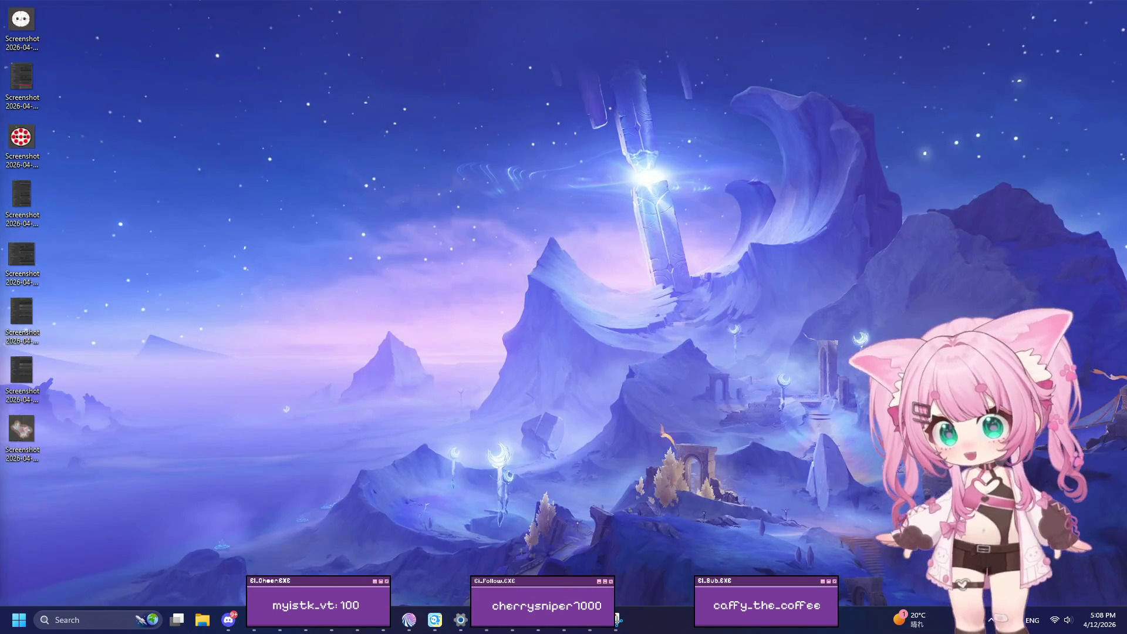
key("alt+Tab")
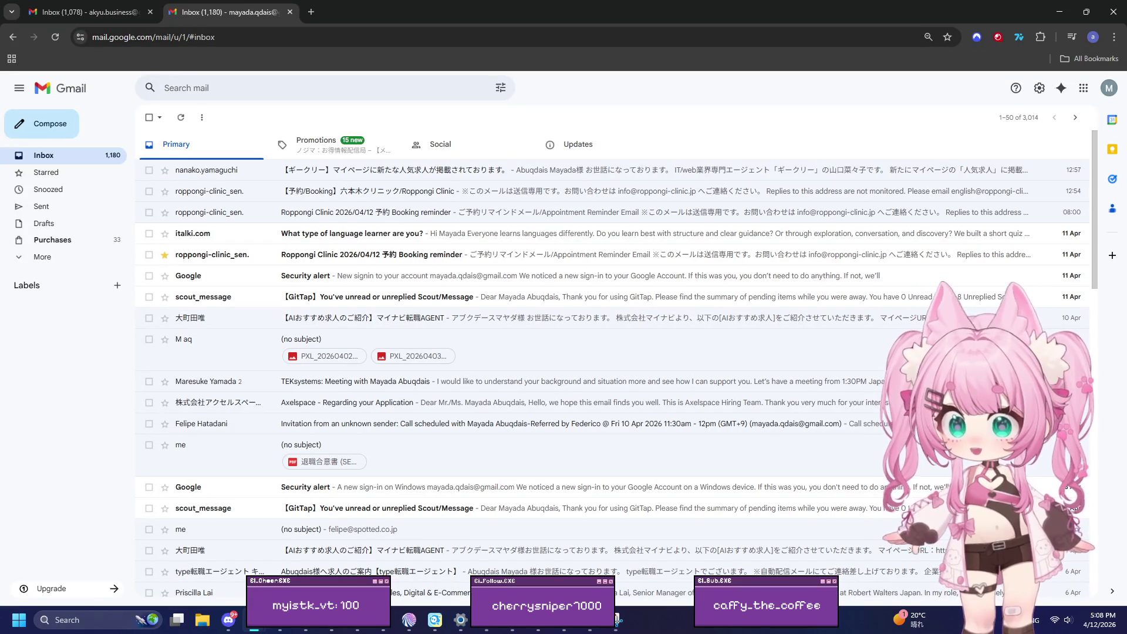
key("alt+Tab")
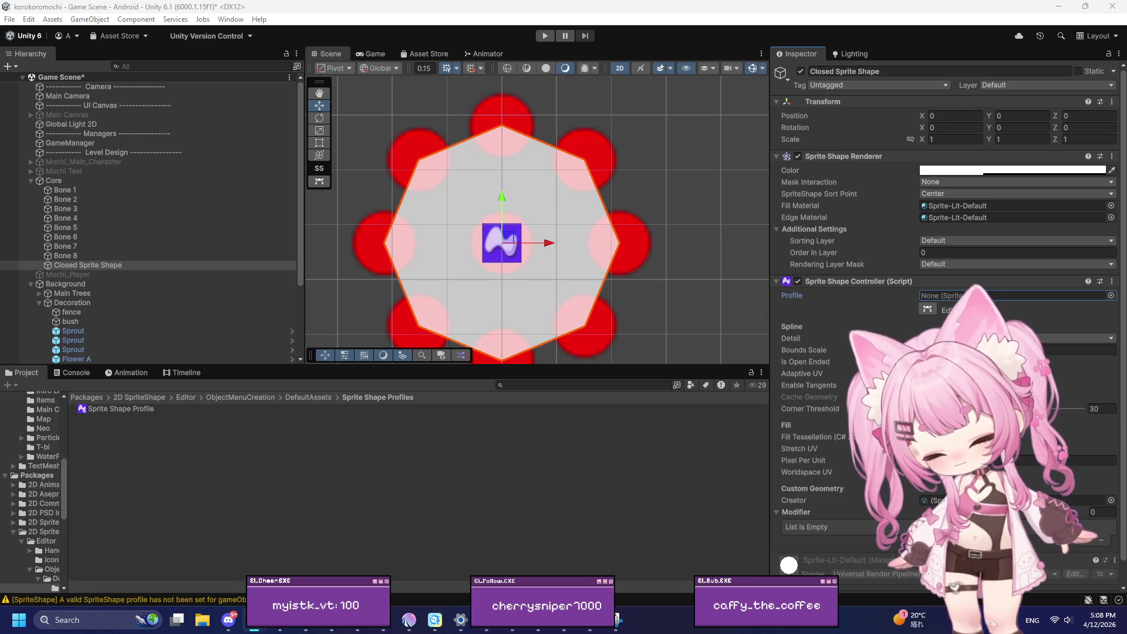
Step: Navigate the Project panel into the Assets Scripts folder
left_click(89, 397)
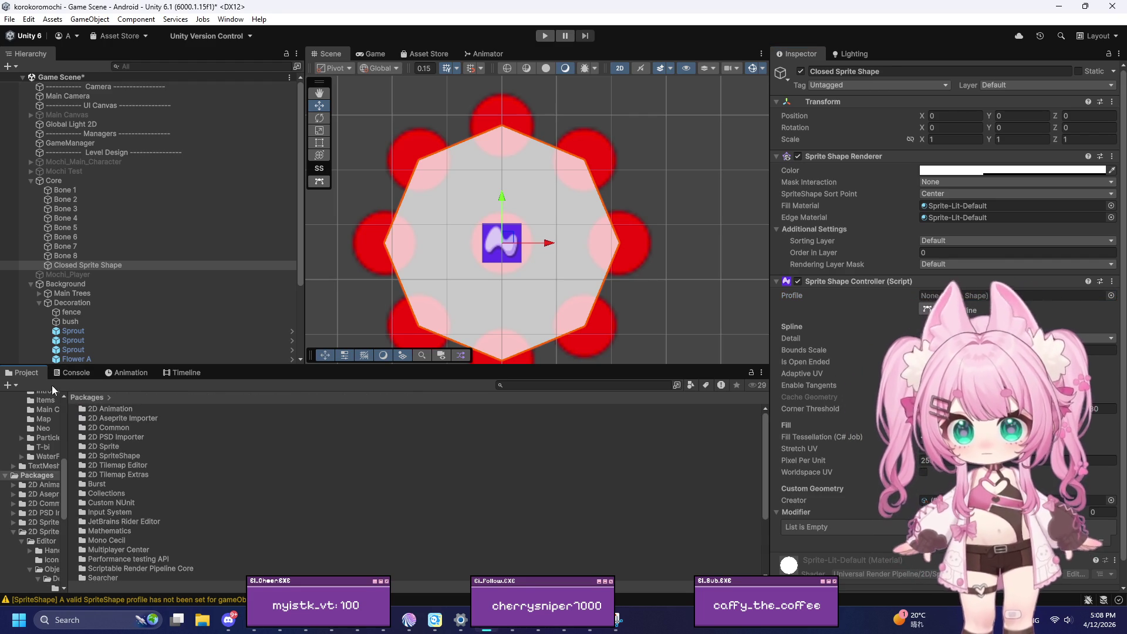
scroll(53, 411, "up", 5)
left_click(38, 467)
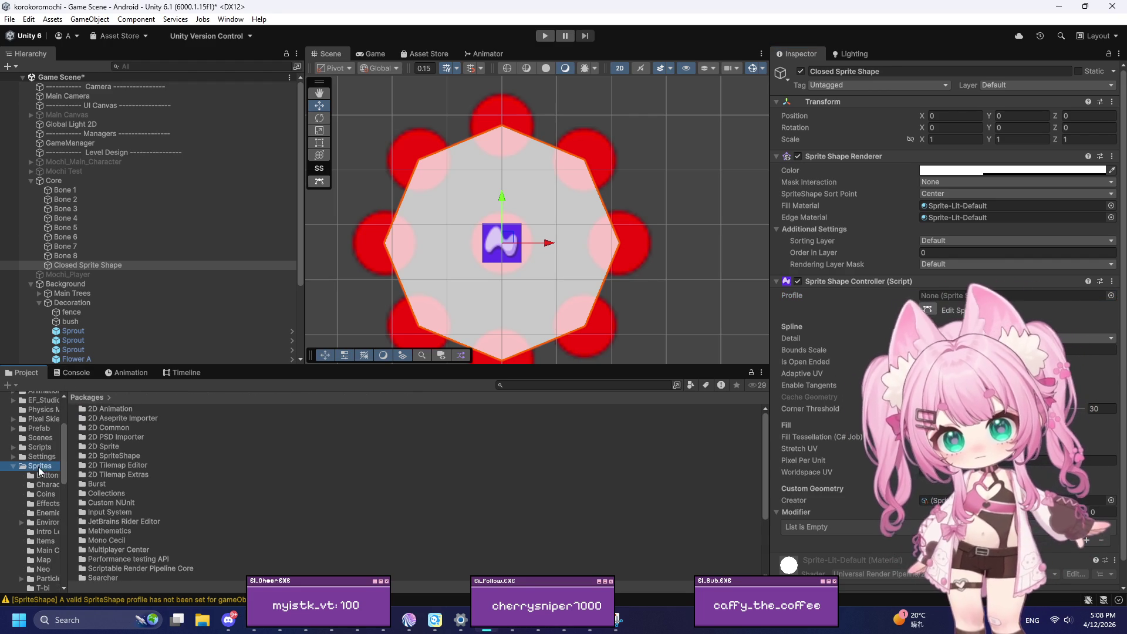
left_click(82, 398)
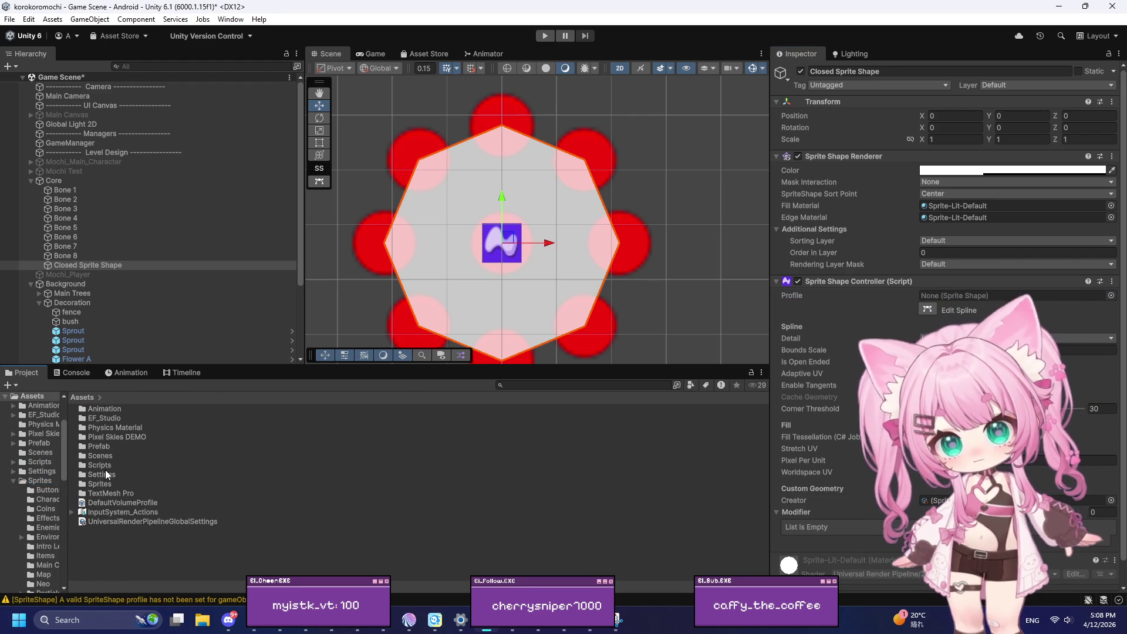
double_click(99, 465)
Step: Create a new folder inside Scripts, then delete it again
right_click(98, 490)
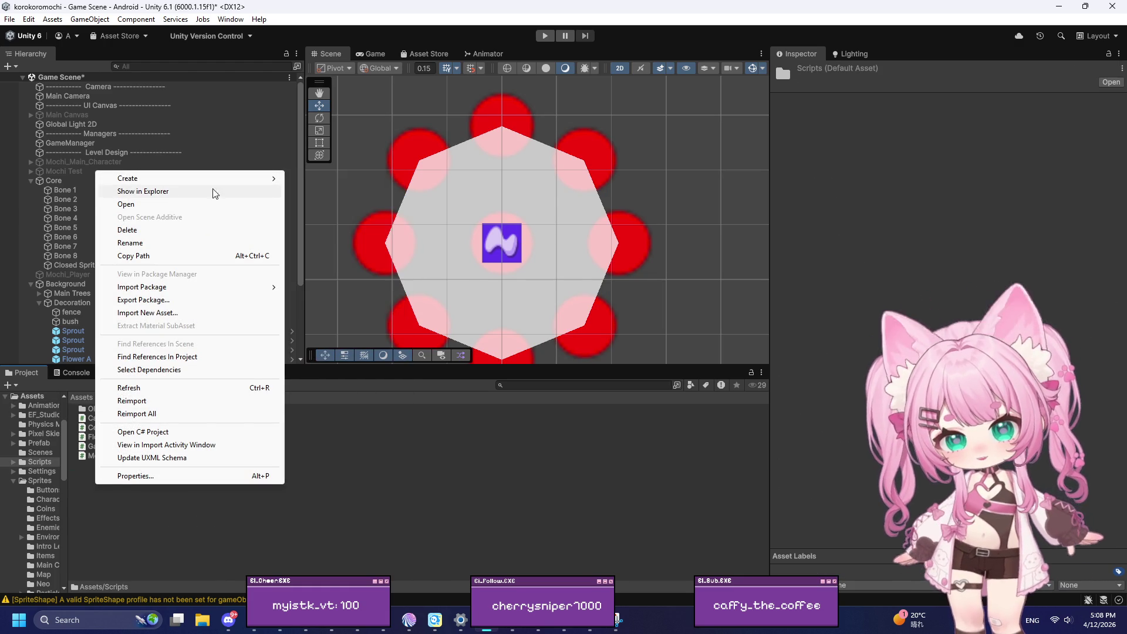
mouse_move(197, 181)
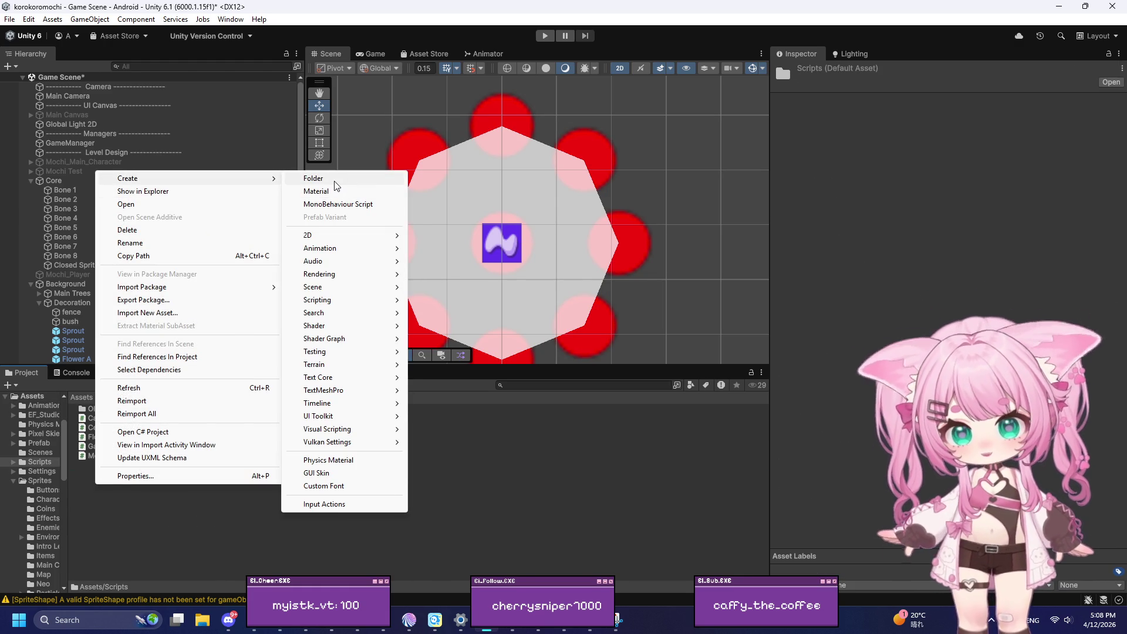
left_click(314, 179)
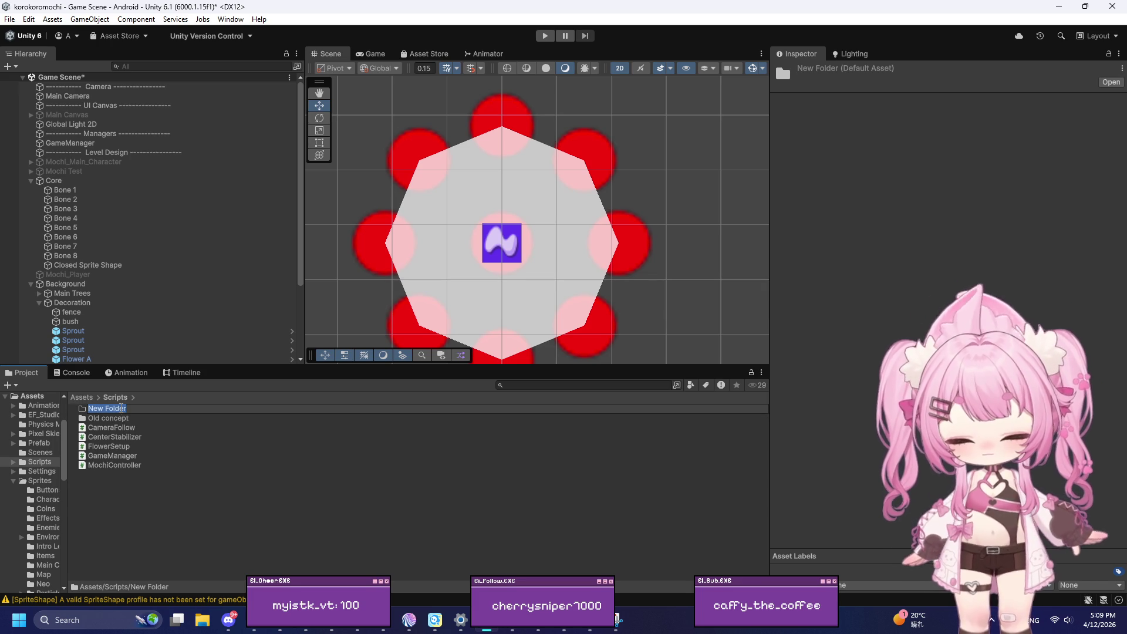
key("Return")
key("Delete")
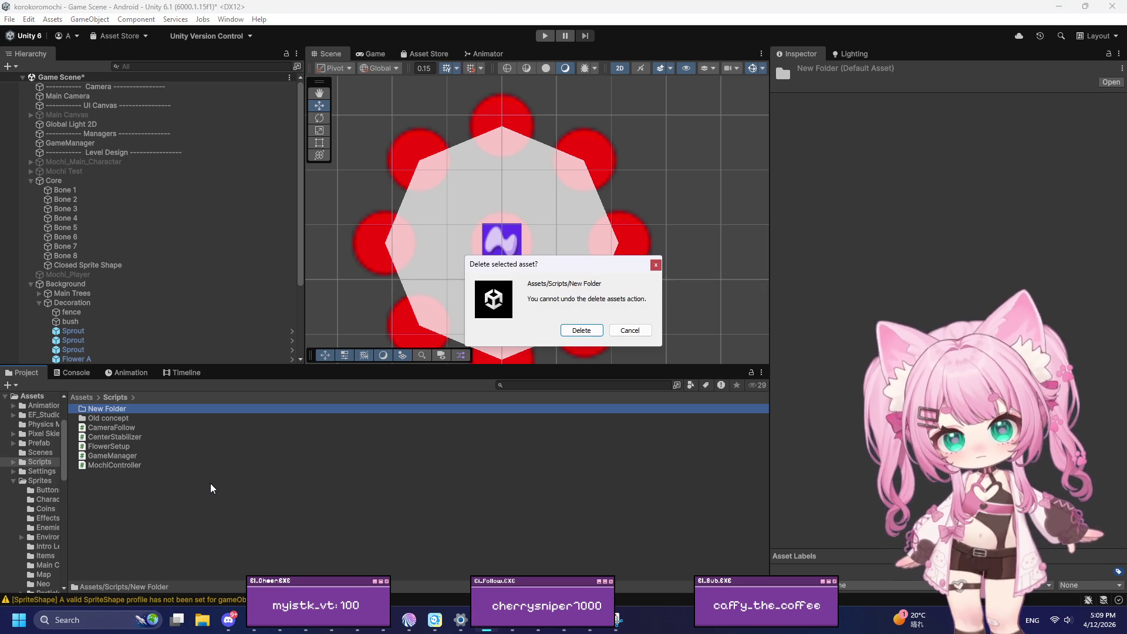
left_click(581, 330)
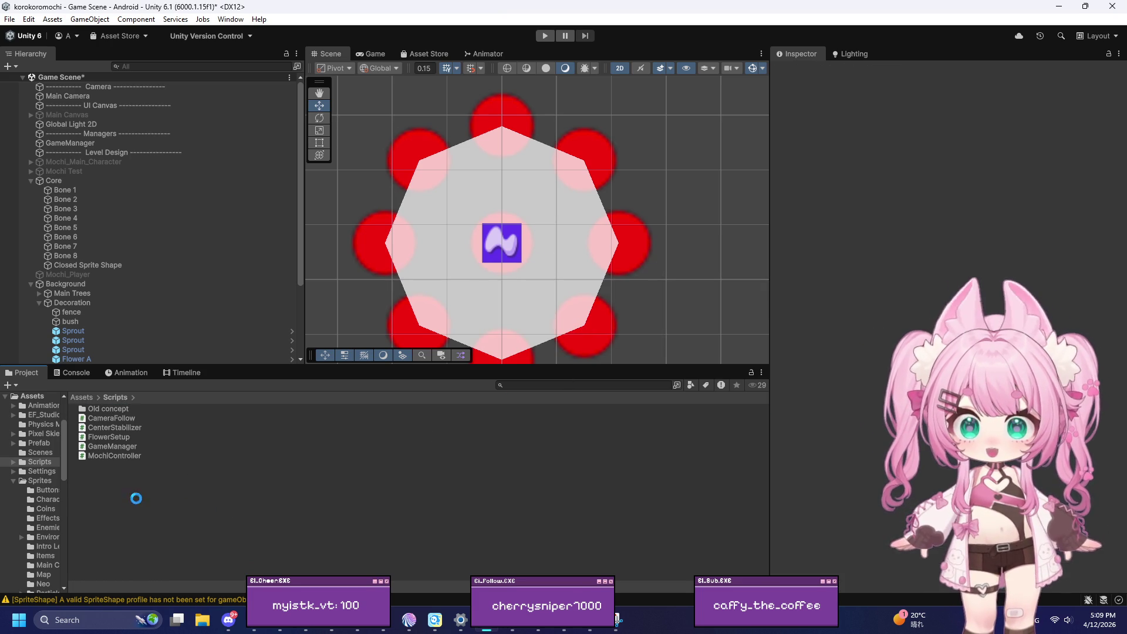
Step: Create a MonoBehaviour script named 'Softbody Controller' and open it in Visual Studio
right_click(103, 497)
mouse_move(187, 186)
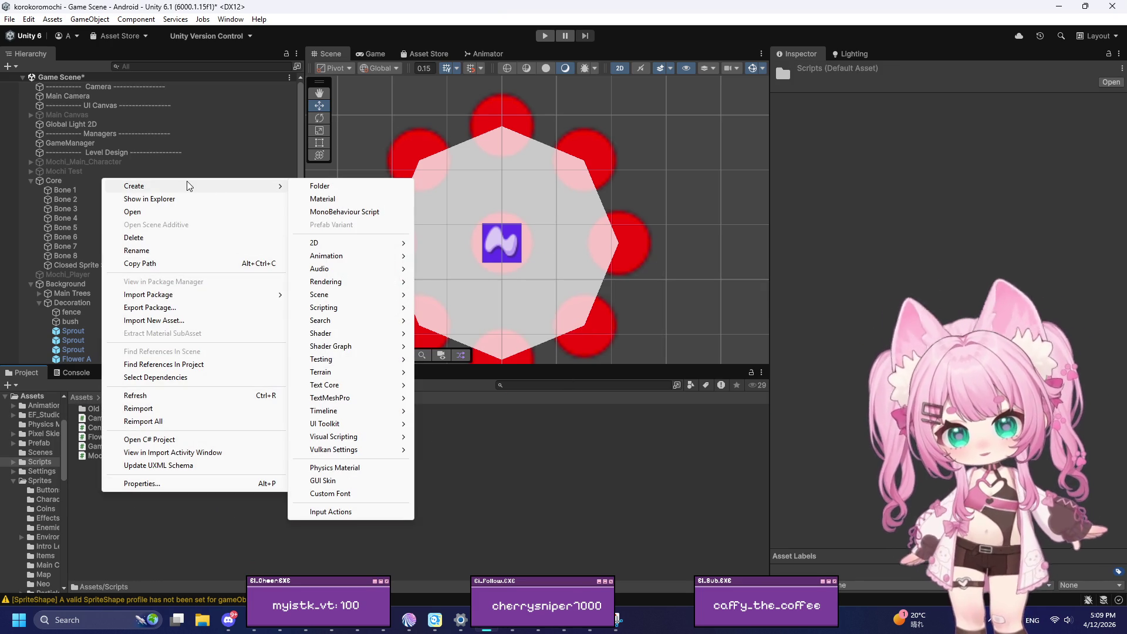
left_click(367, 212)
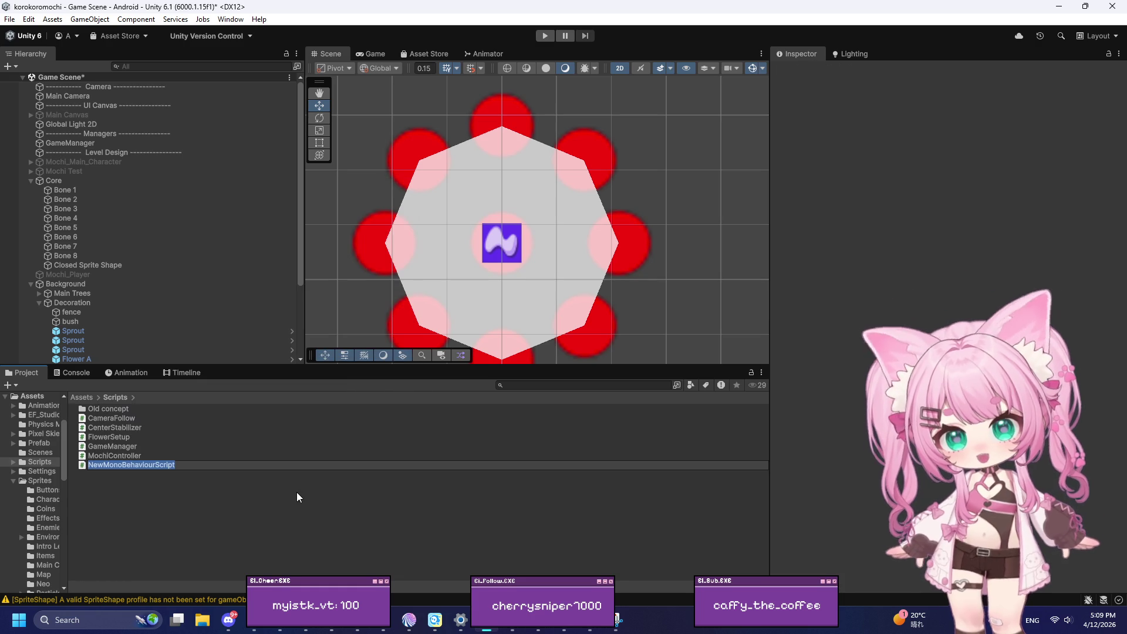
type("Soft")
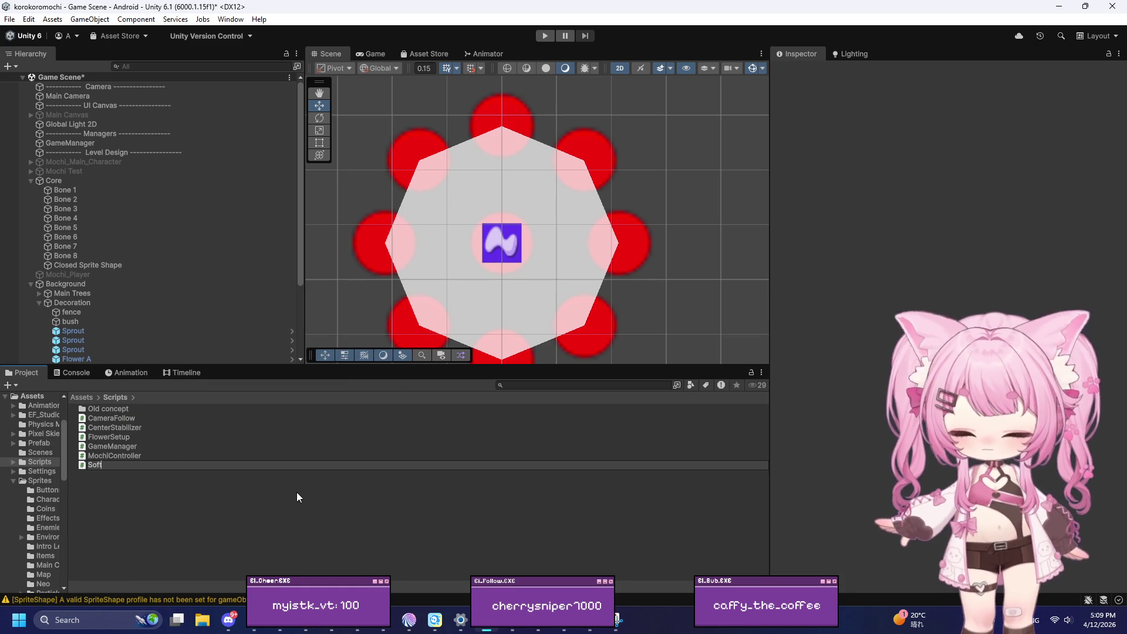
type("body")
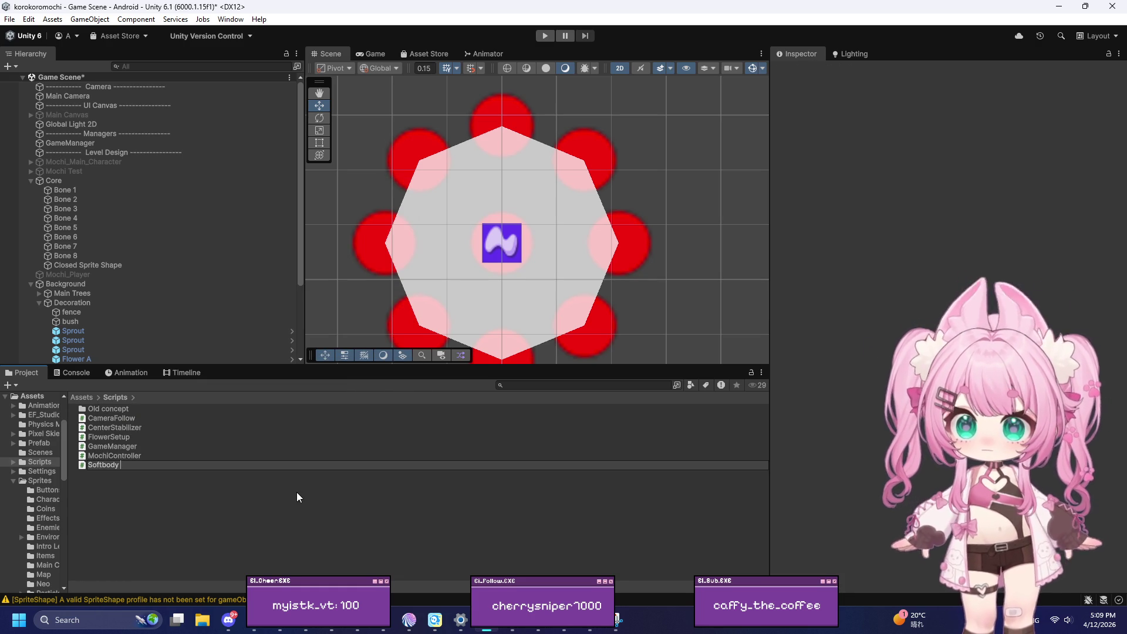
type(" Controller")
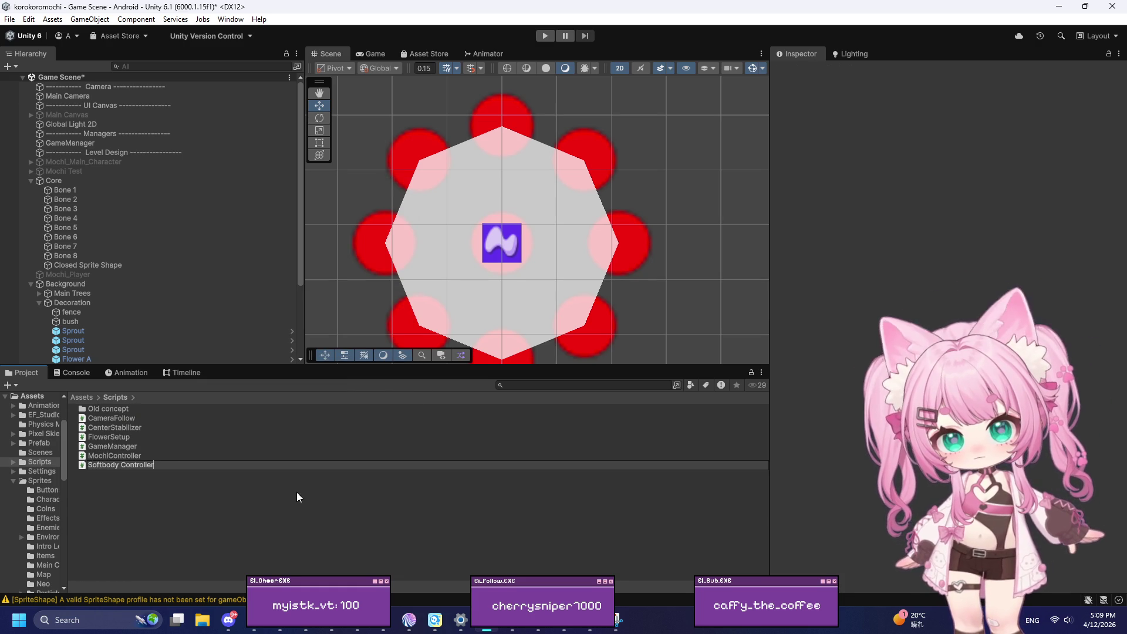
double_click(290, 455)
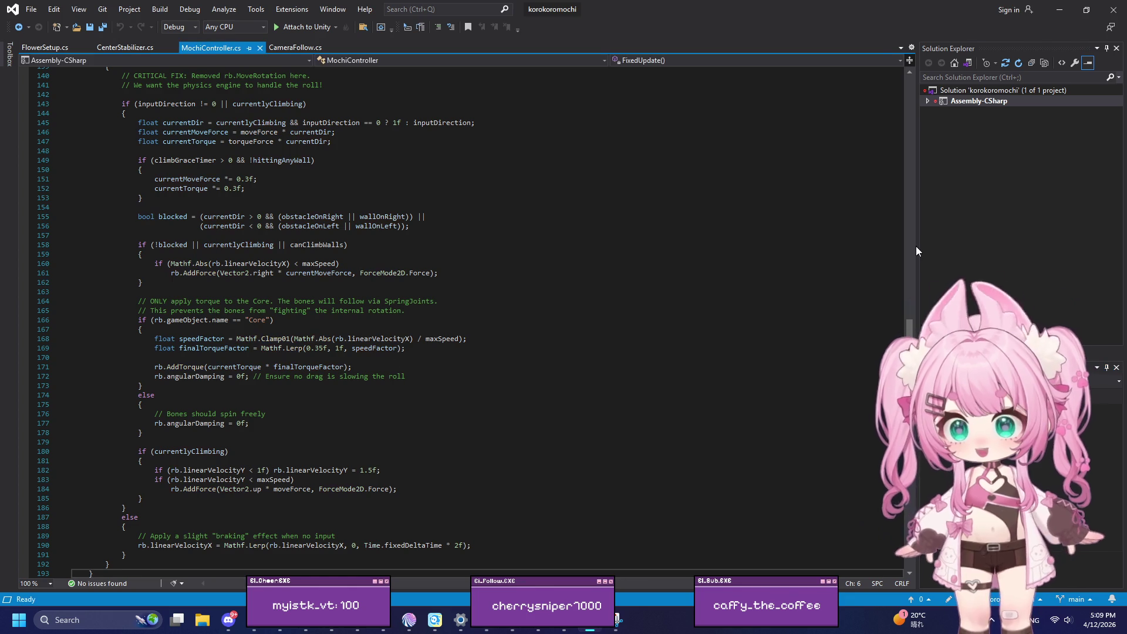
Step: Minimise Visual Studio so Unity compiles the new Softbody Controller script
left_click(1061, 13)
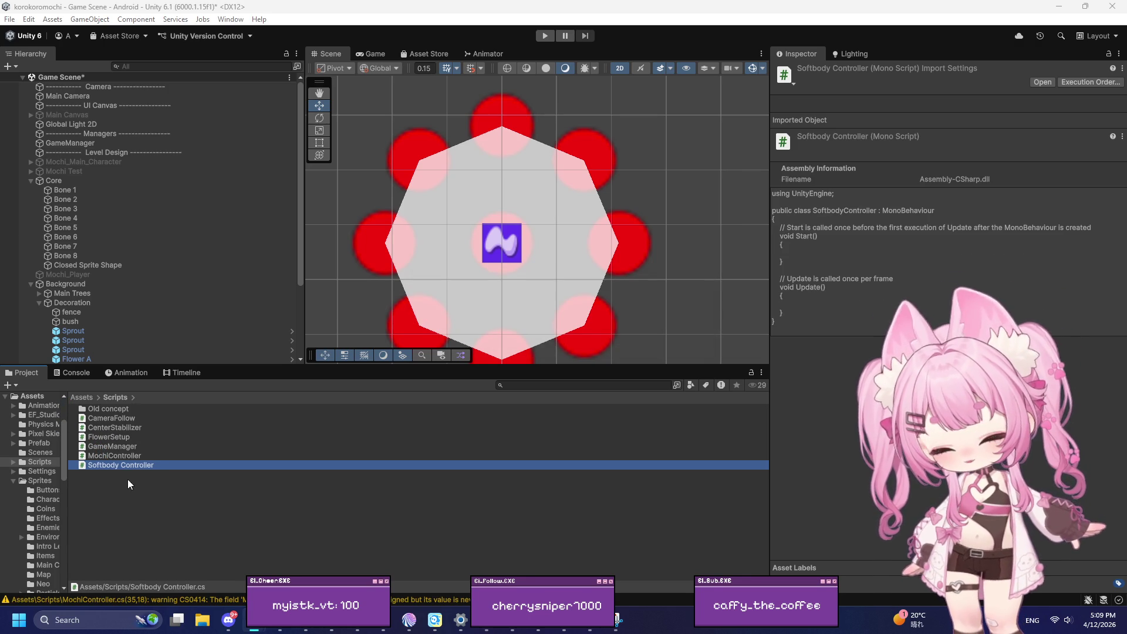
Step: Replace the default Start and Update methods with an empty, closed Fields region
double_click(120, 466)
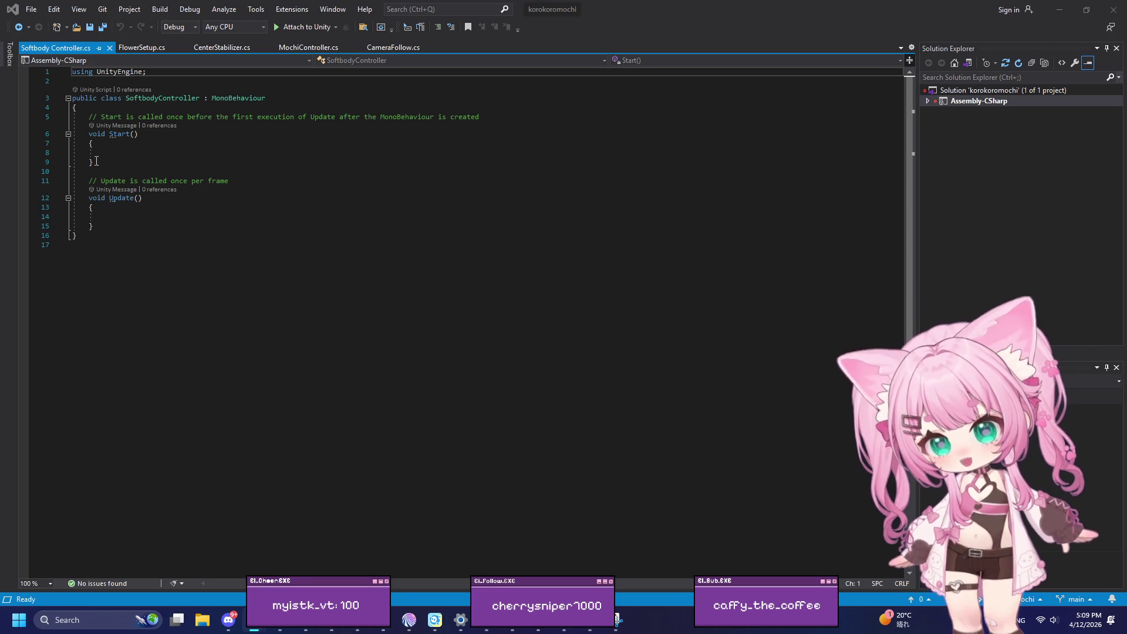
mouse_move(108, 233)
left_mouse_down()
mouse_move(88, 180)
mouse_move(89, 116)
left_mouse_up()
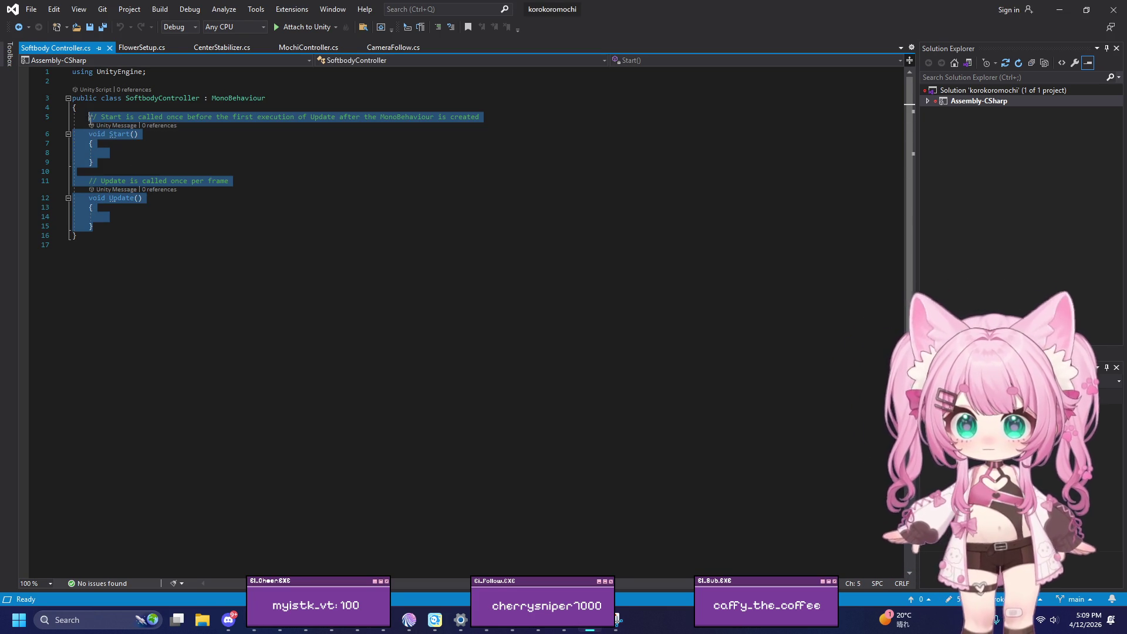
key("Delete")
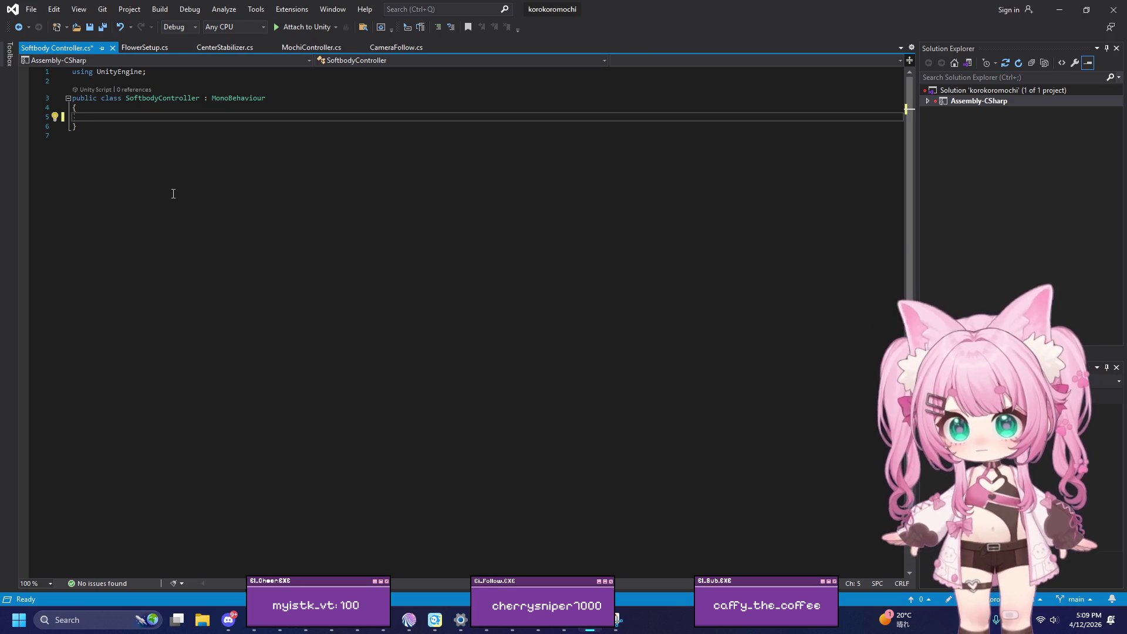
type("#region")
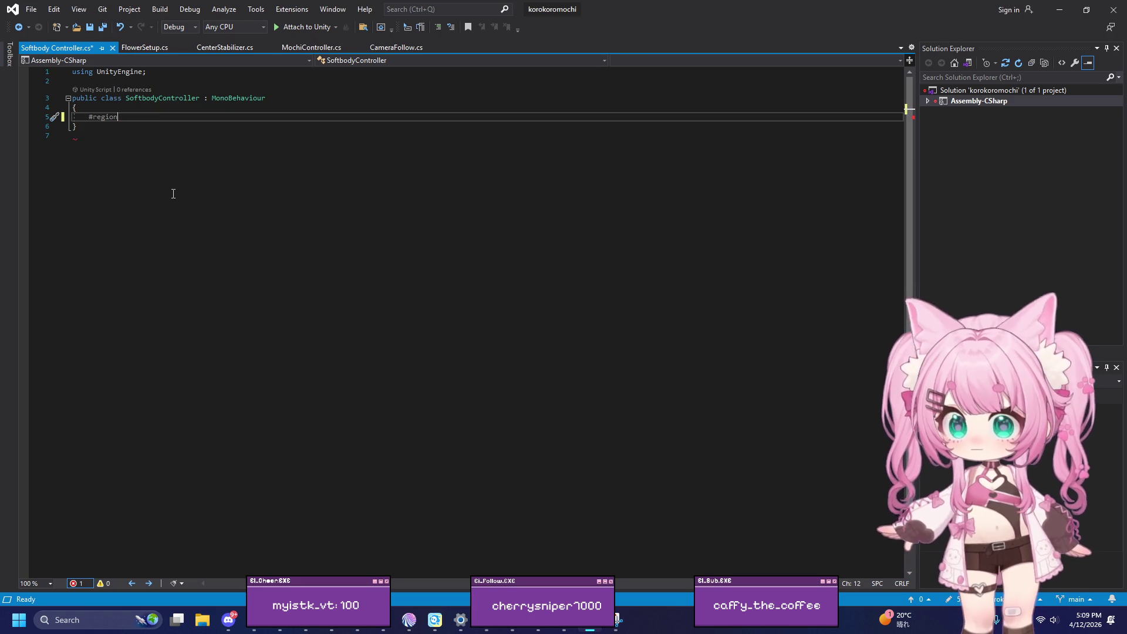
type(" Fields")
key("Return")
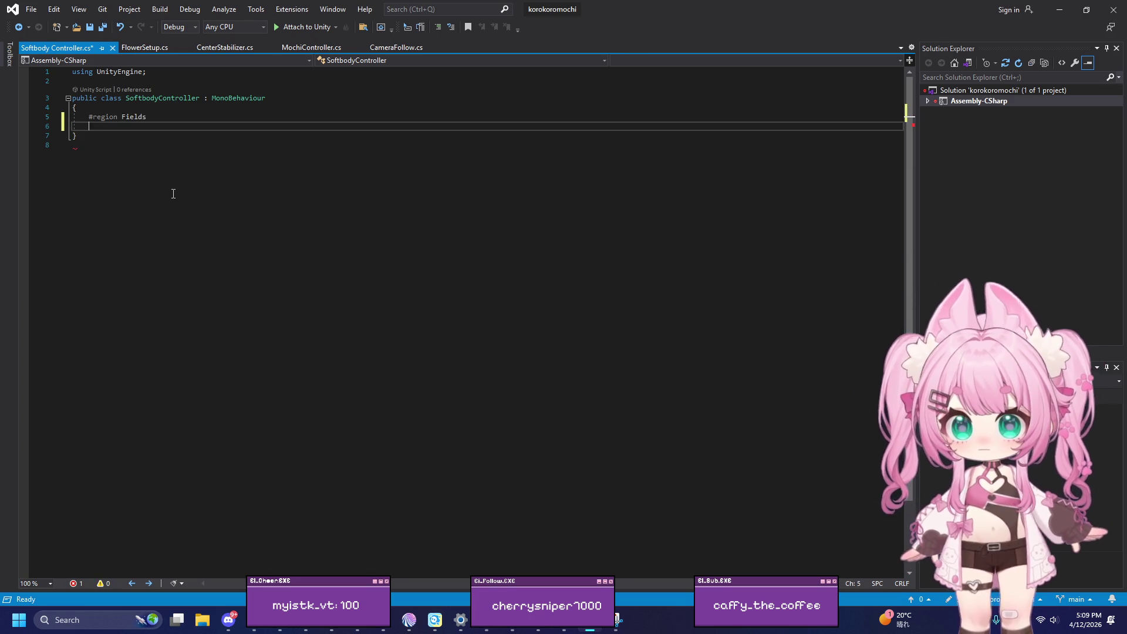
type("#endregion")
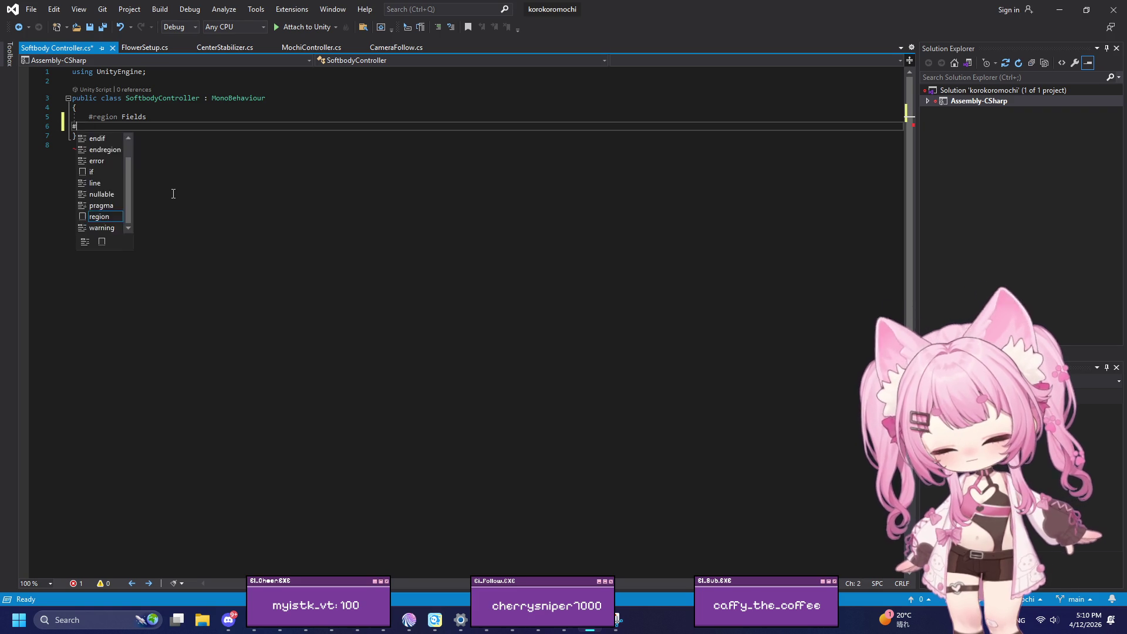
key("Return")
key("Return")
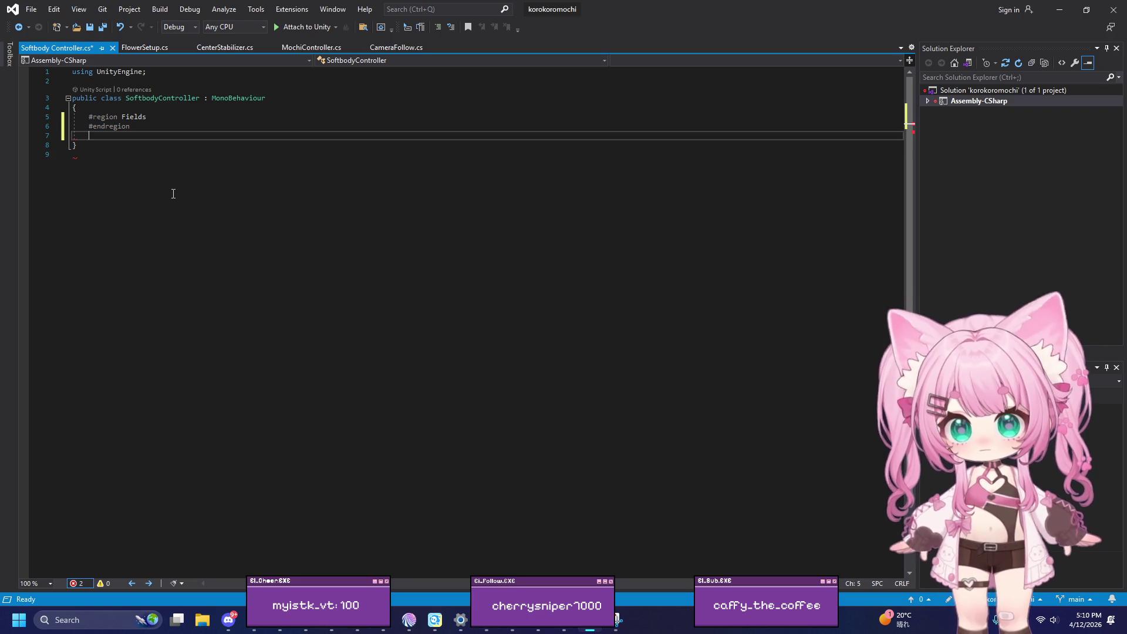
Step: Add closed MonoBehaviour Callbacks and privateMethods regions below Fields
type("#region")
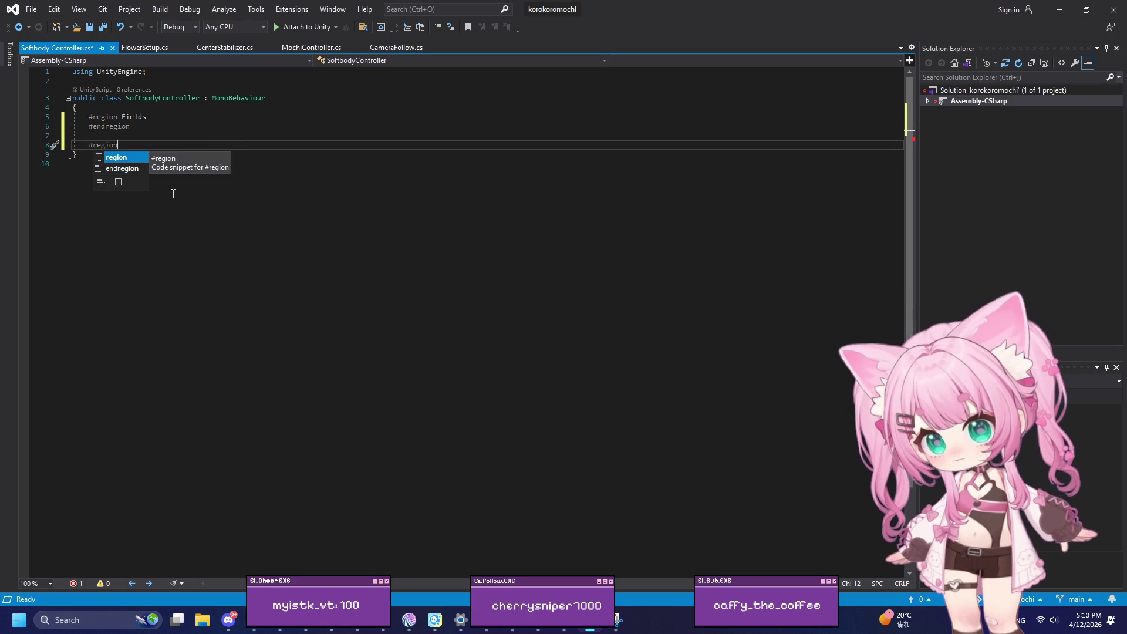
type(" Mono")
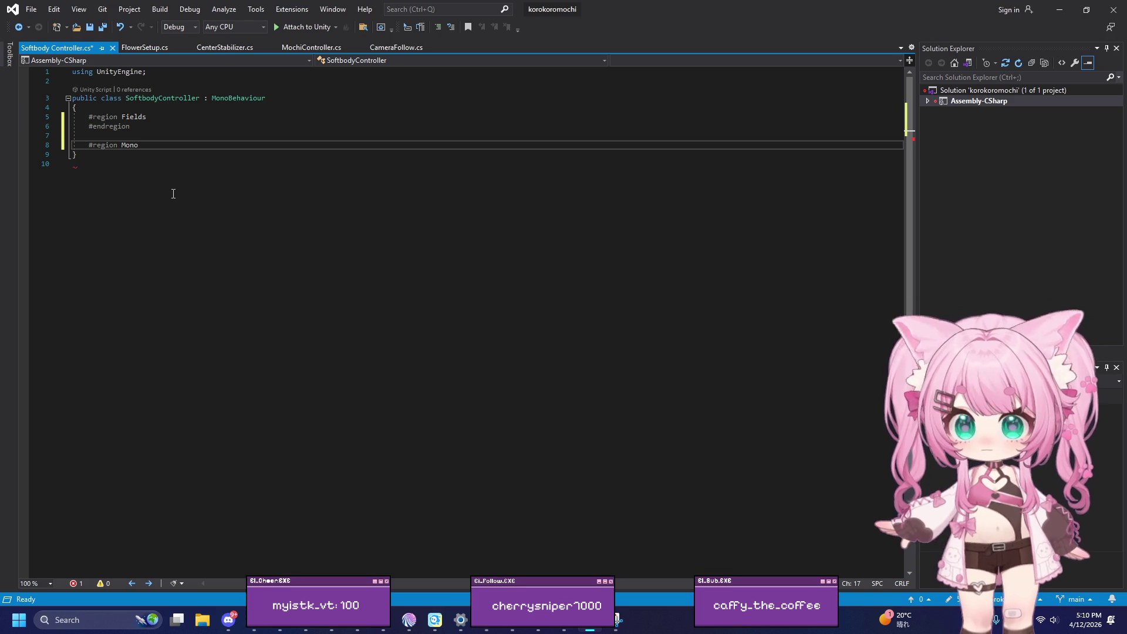
type("Beha")
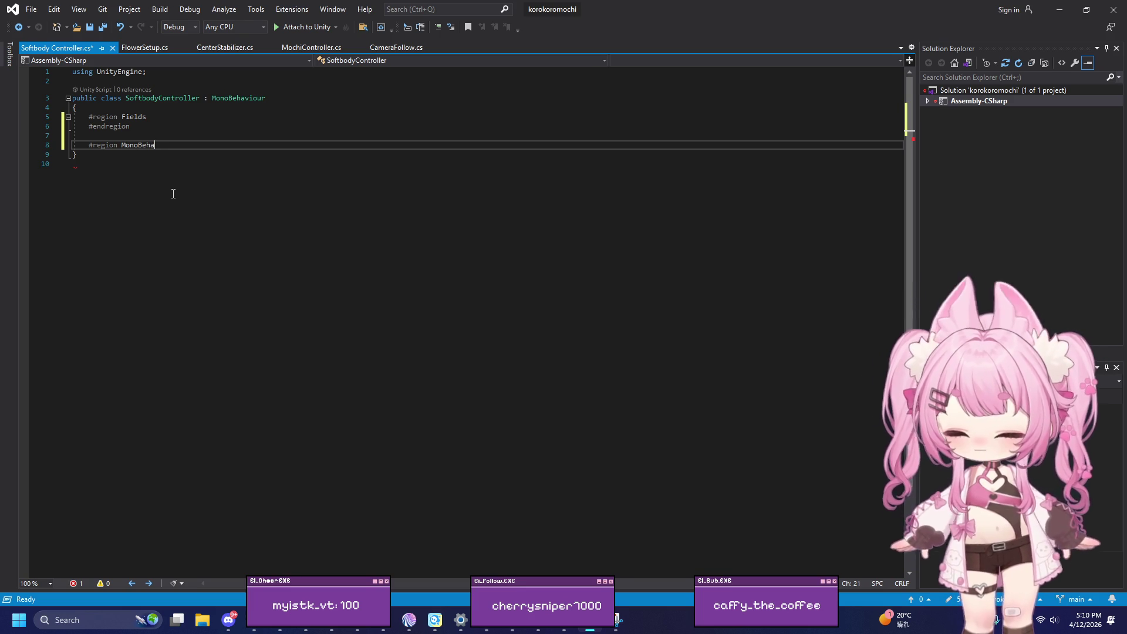
type("viour")
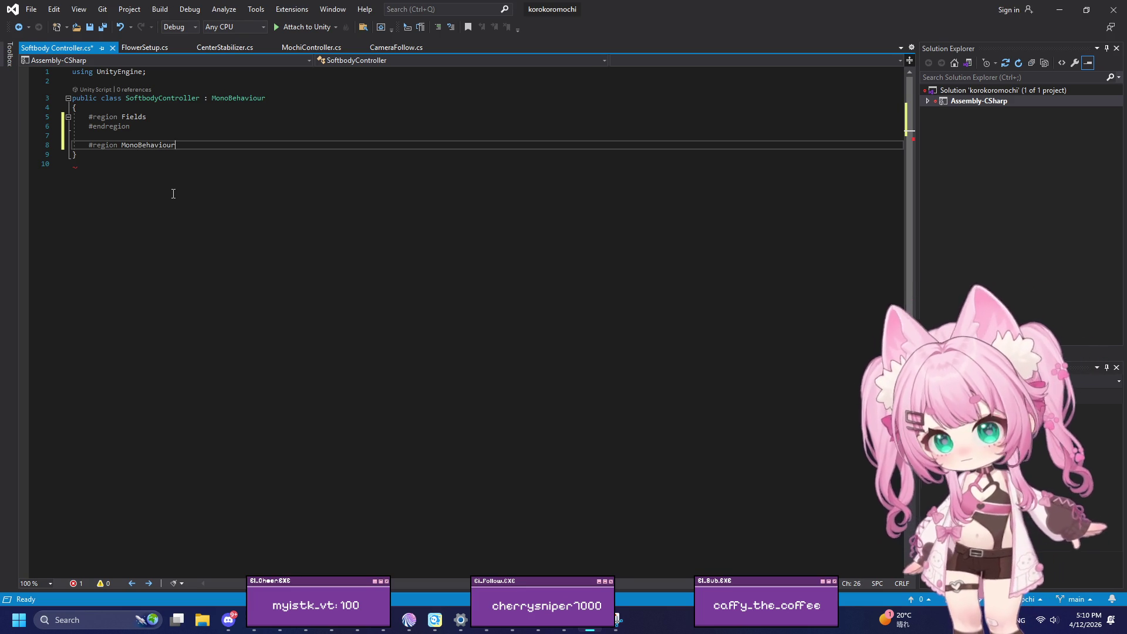
type(" Callbacks")
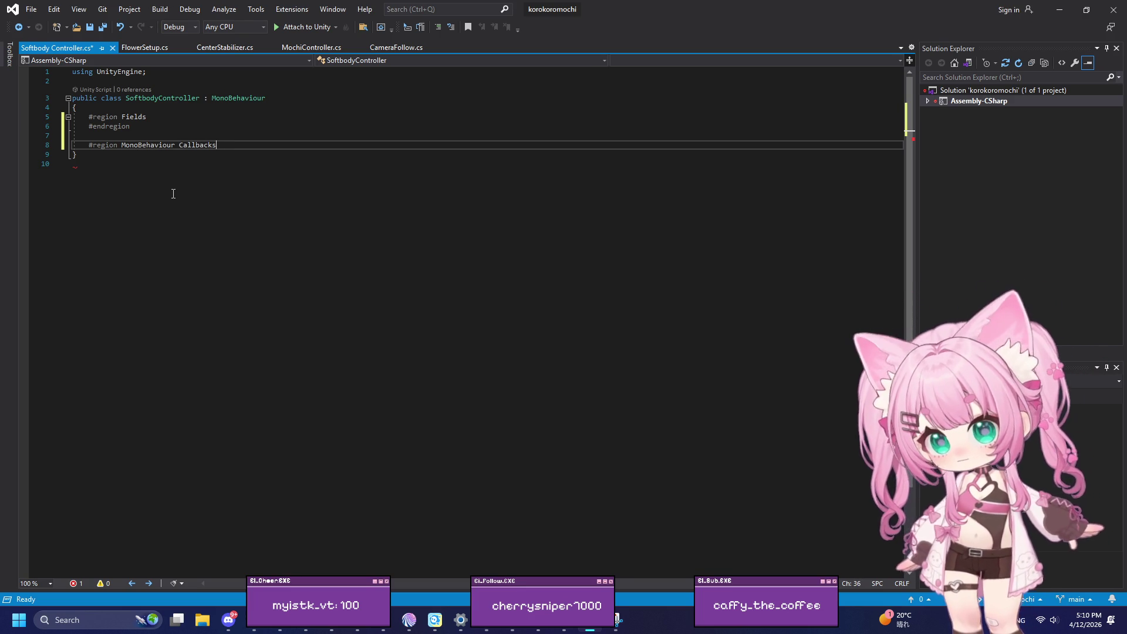
key("Return")
type("#")
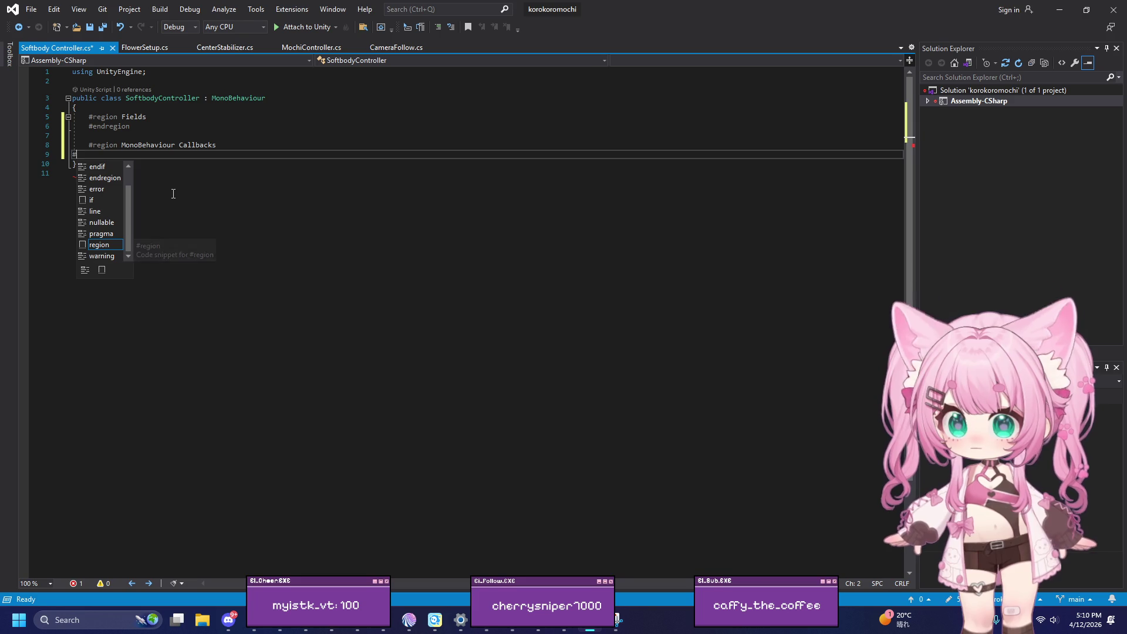
type("end")
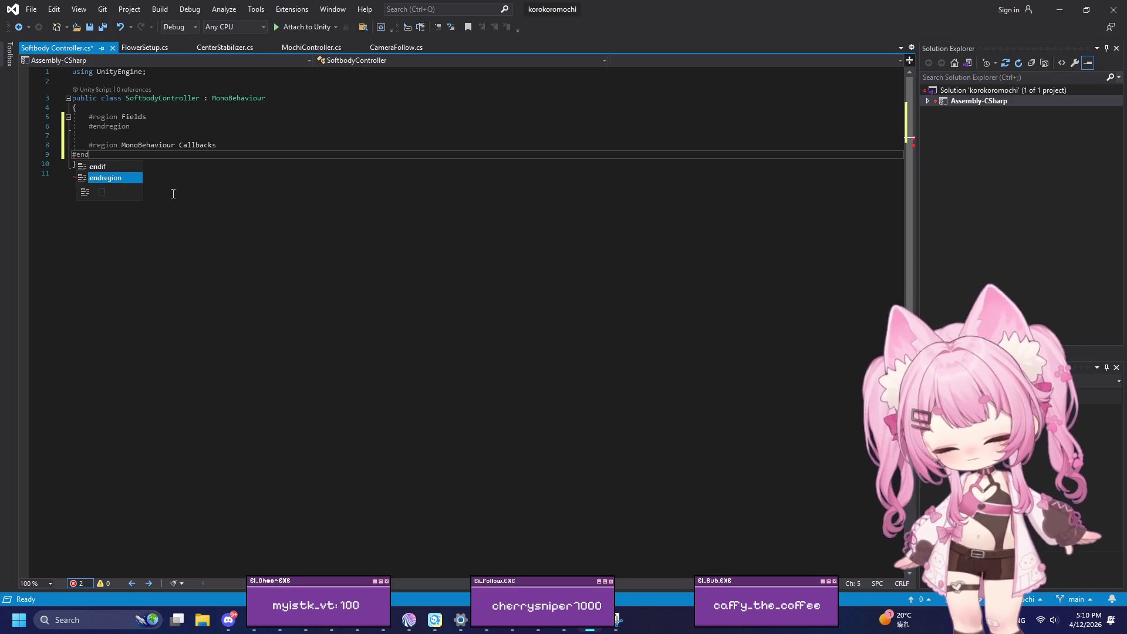
key("Return")
key("Return")
key("Return")
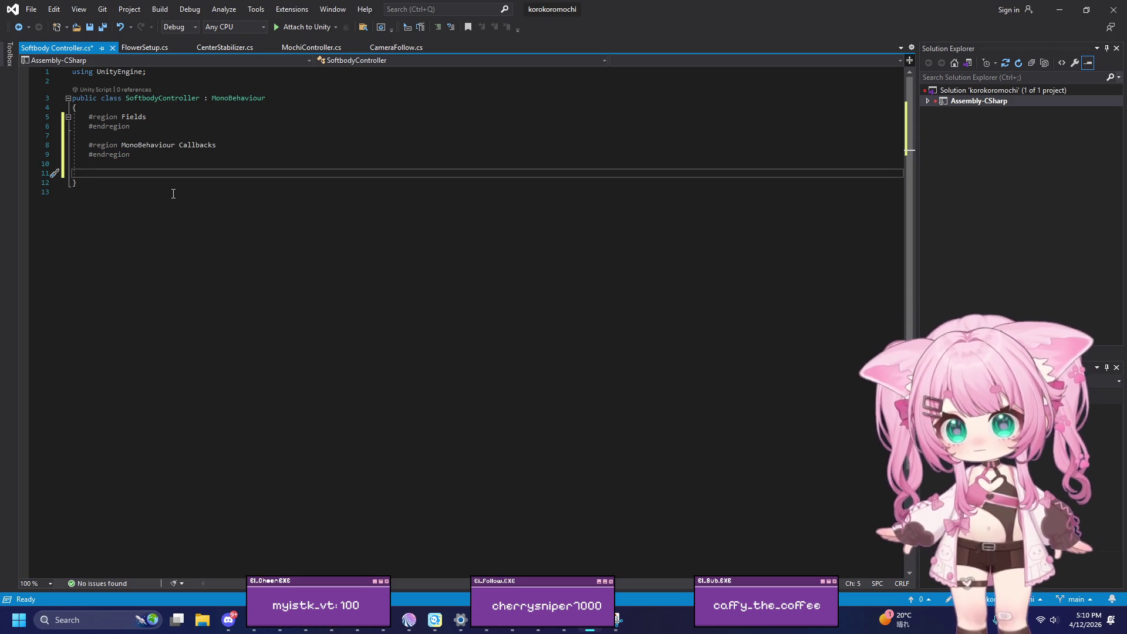
type("#region")
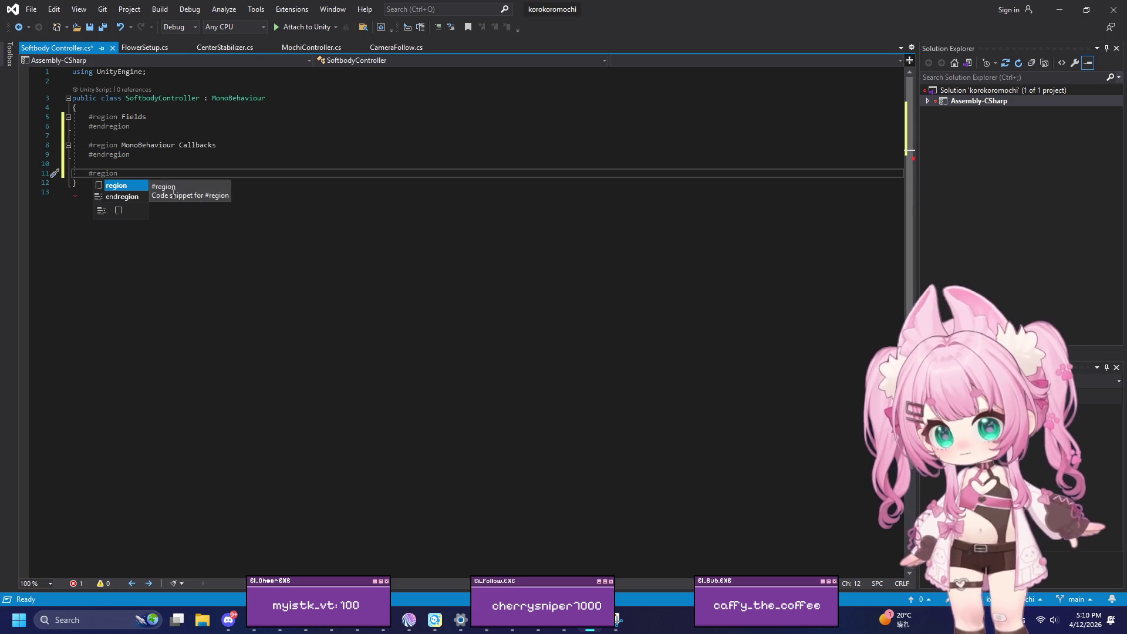
type(" privateMeth")
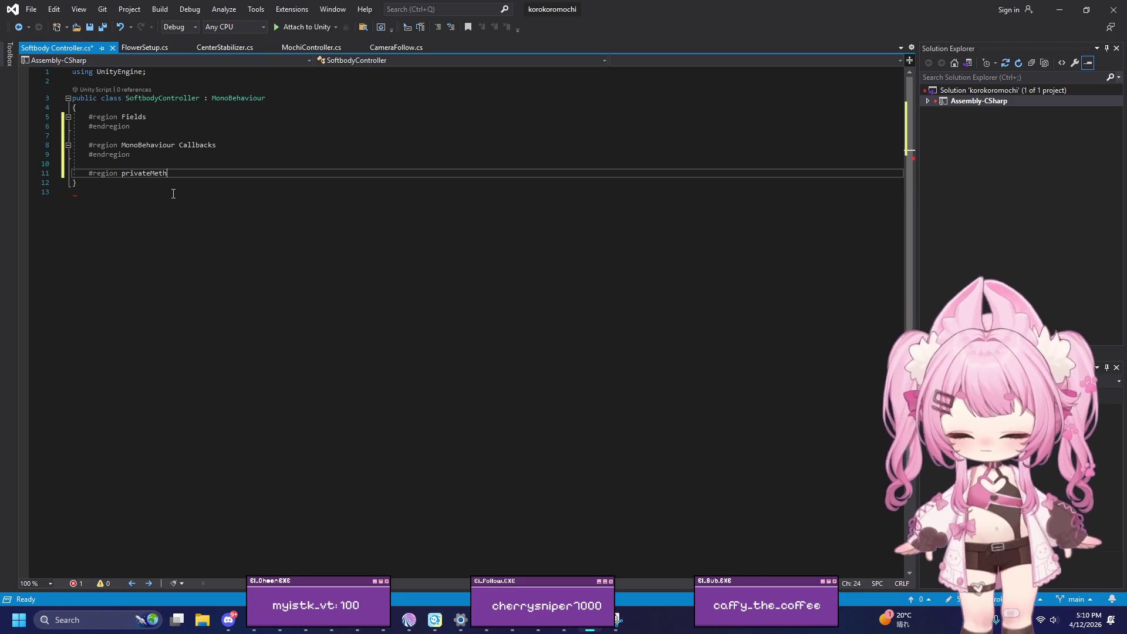
type("ods")
key("Return")
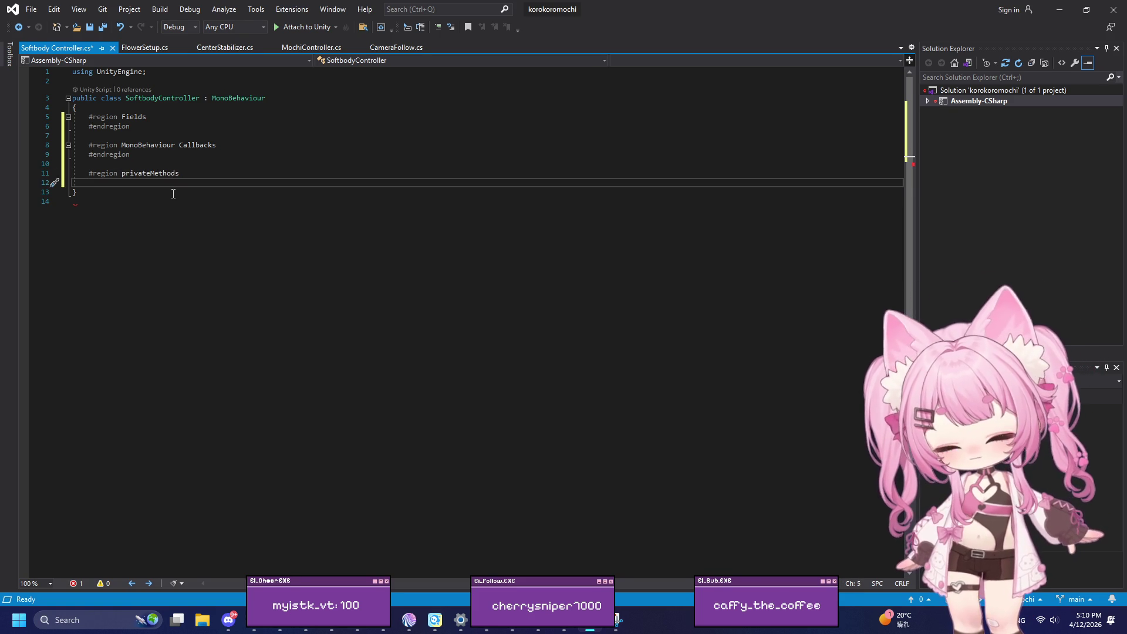
type("#end")
key("Tab")
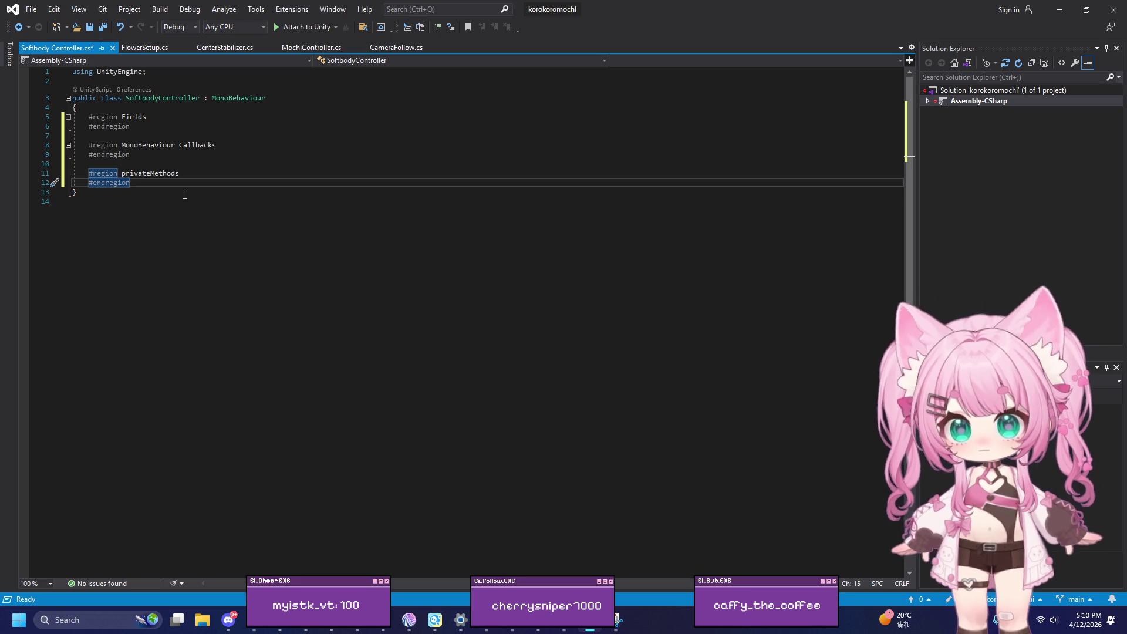
left_click(197, 173)
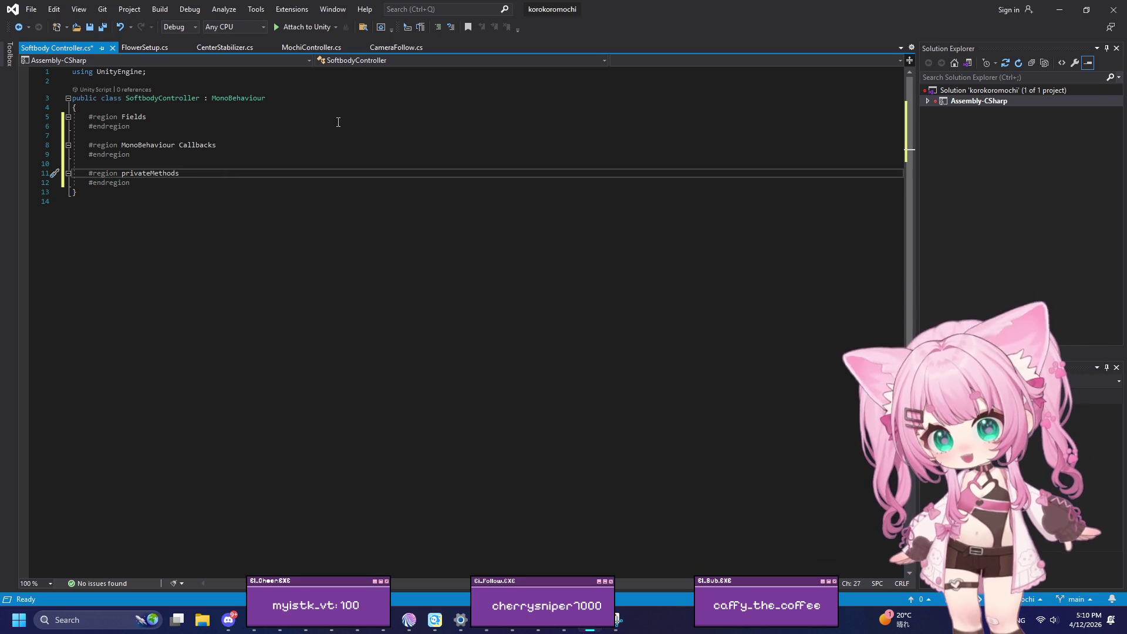
left_click(174, 125)
key("alt+Tab")
Step: Add a [SerializeField] attribute line inside the Fields region
left_click(178, 116)
key("Return")
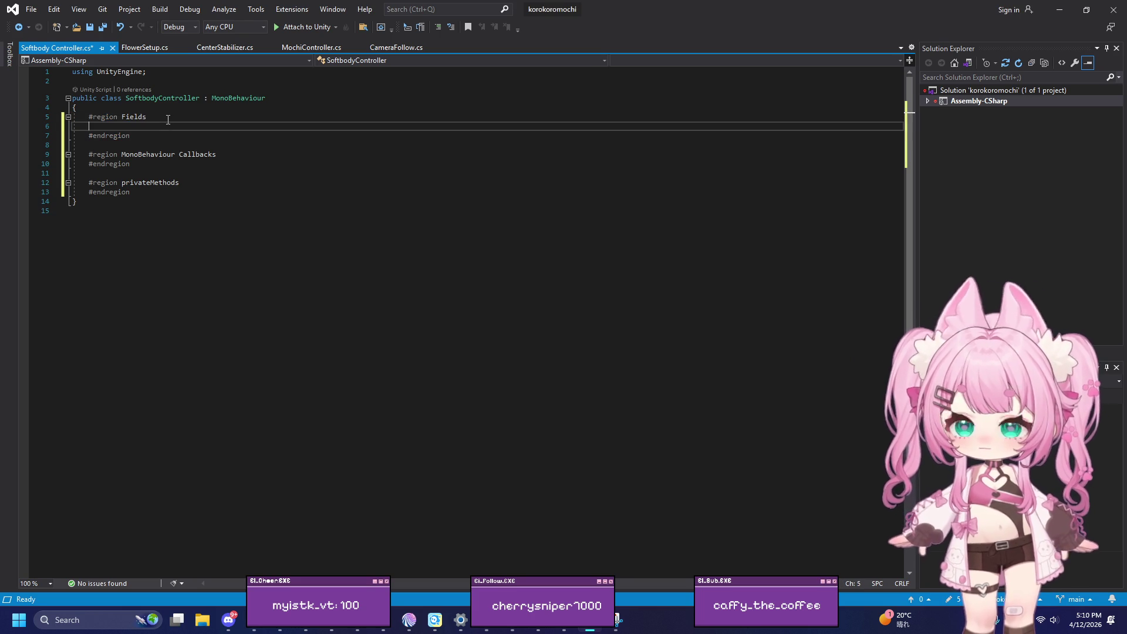
type("[")
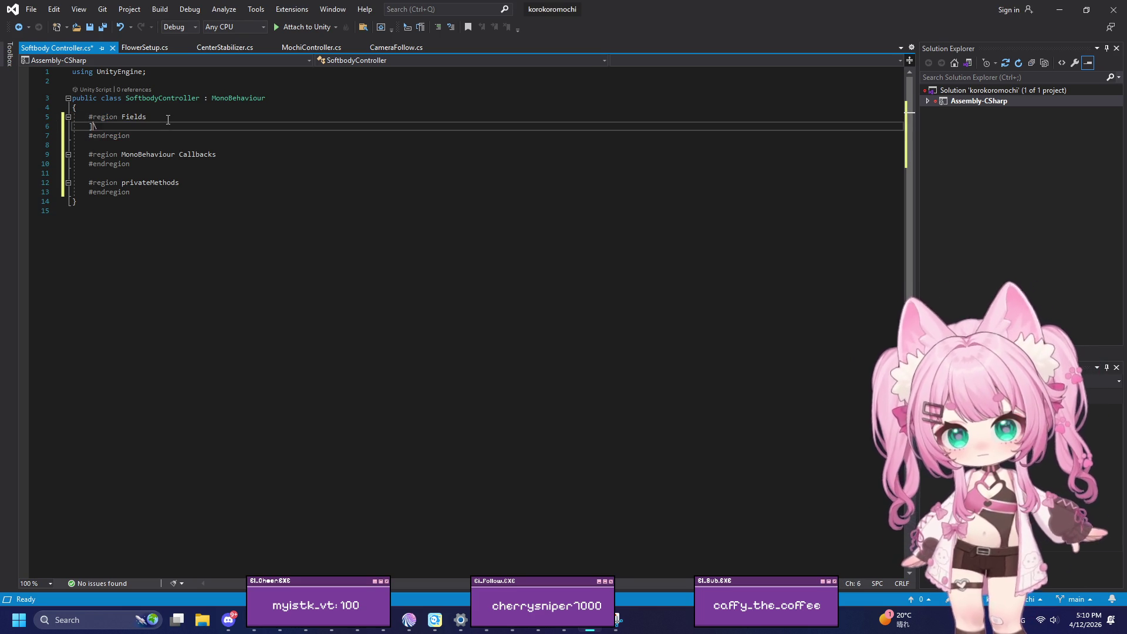
key("BackSpace")
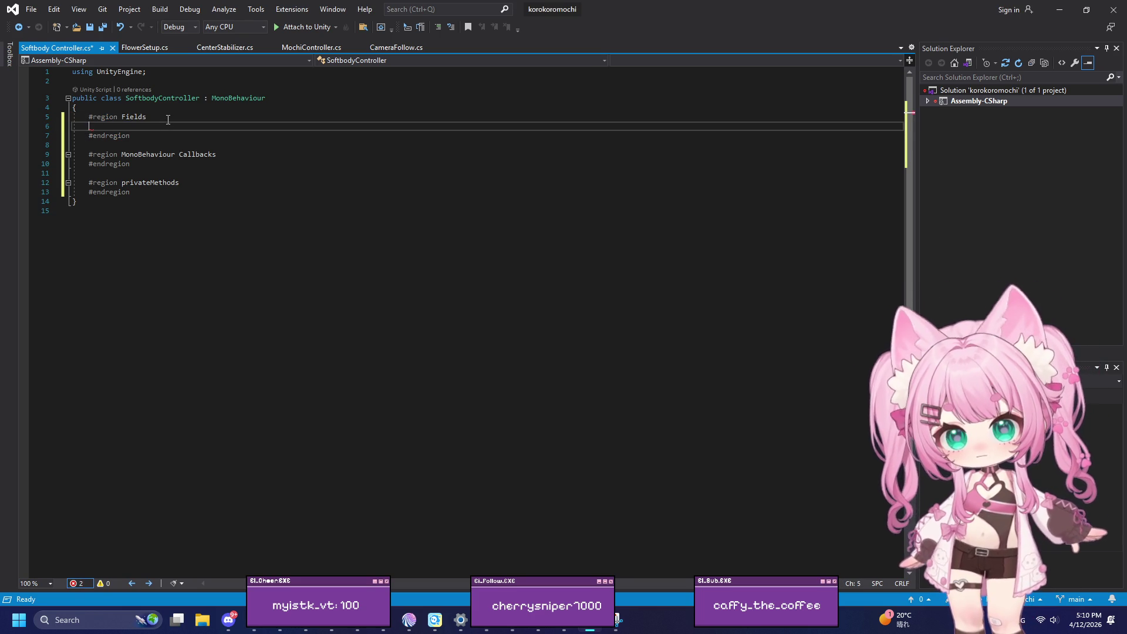
type("Ser")
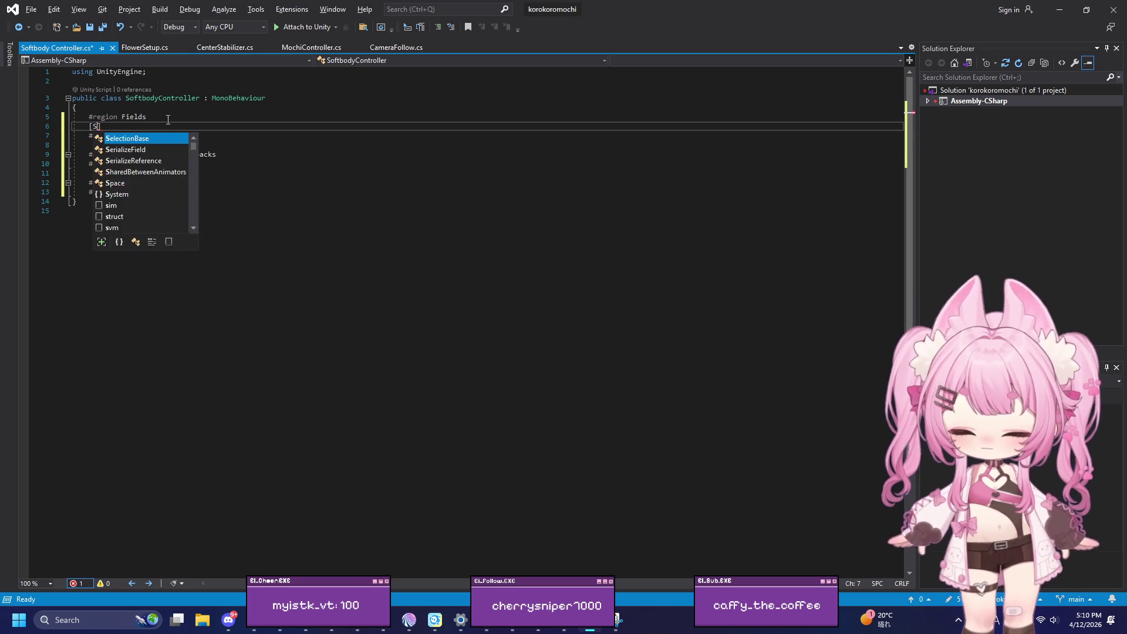
key("Tab")
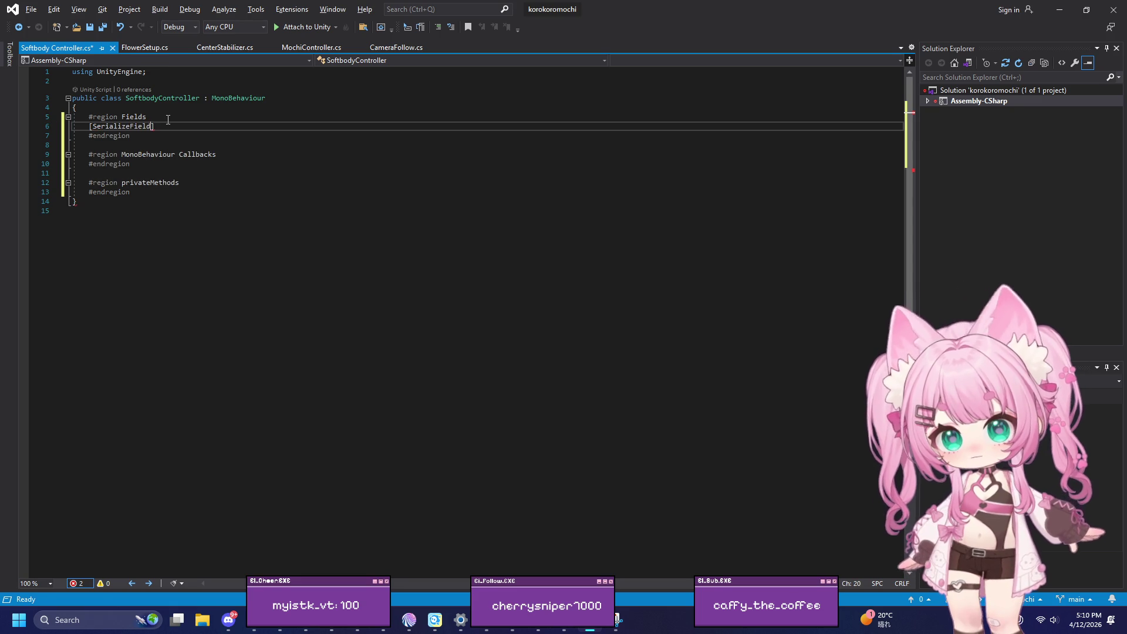
Step: Begin a public field declaration with the type partly typed as SpriteShapeCont
key("Return")
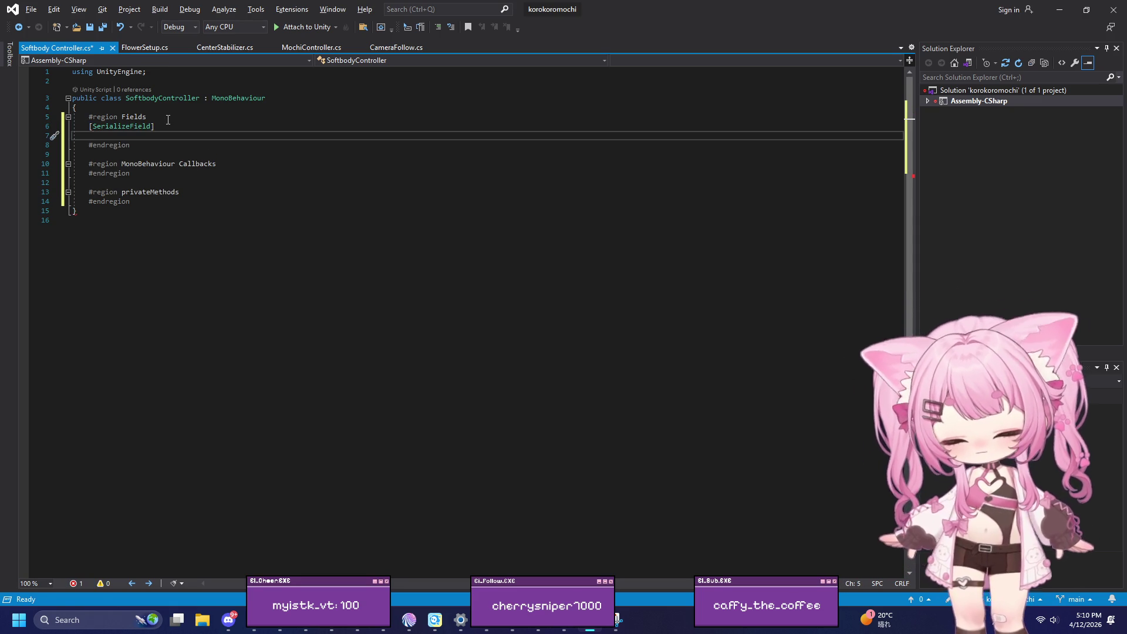
type("public")
key("Tab")
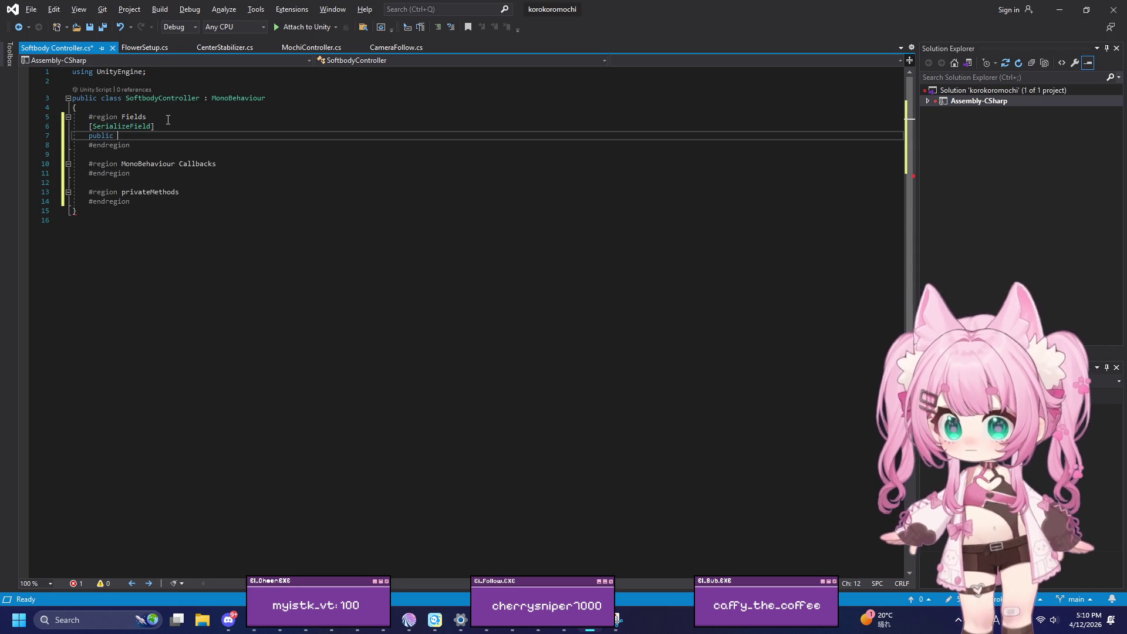
type("sprite")
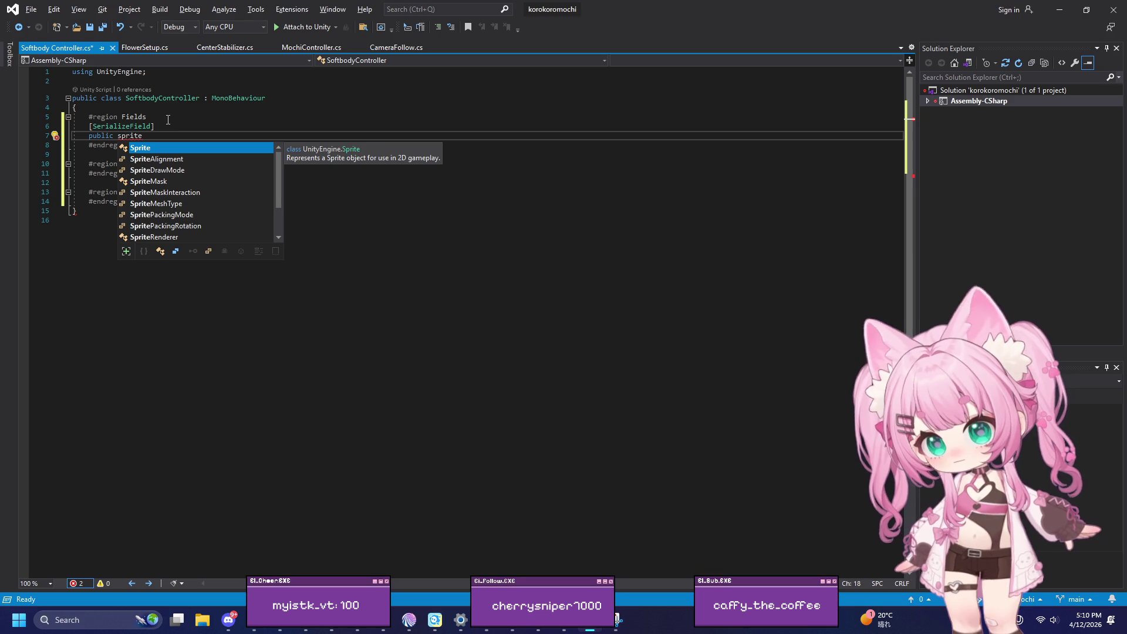
key("alt+Tab")
mouse_move(143, 136)
left_mouse_down()
mouse_move(94, 117)
mouse_move(117, 135)
left_mouse_up()
type("Spritecon")
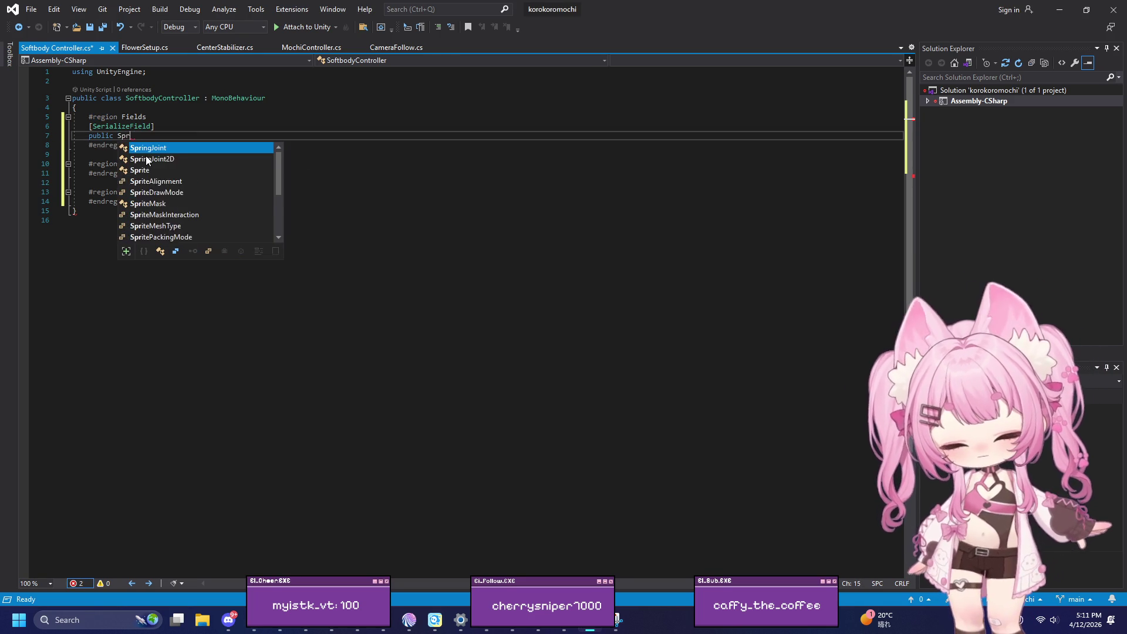
key("BackSpace")
key("BackSpace")
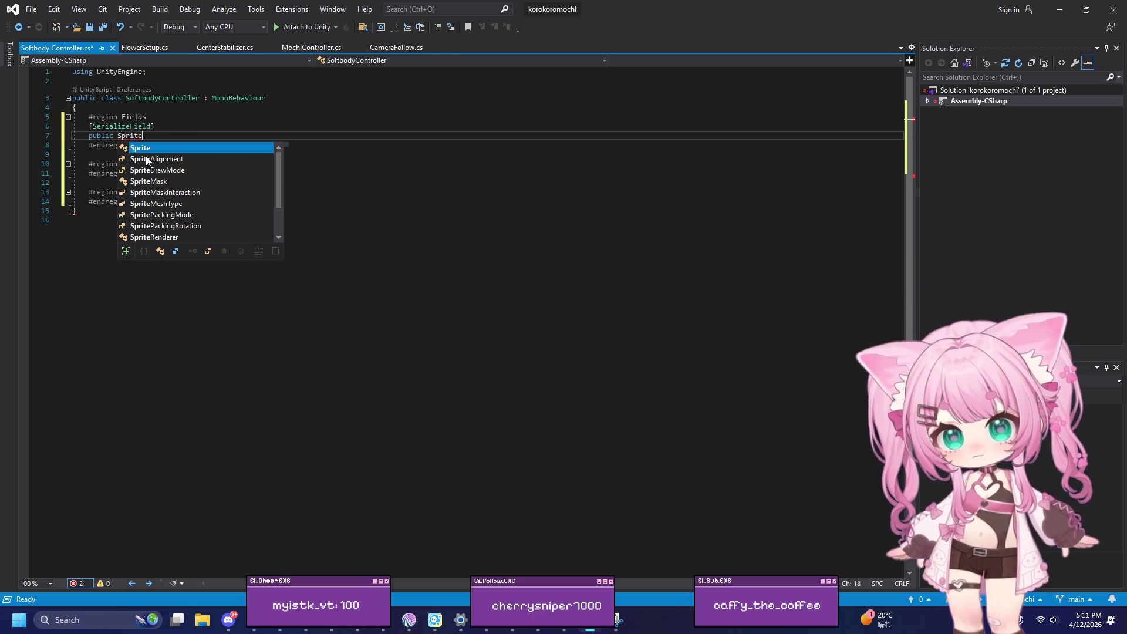
type("ShapeC")
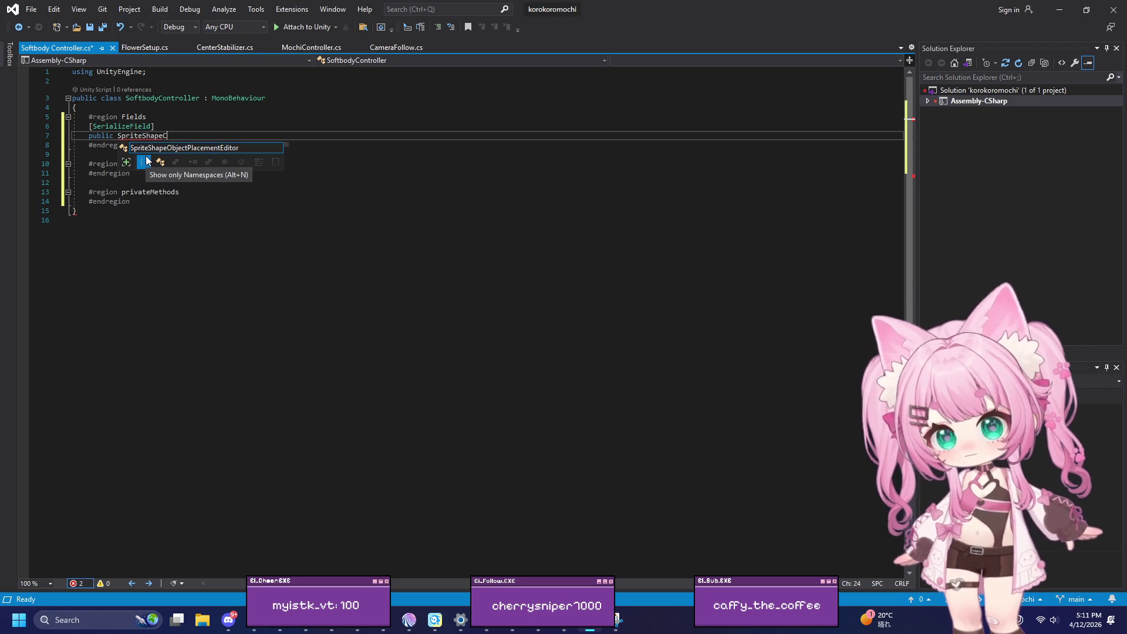
type("ontrol")
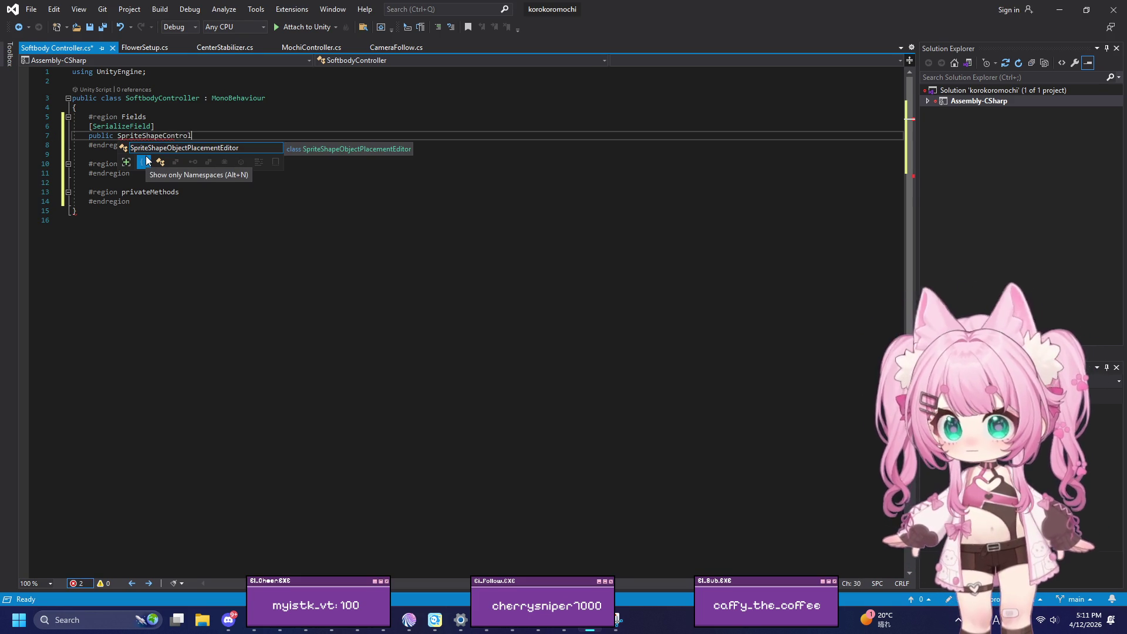
Step: Add 'using UnityEngine.U2D;' below the UnityEngine import
left_click(158, 78)
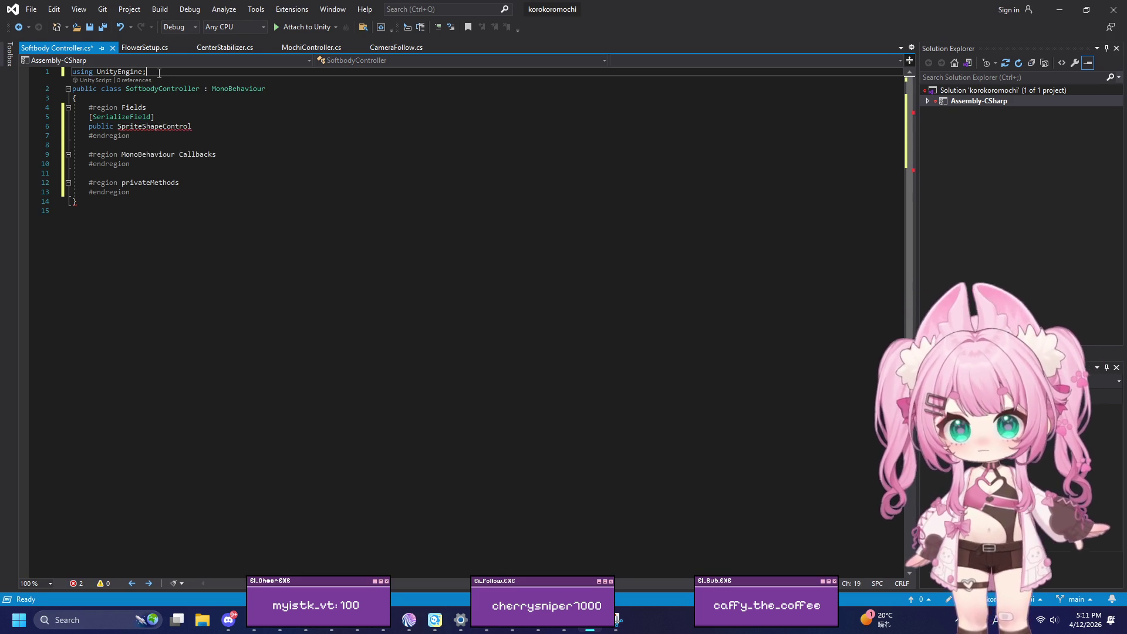
type("using uni")
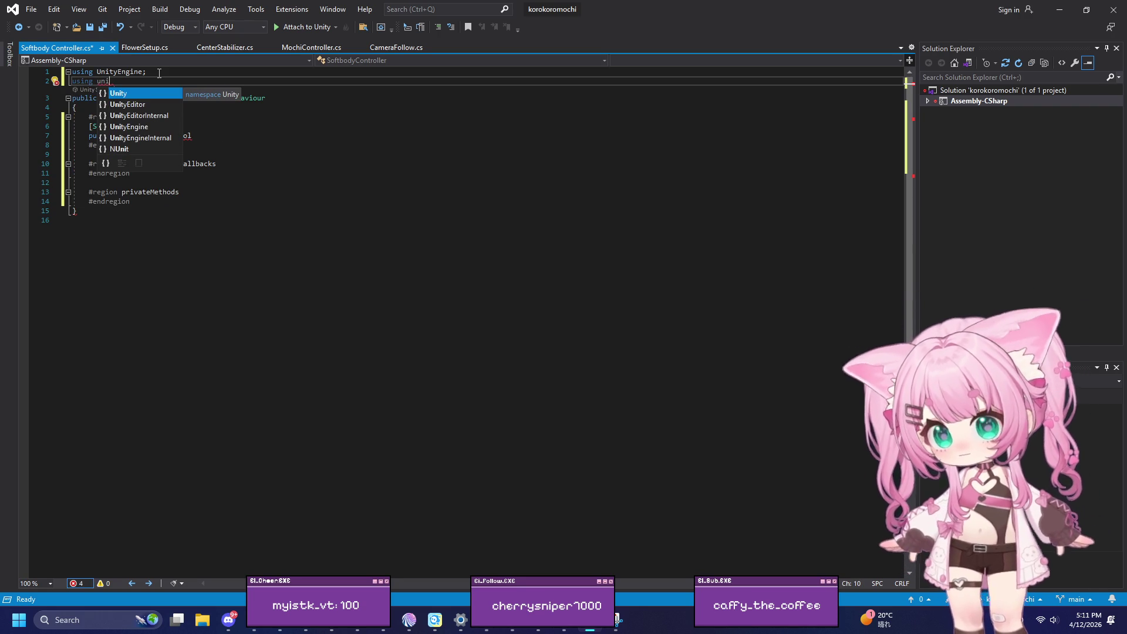
key("Down")
key("Down")
key("Down")
type(".")
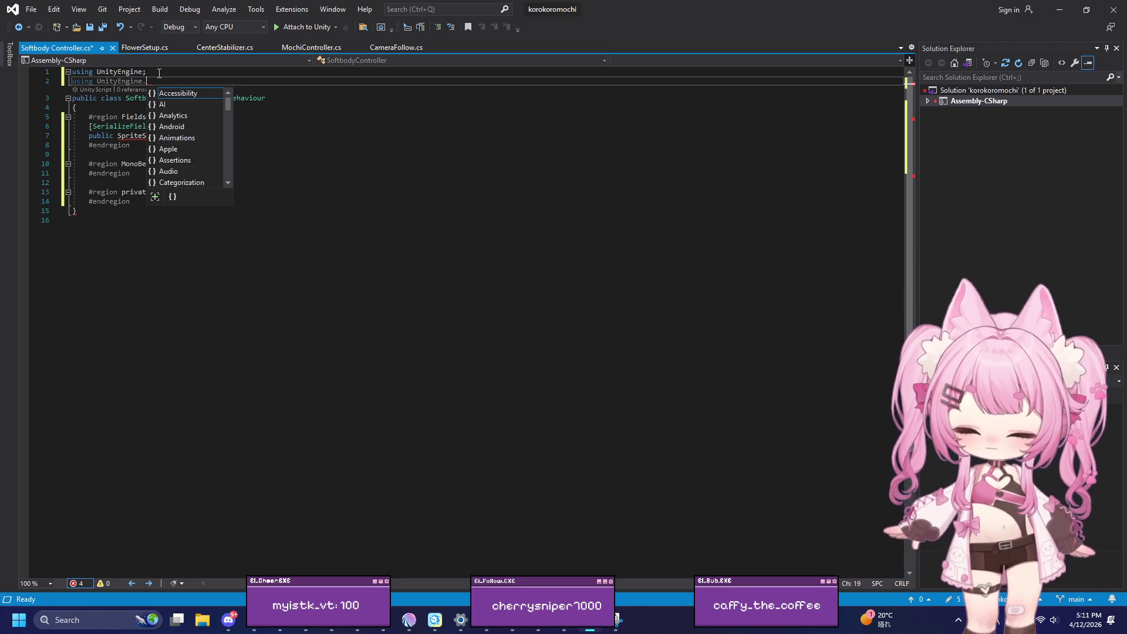
type("U2D")
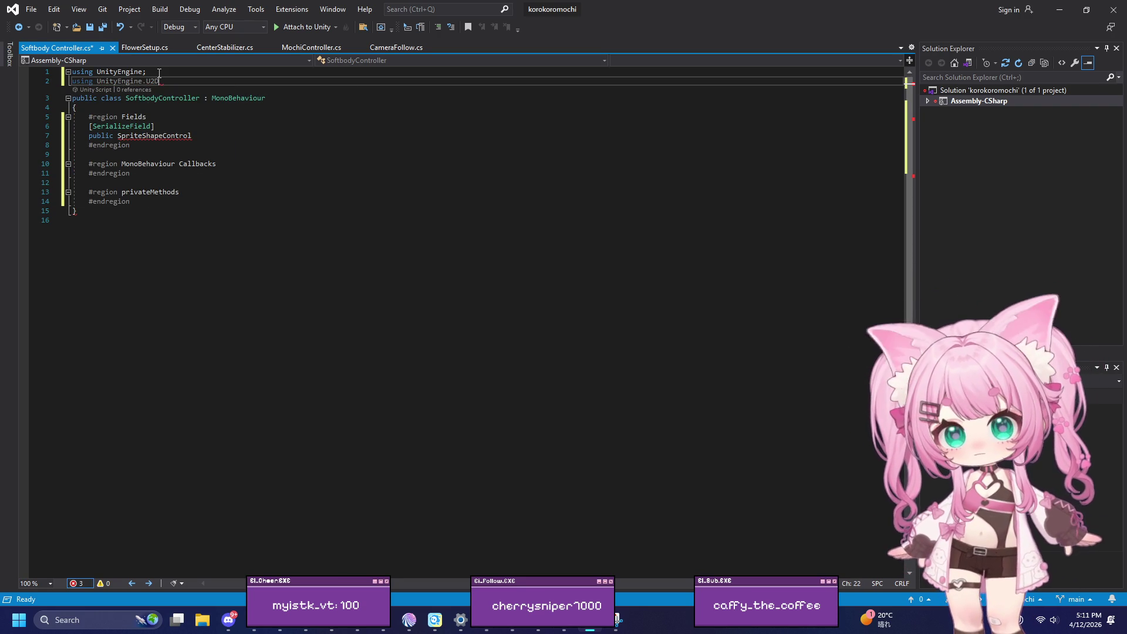
type(";")
key("Return")
Step: Complete the field as 'public SpriteShapeController spriteShape;'
left_click_drag(193, 145, 120, 147)
type("S")
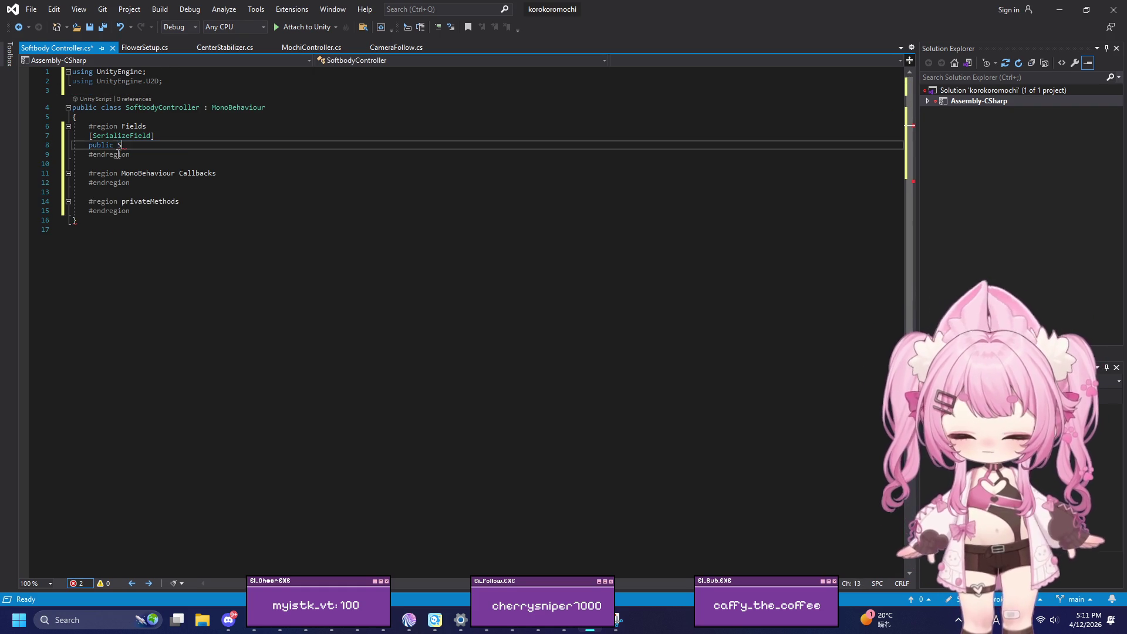
type("pritesha")
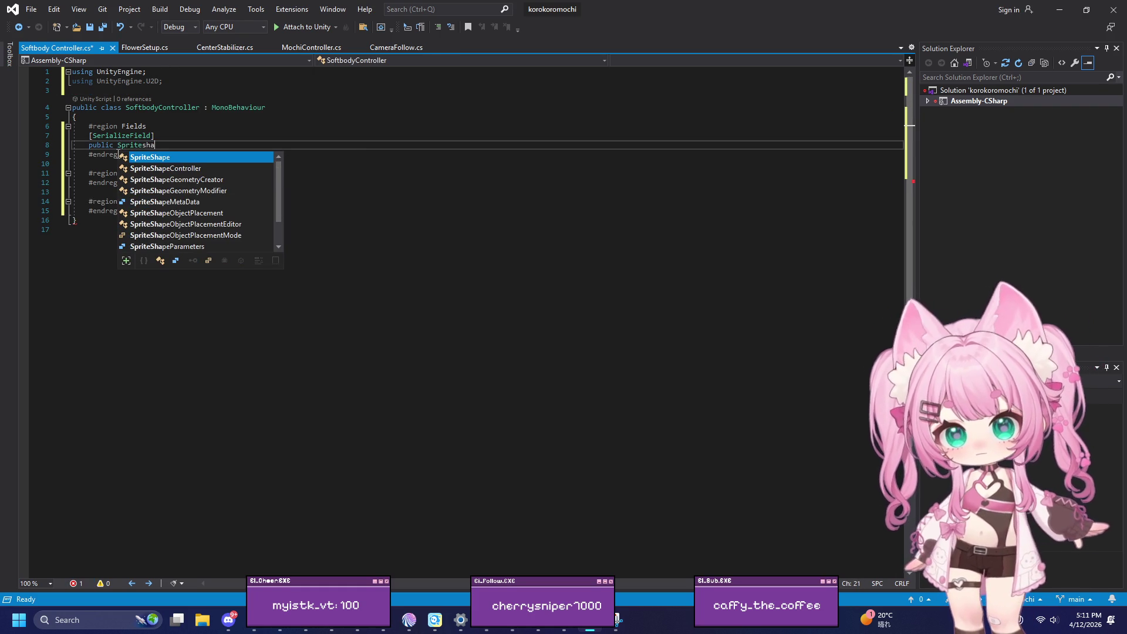
key("Down")
key("Tab")
type("spriteshap")
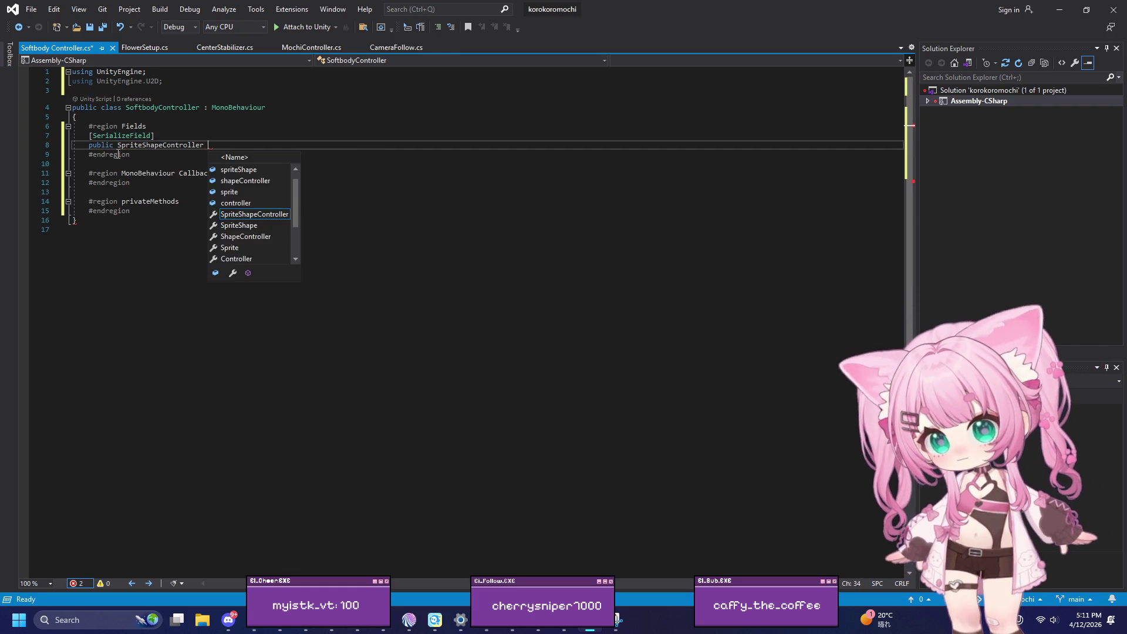
type("e")
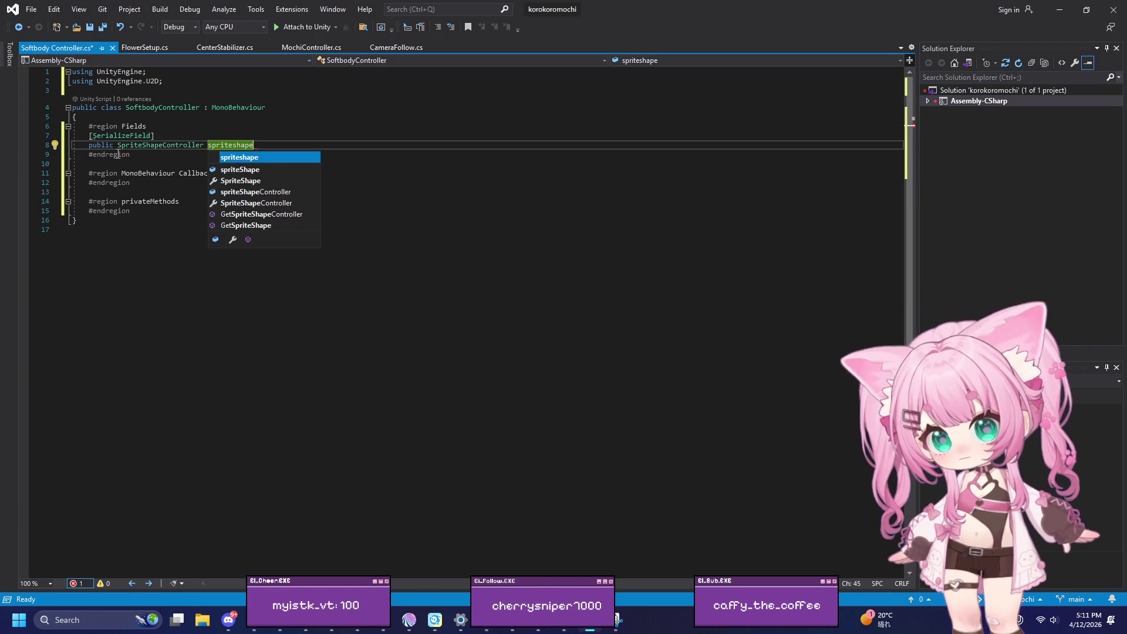
key("Left")
key("BackSpace")
type("S")
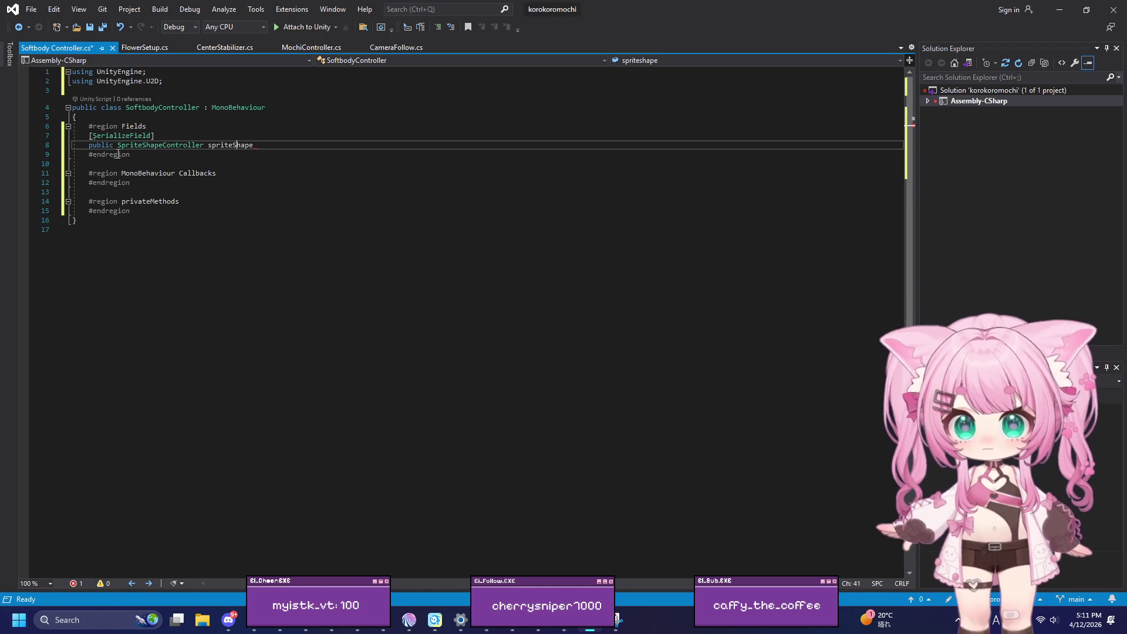
key("End")
type(";")
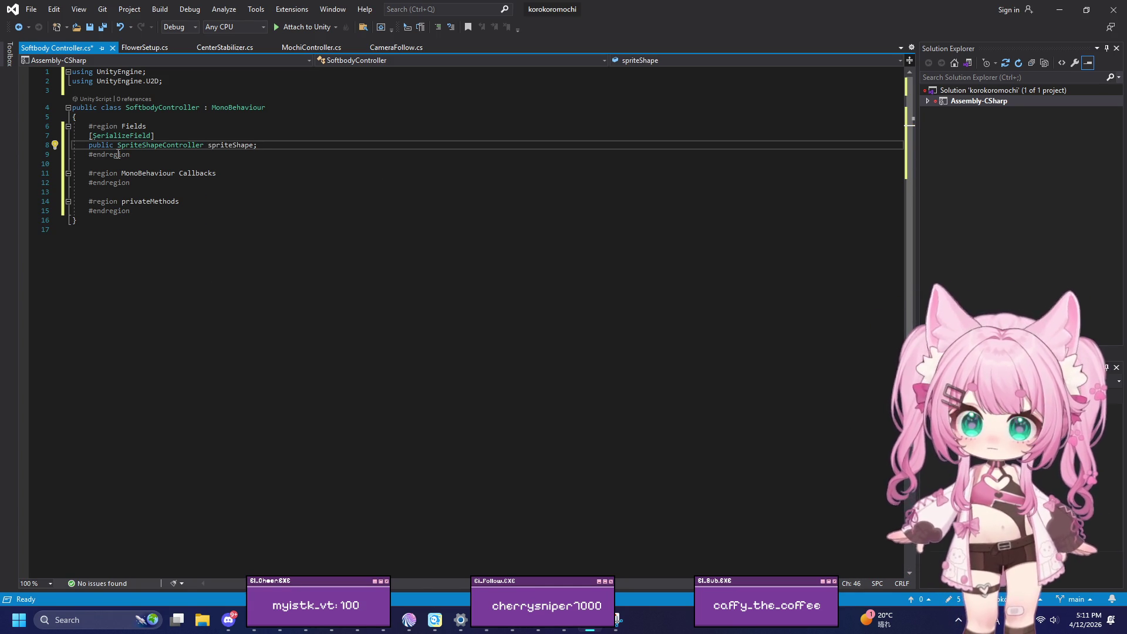
Step: Add a serialized 'public Transform[] points;' field below spriteShape
left_click_drag(89, 136, 154, 136)
key("ctrl+c")
left_click(271, 145)
key("Return")
key("ctrl+v")
key("Return")
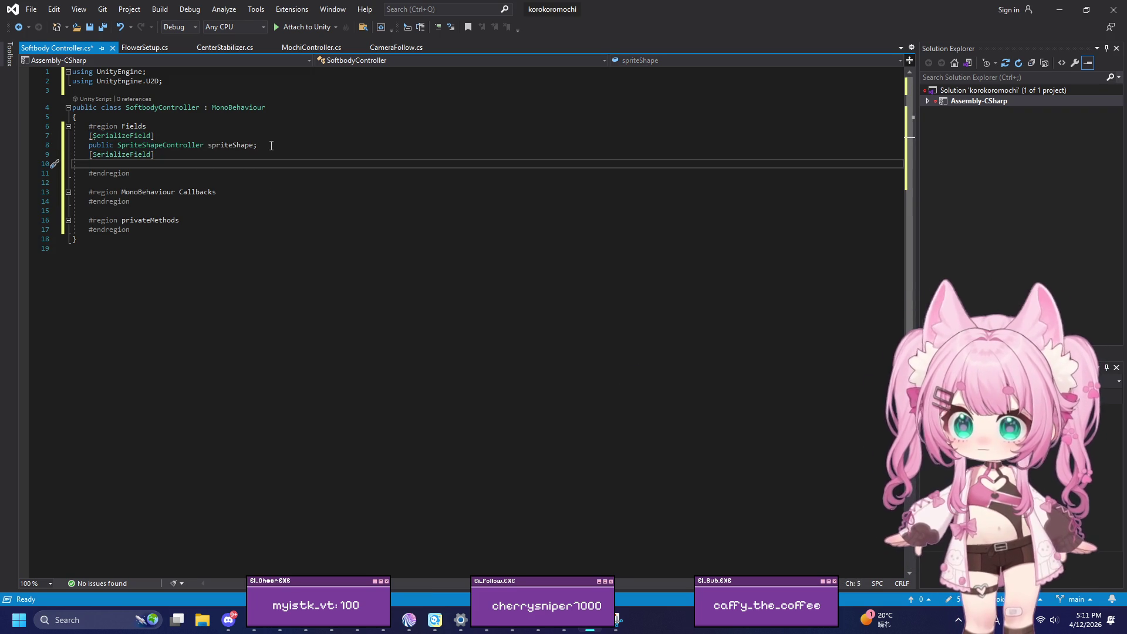
type("public Trans")
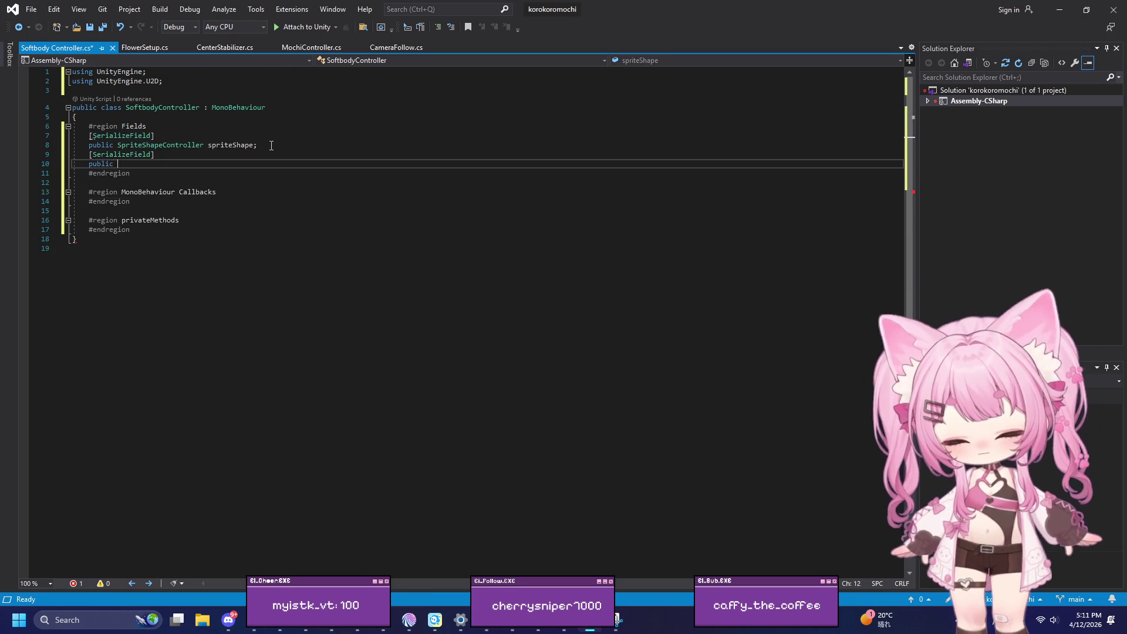
key("Down")
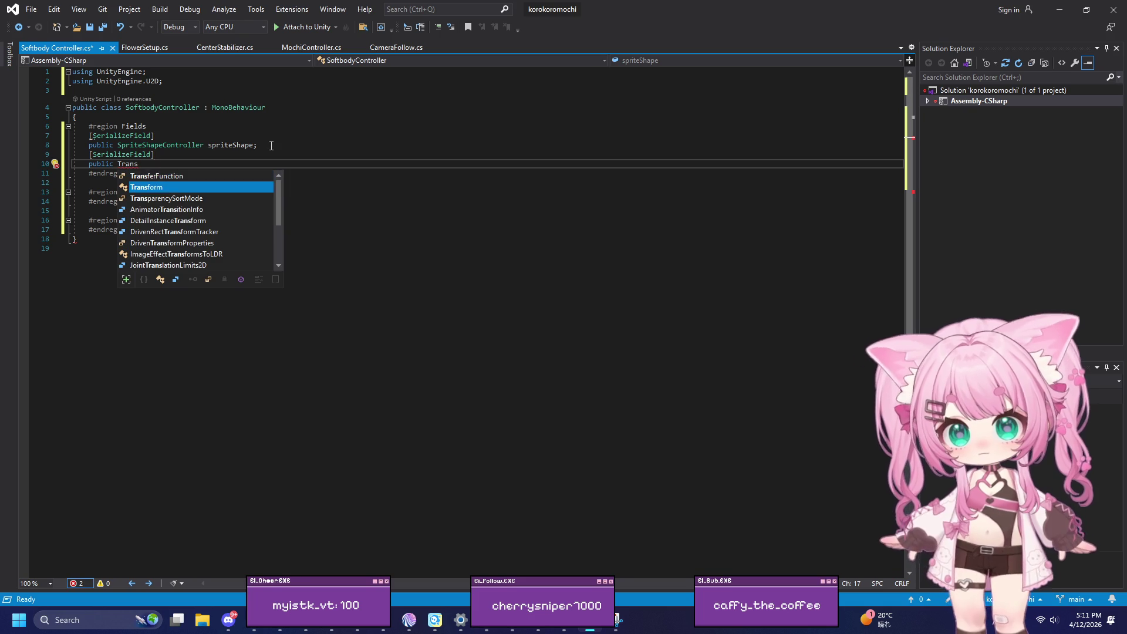
key("Tab")
type("[]")
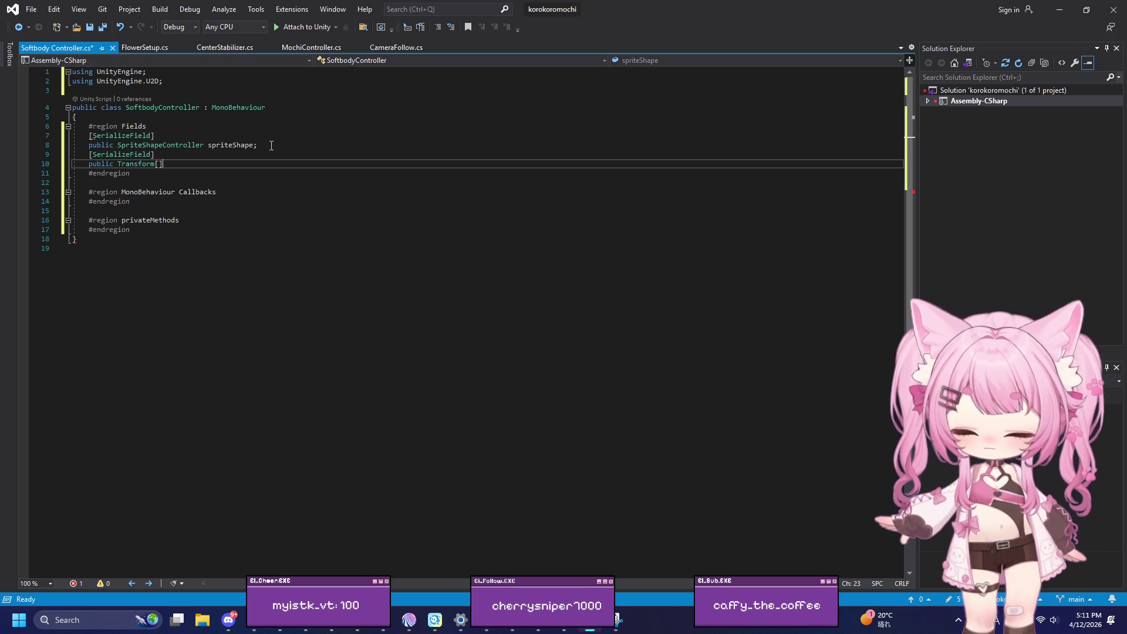
type(" points;")
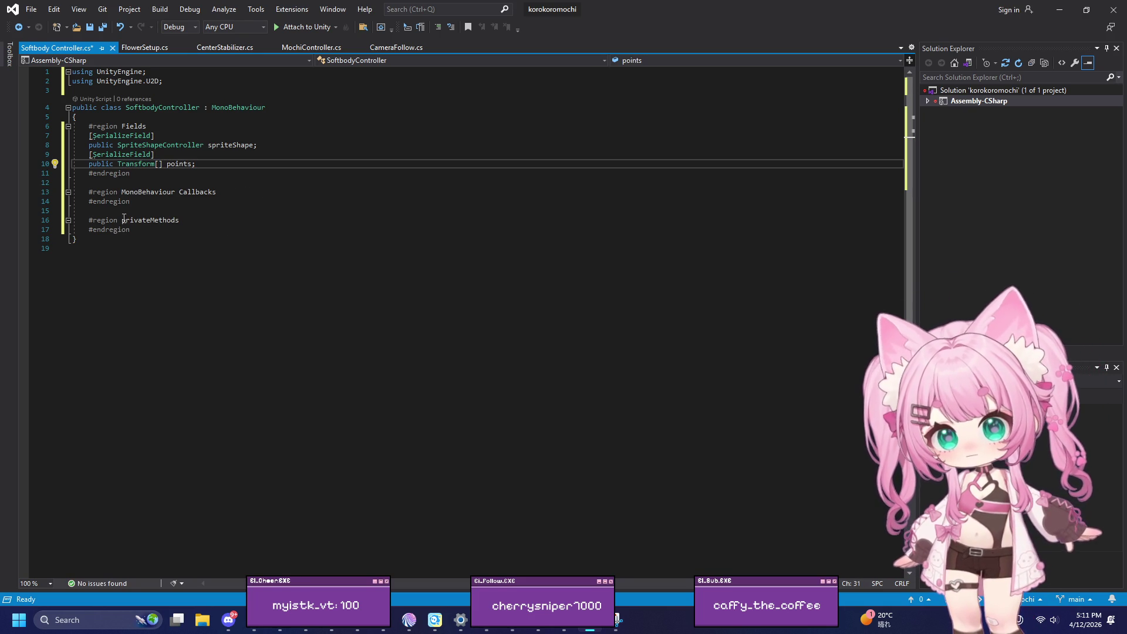
Step: Add a private Awake() method in the callbacks region that calls UpdateVerticies()
left_click(229, 191)
key("Return")
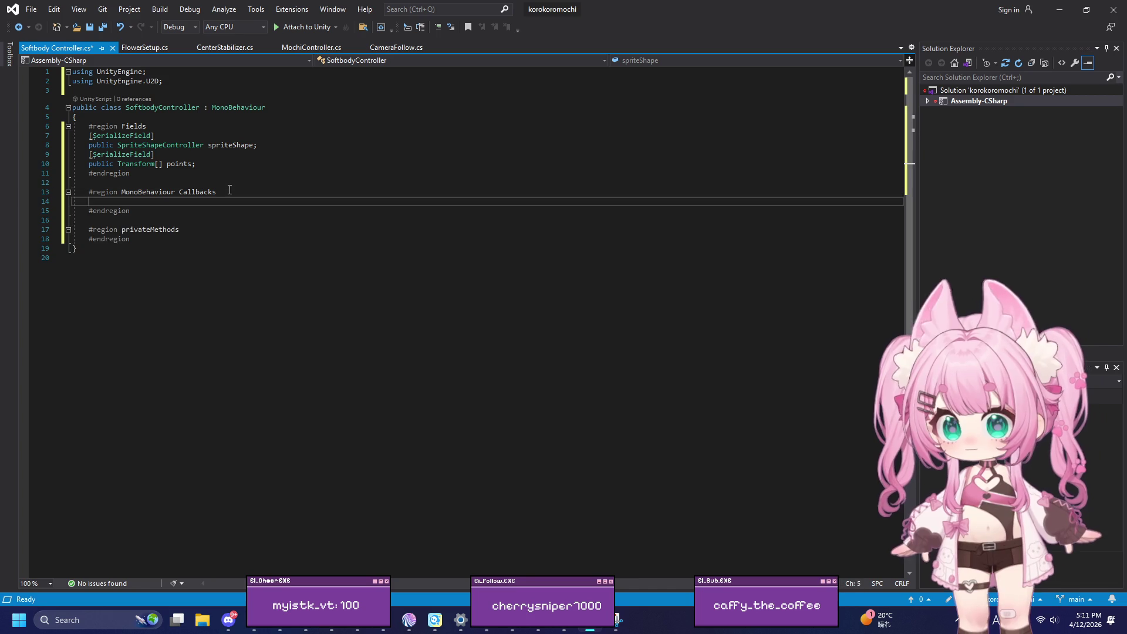
type("public")
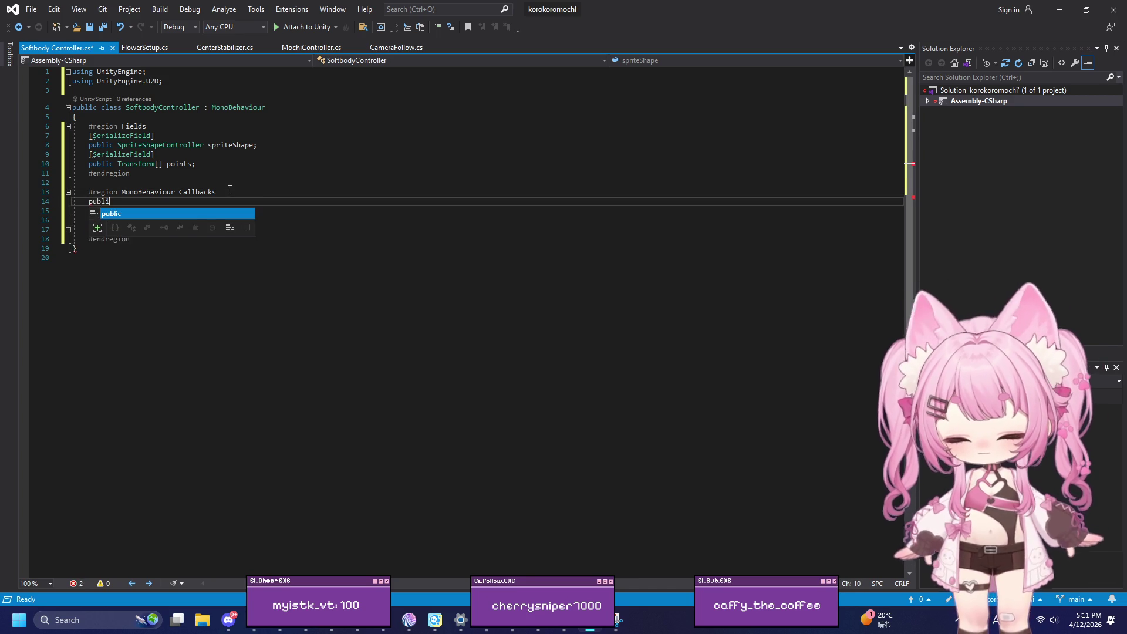
key("BackSpace")
key("BackSpace")
key("BackSpace")
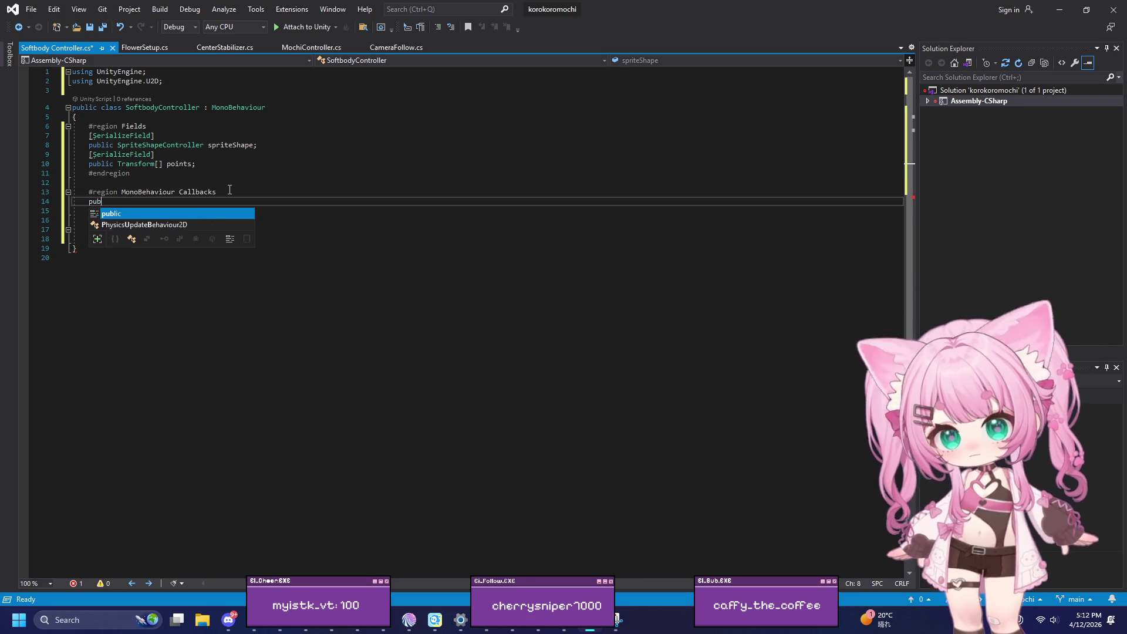
type("prorivate v")
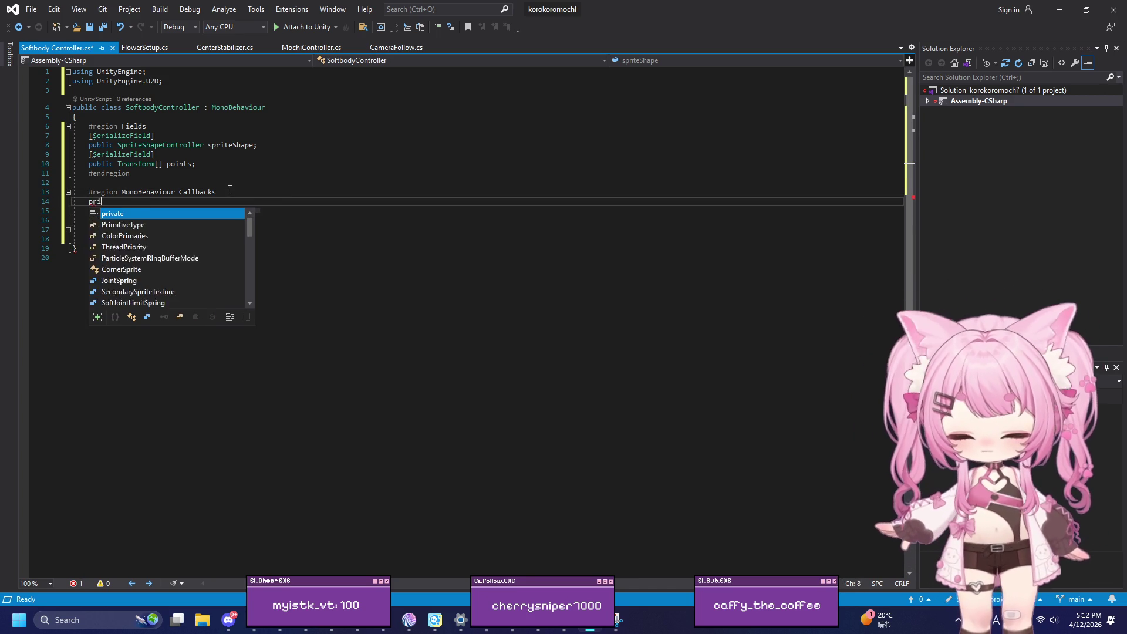
type("oid Awa")
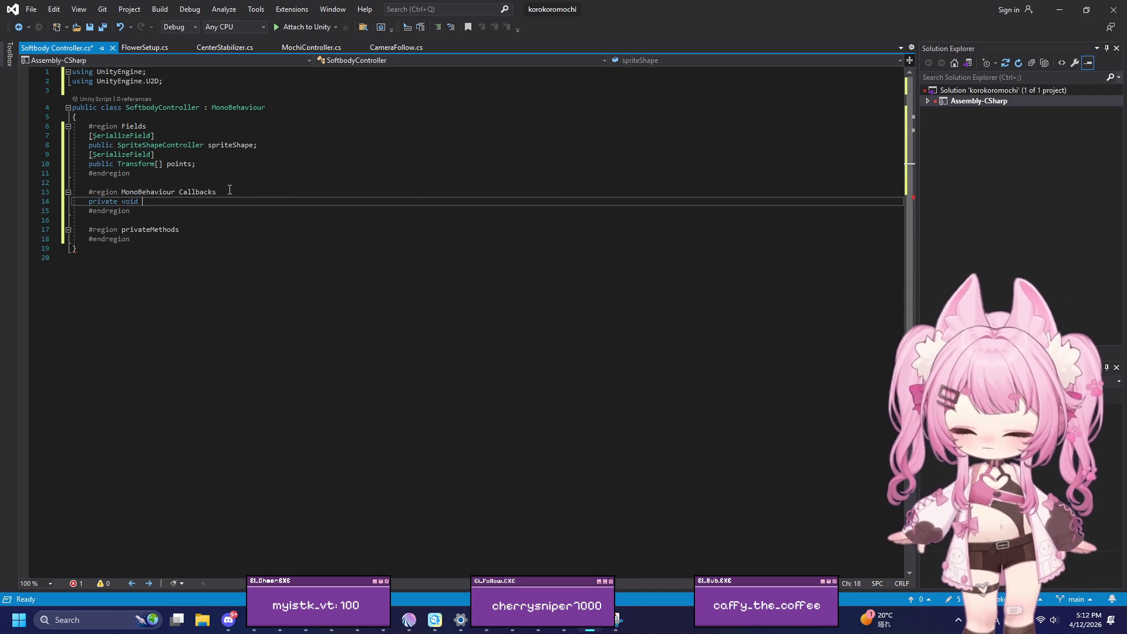
key("Tab")
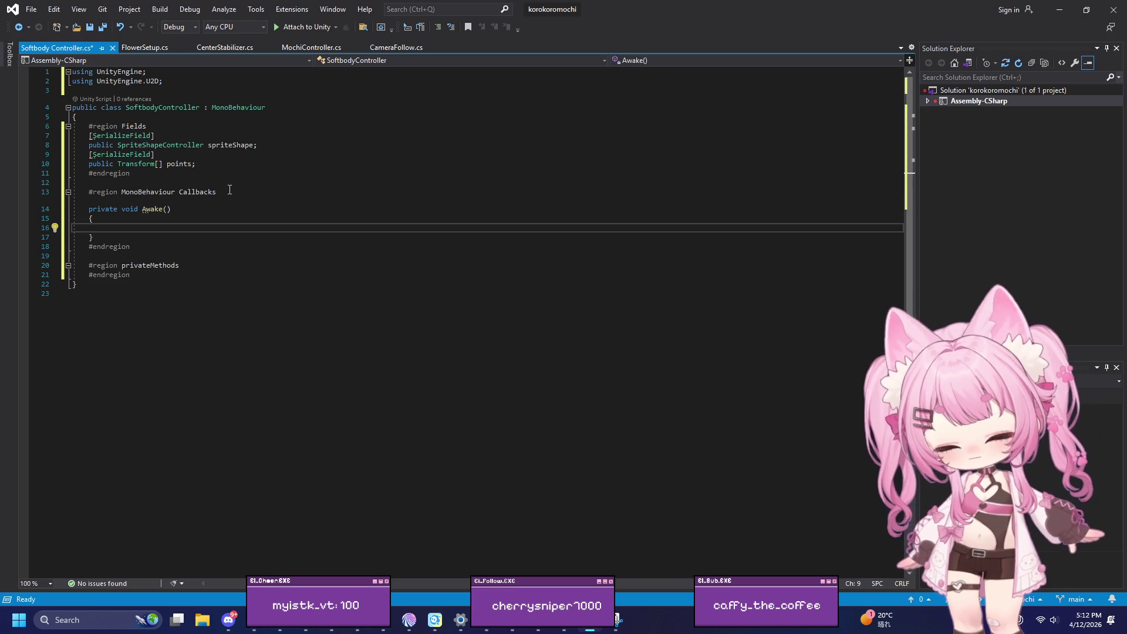
type("Update")
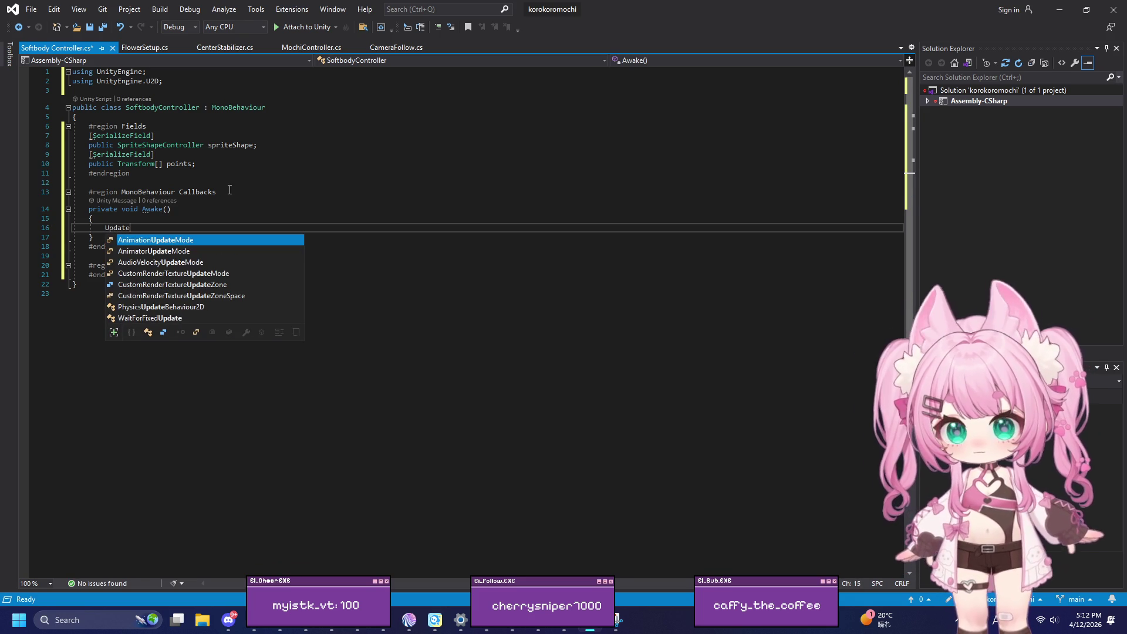
type("Vert")
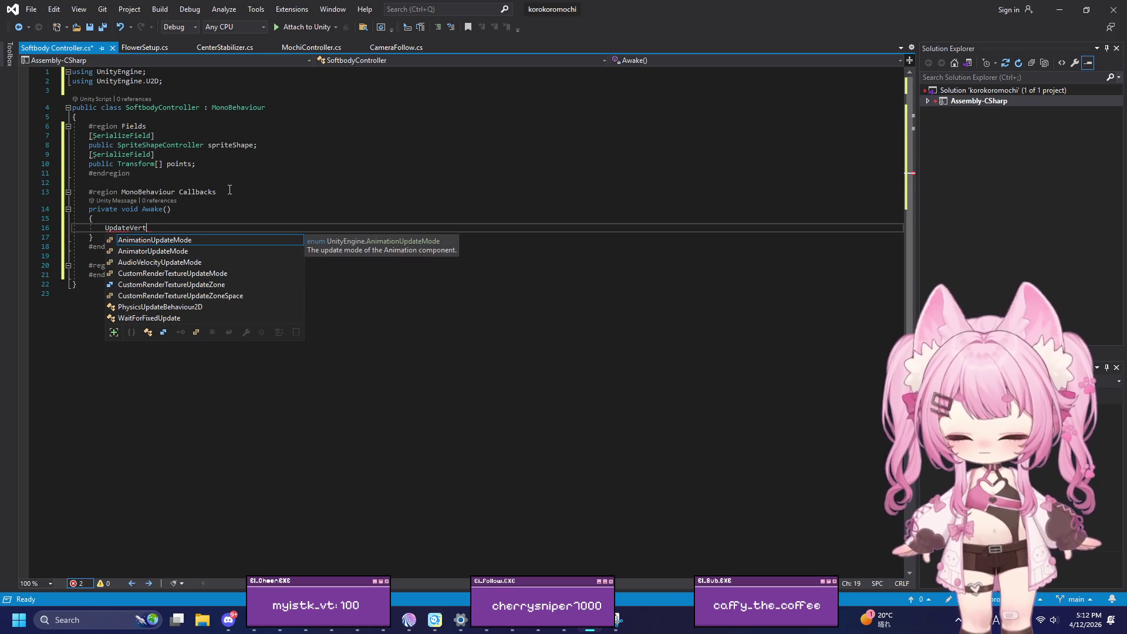
type("ici();")
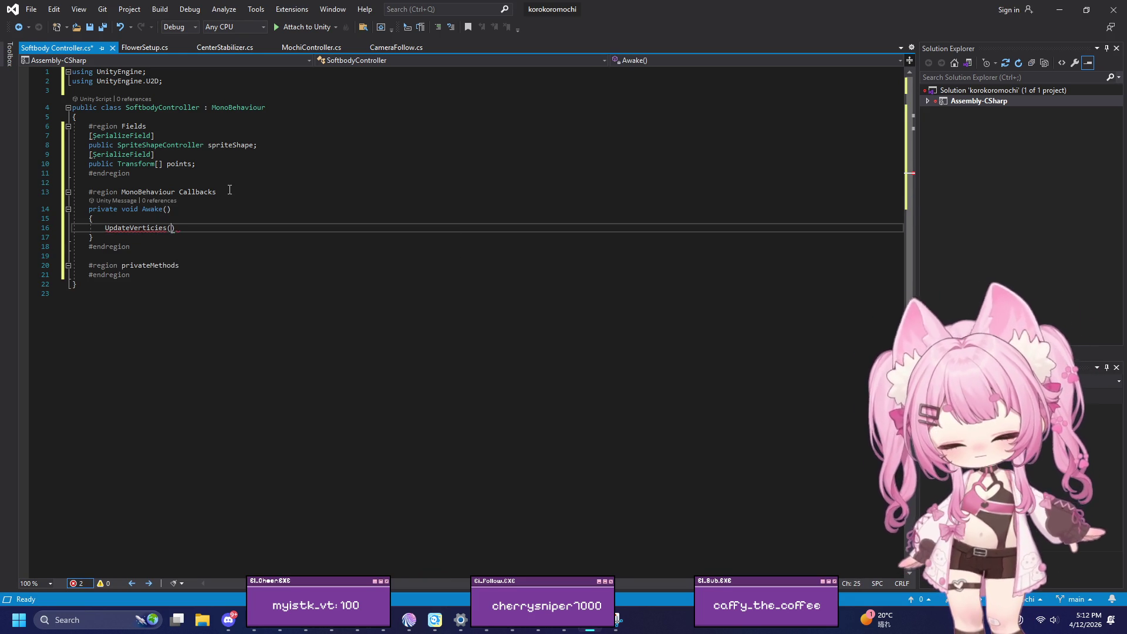
type(";")
key("Return")
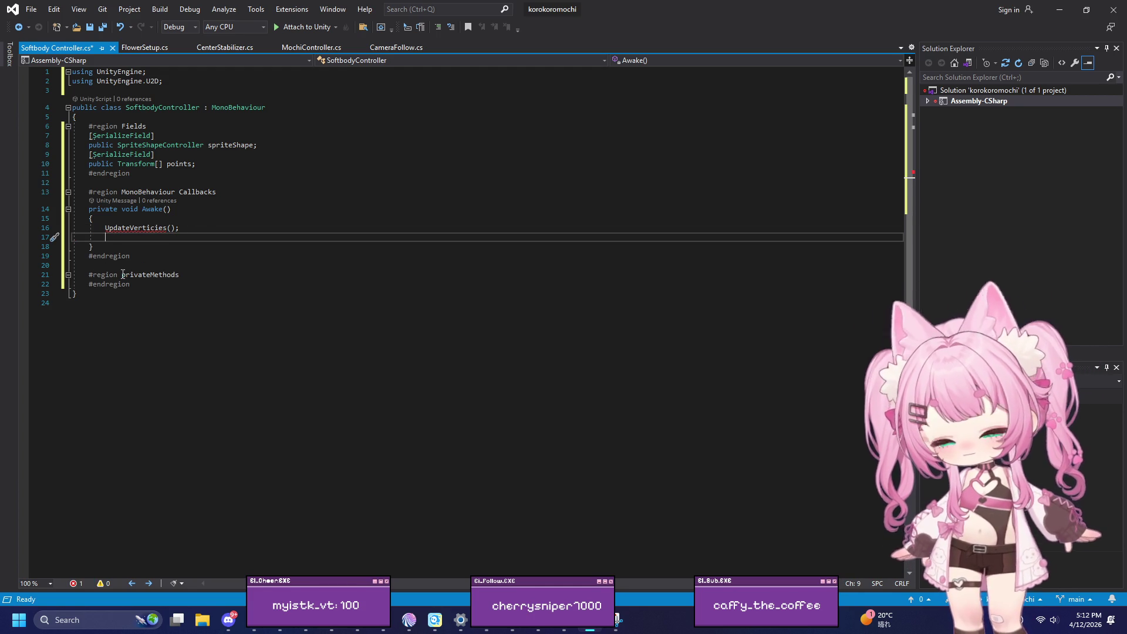
Step: Add a private Update() method below Awake
key("Down")
key("Return")
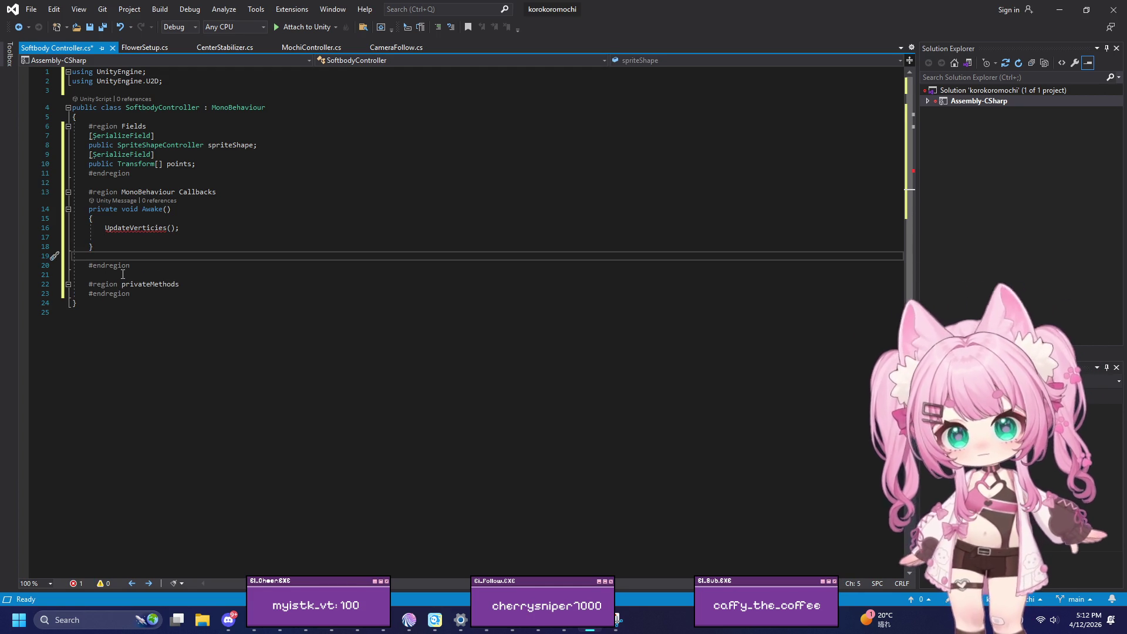
type("private ")
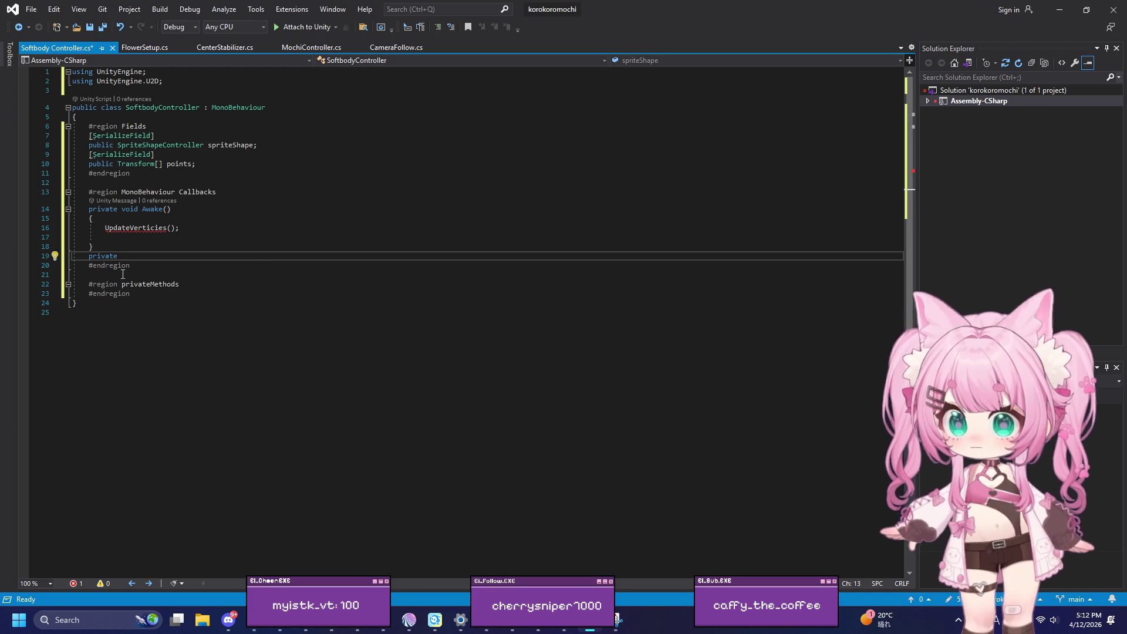
type("void up")
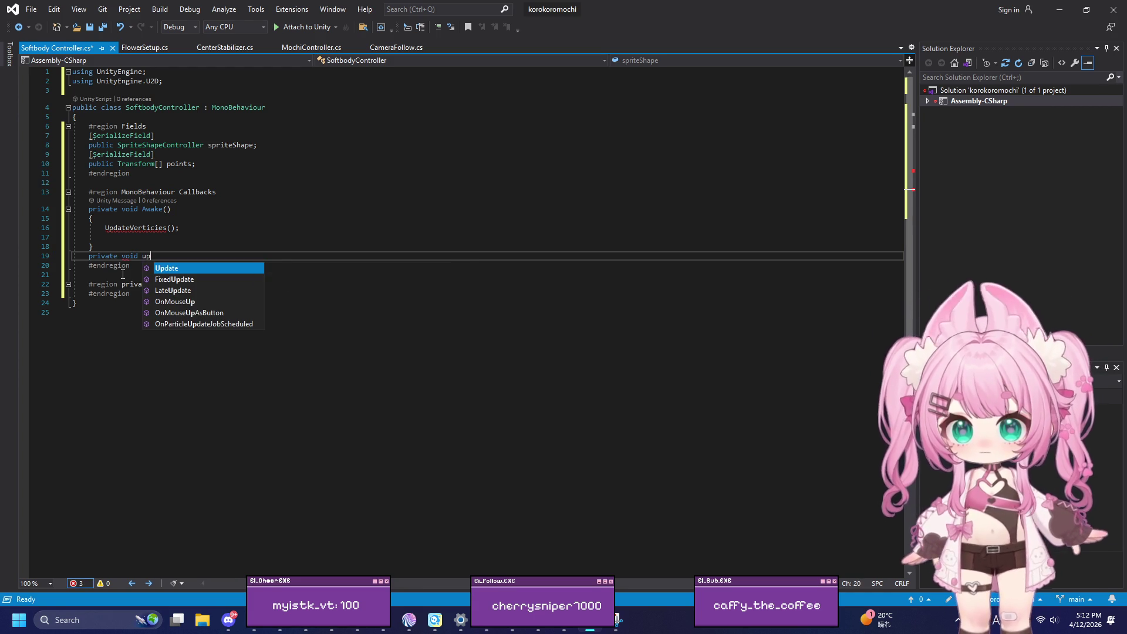
key("Return")
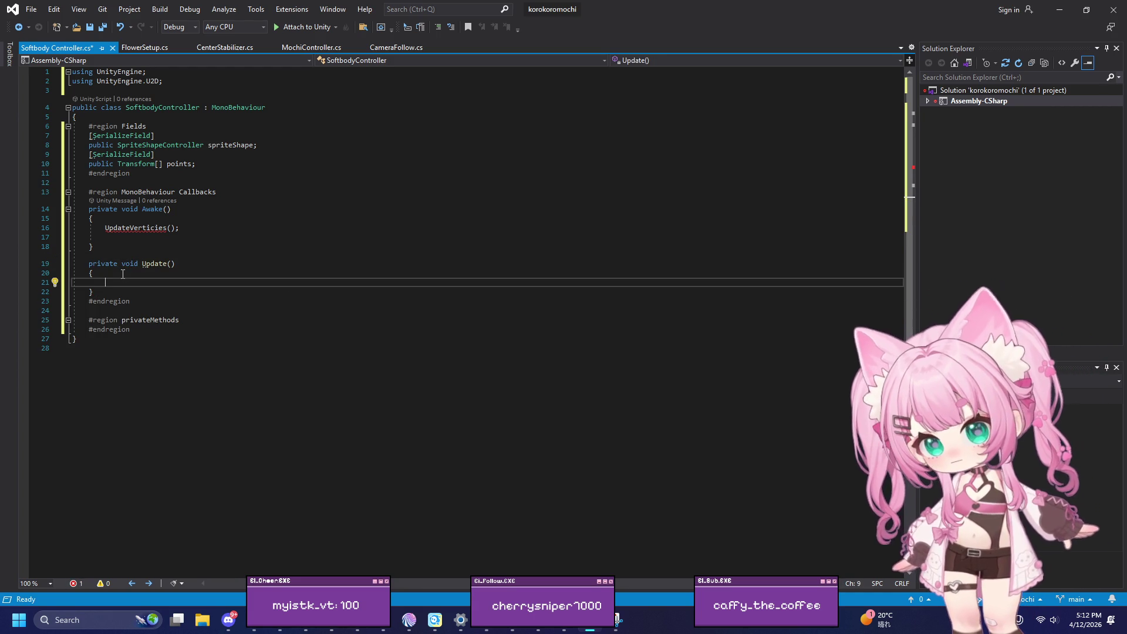
type("Update")
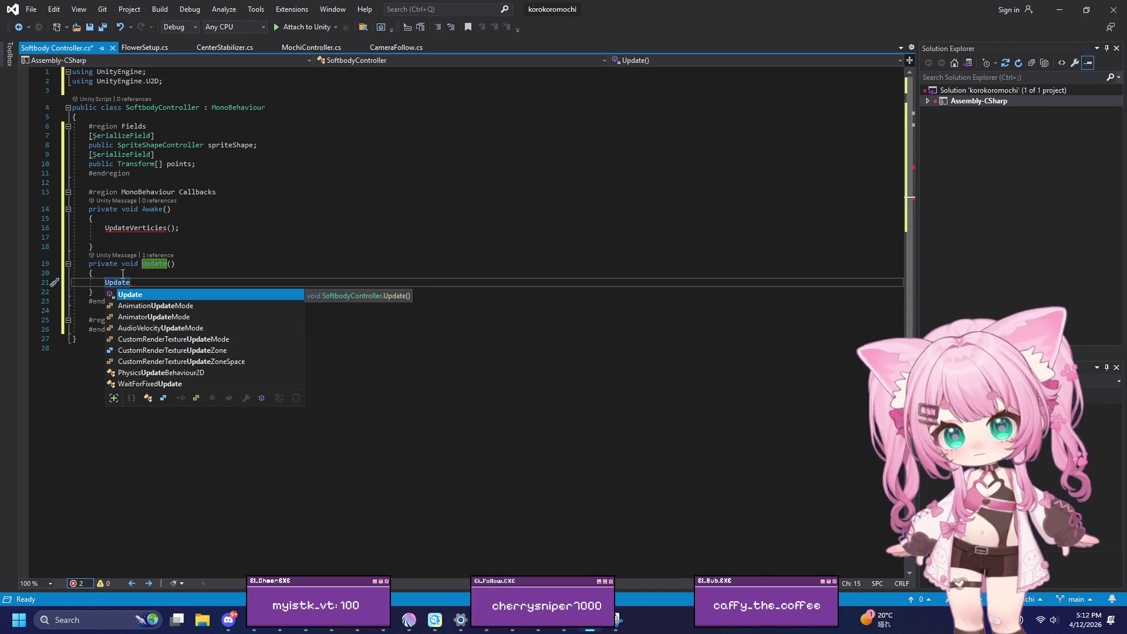
Step: Copy the UpdateVerticies(); call from Awake into the body of Update()
left_click(204, 228)
left_click_drag(182, 228, 106, 232)
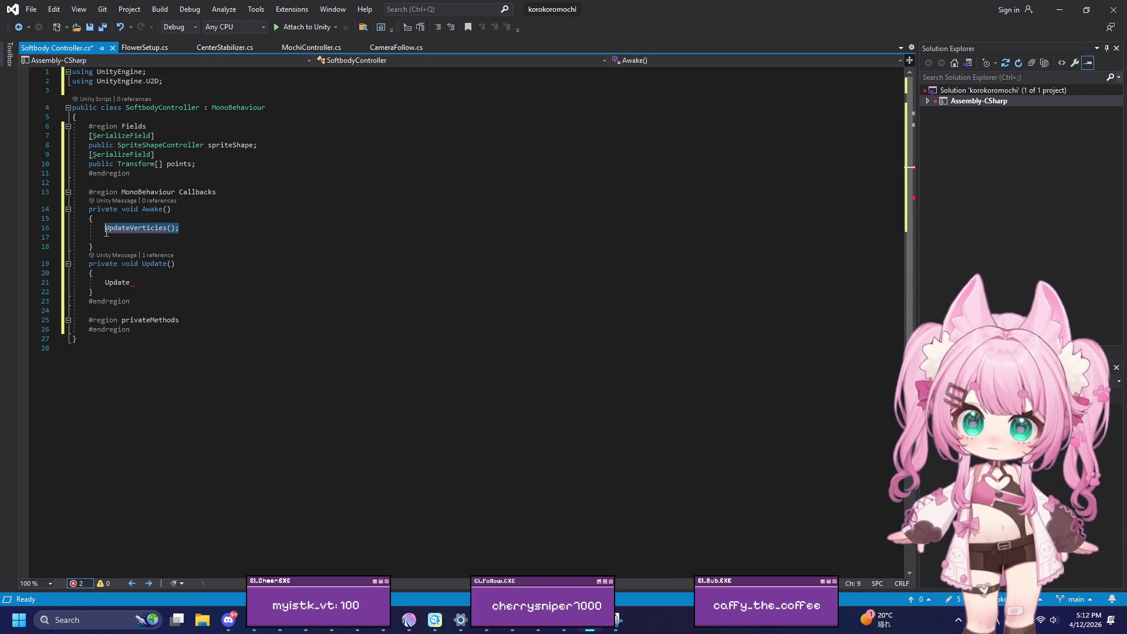
key("ctrl+c")
double_click(140, 281)
key("ctrl+v")
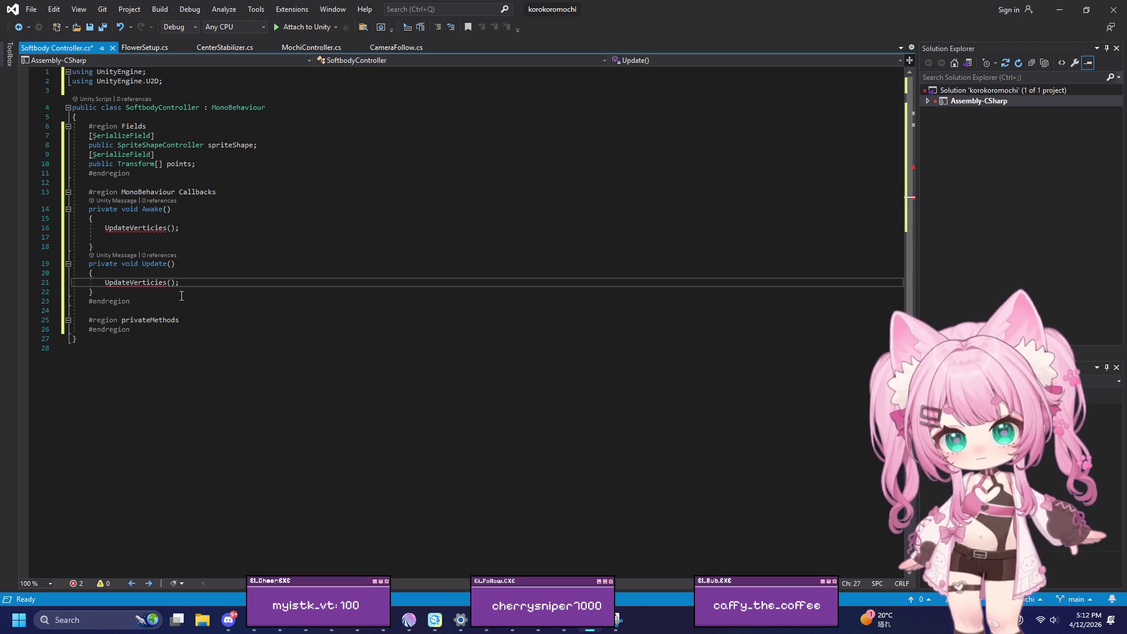
key("alt+Tab")
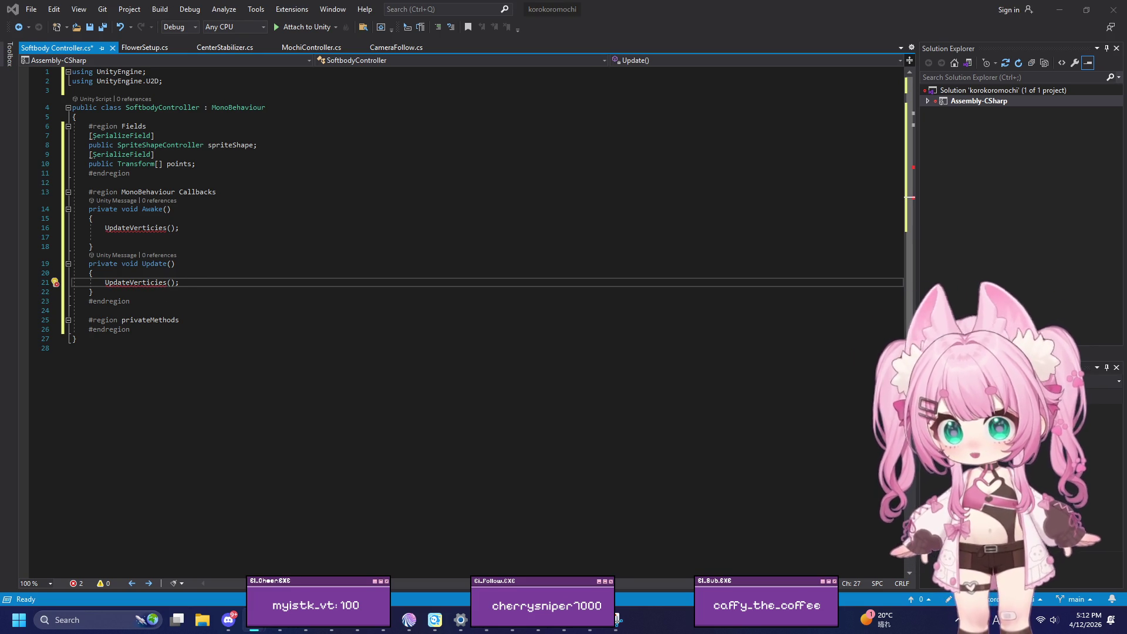
left_click(188, 321)
Step: Define an empty 'private void UpdateVerticies()' method under privateMethods, then bring up the YouTube tutorial
key("Return")
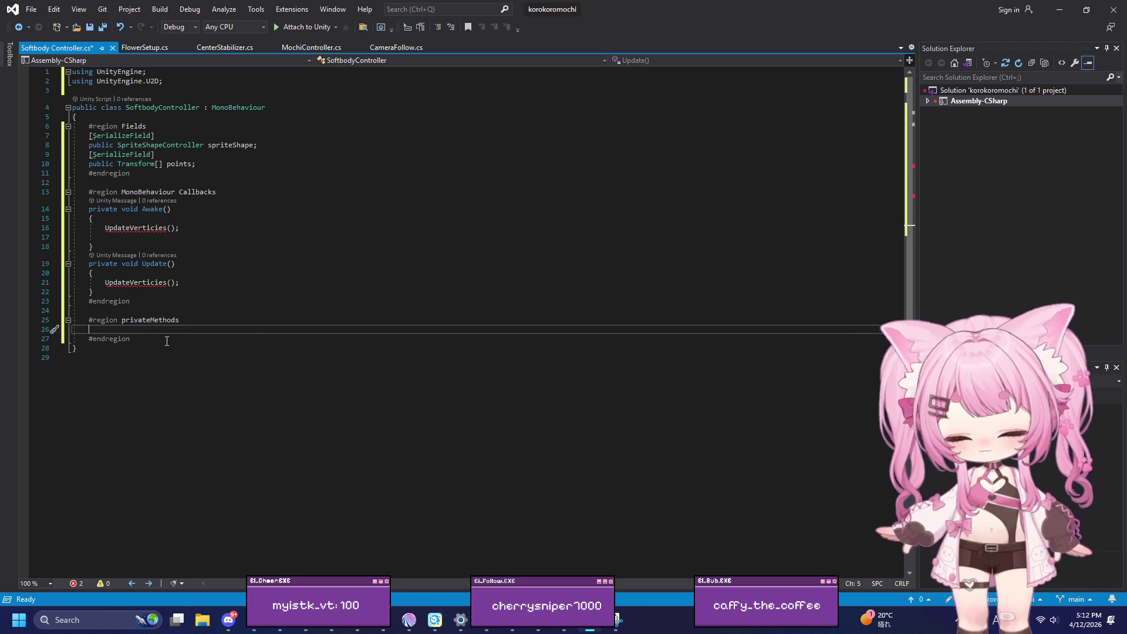
type("private void ")
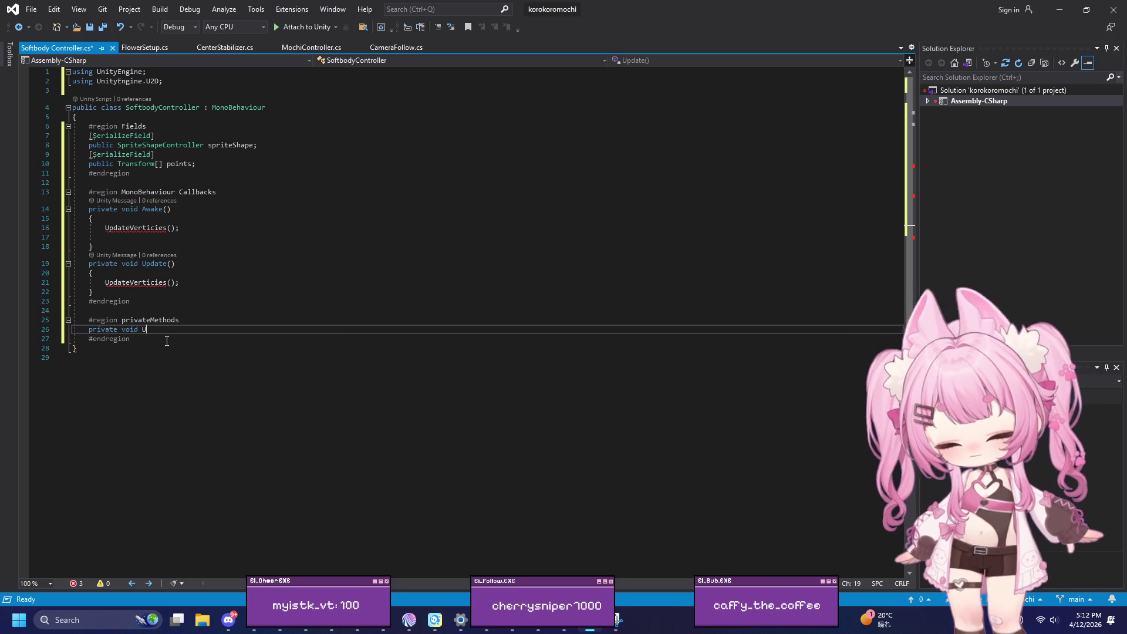
type("Update")
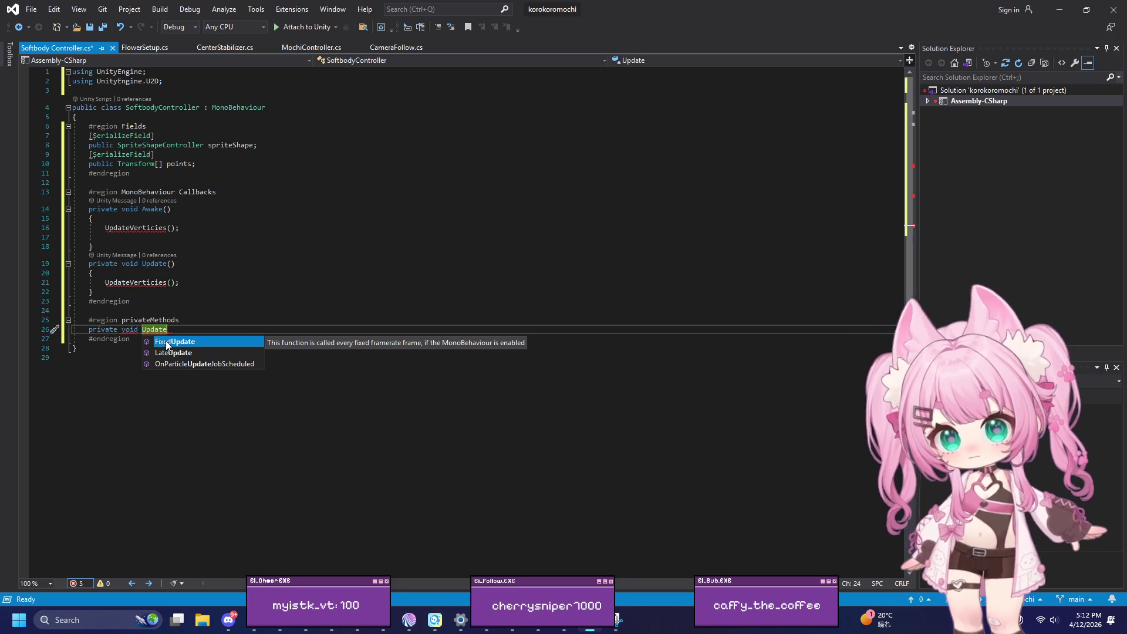
left_click(105, 282)
left_click_drag(105, 283, 167, 283)
key("ctrl+c")
double_click(158, 329)
key("ctrl+v")
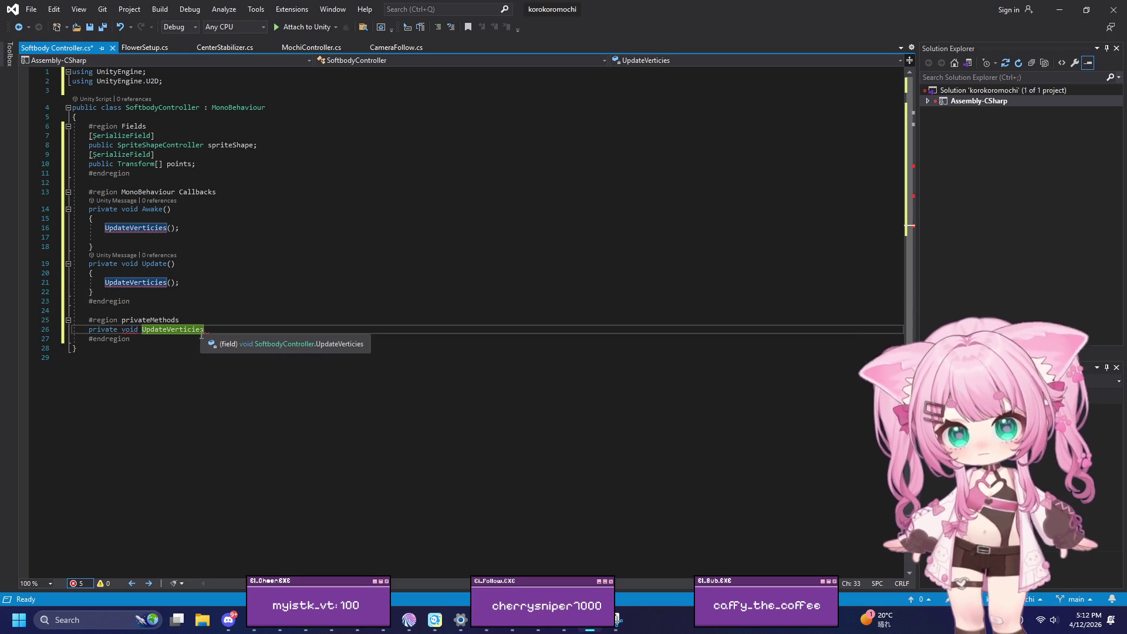
type("()")
key("Return")
type("{")
key("Return")
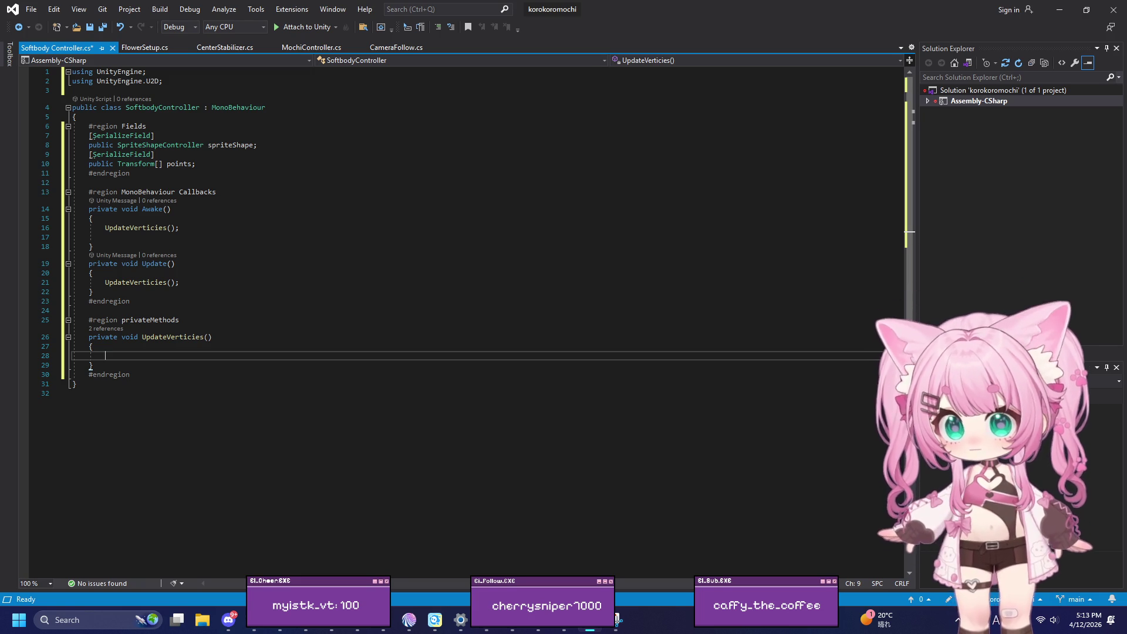
key("alt+Tab")
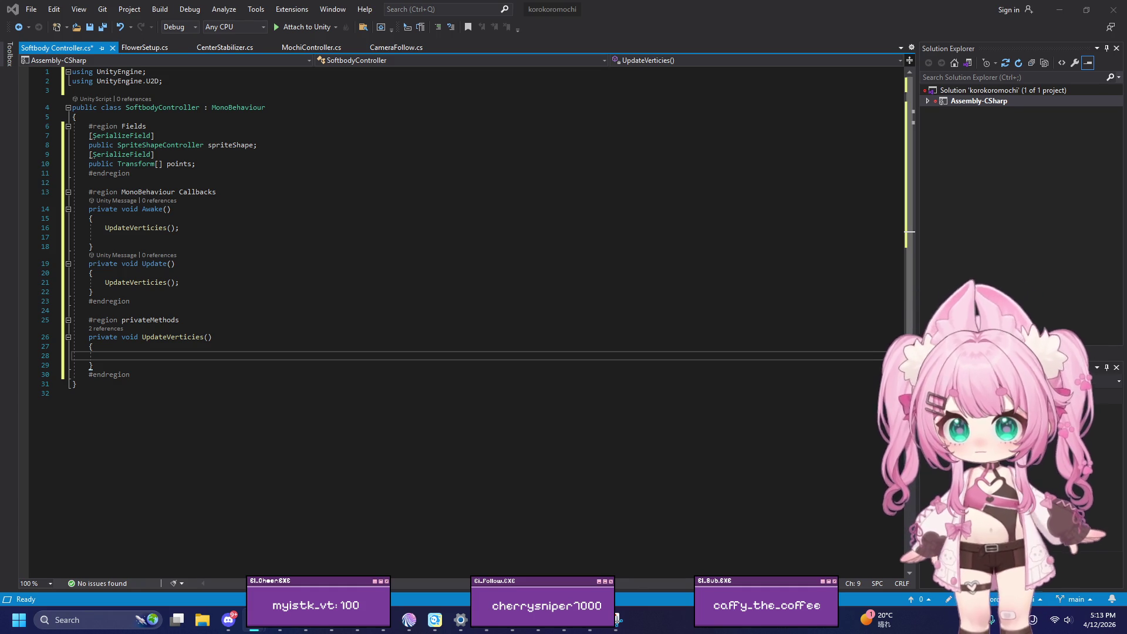
key("alt+Tab")
Step: Centre and maximise the browser, try the tutorial fullscreen, then shrink it to reveal the code
mouse_move(121, 200)
left_mouse_down()
mouse_move(652, 167)
mouse_move(653, 156)
mouse_move(562, 120)
left_mouse_up()
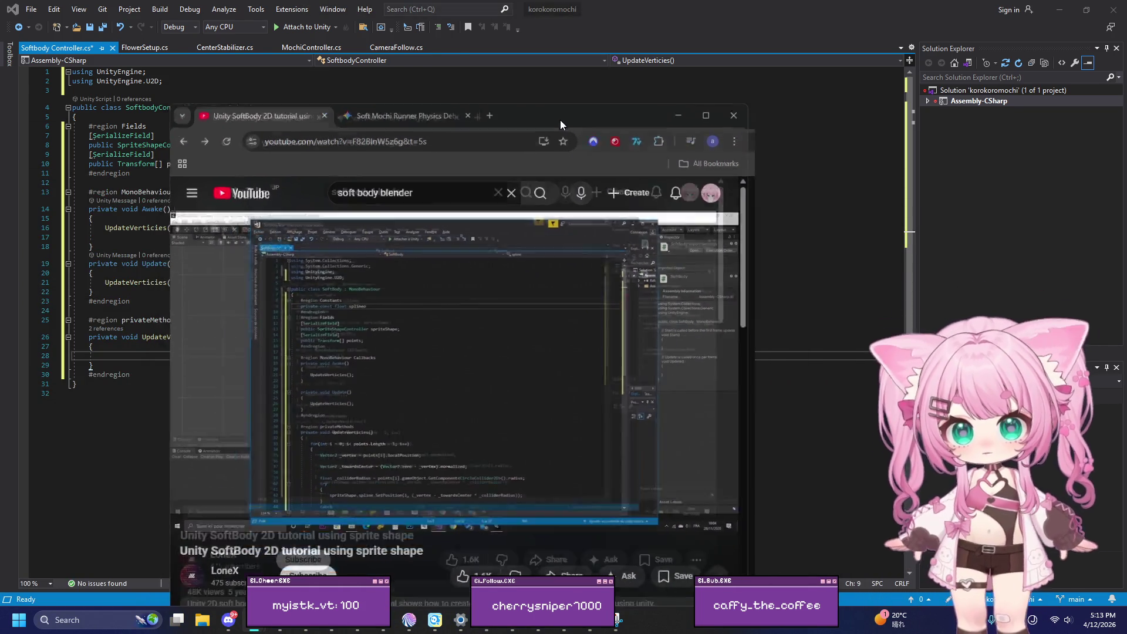
double_click(561, 120)
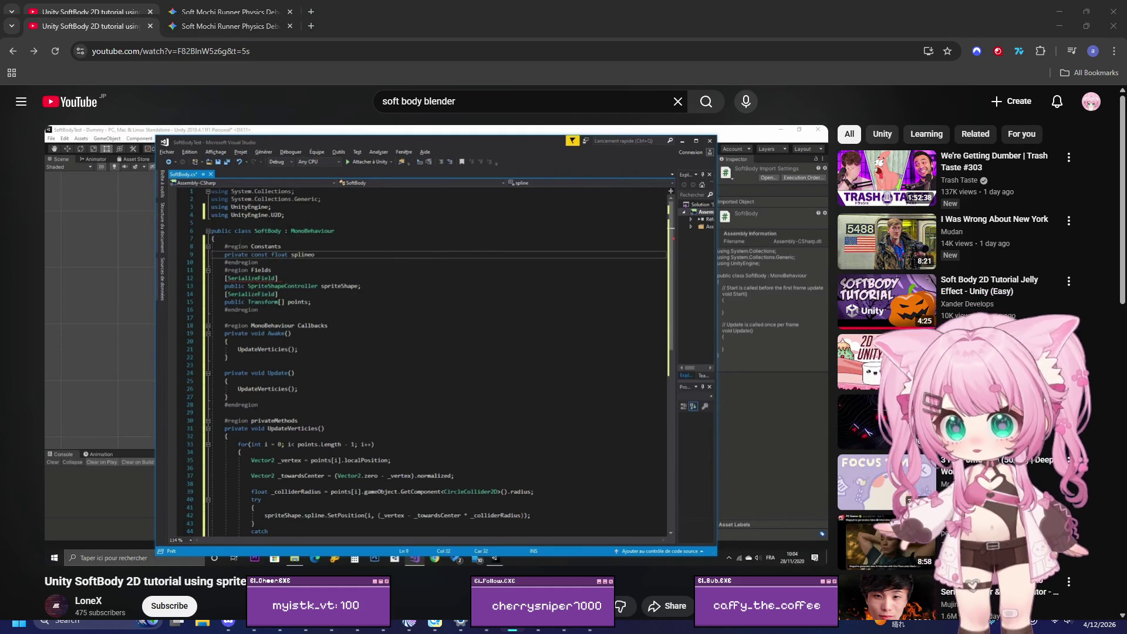
mouse_move(58, 537)
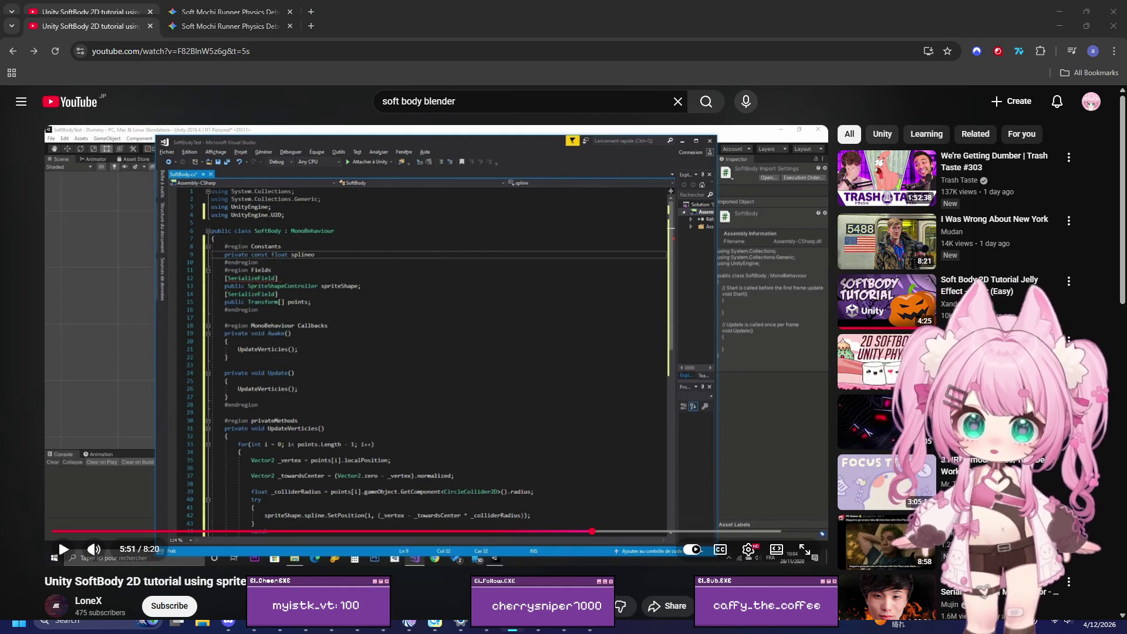
key("f")
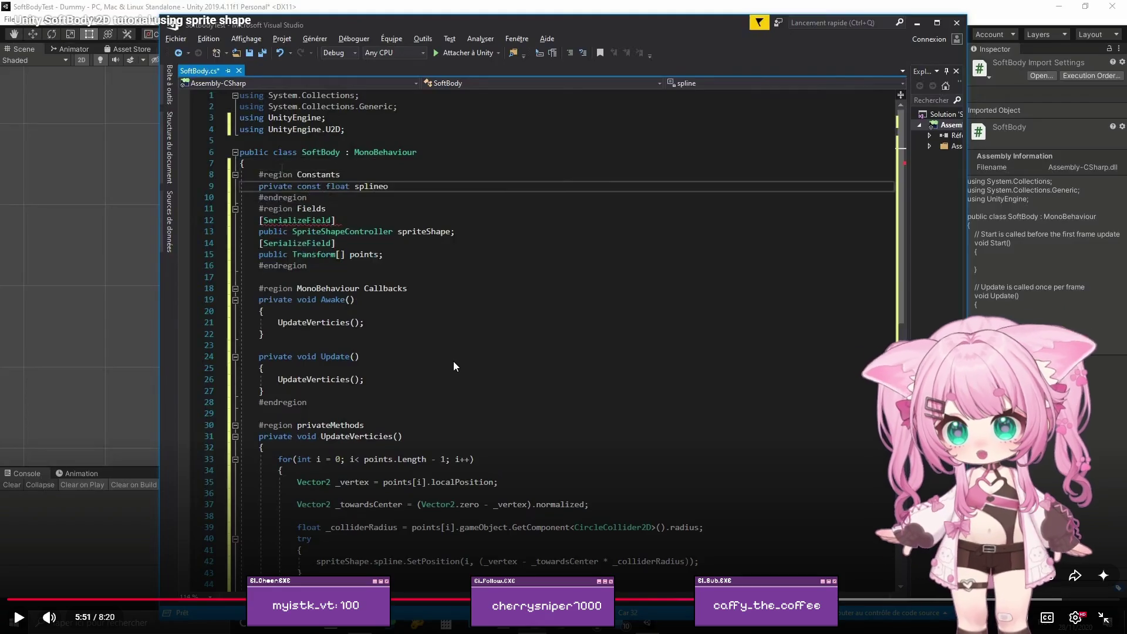
scroll(454, 363, "down", 8)
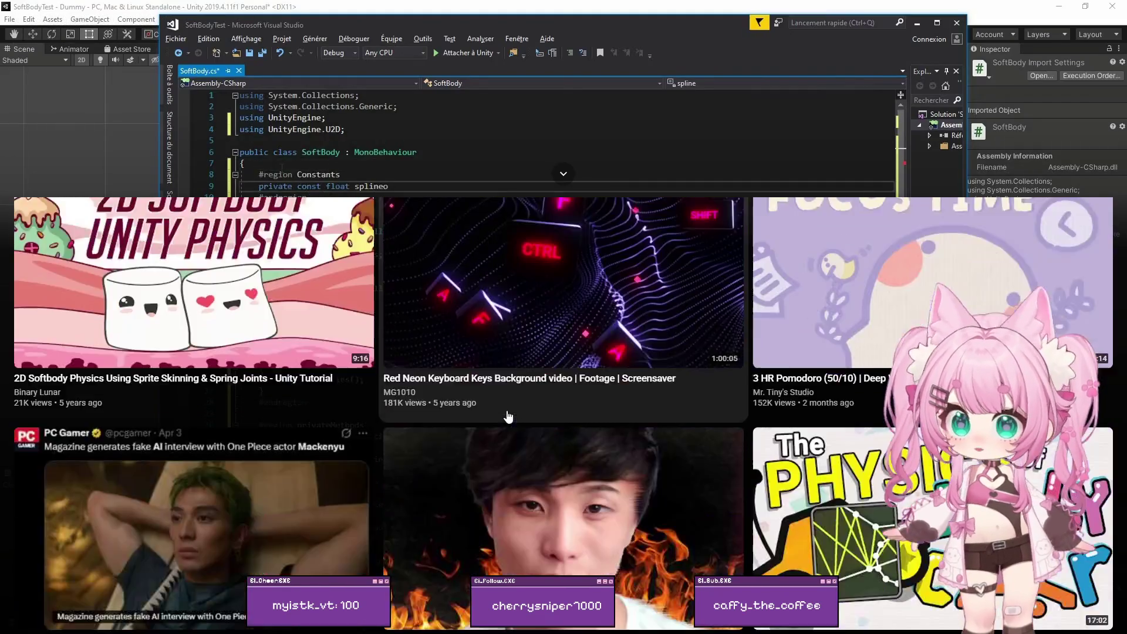
scroll(512, 414, "up", 8)
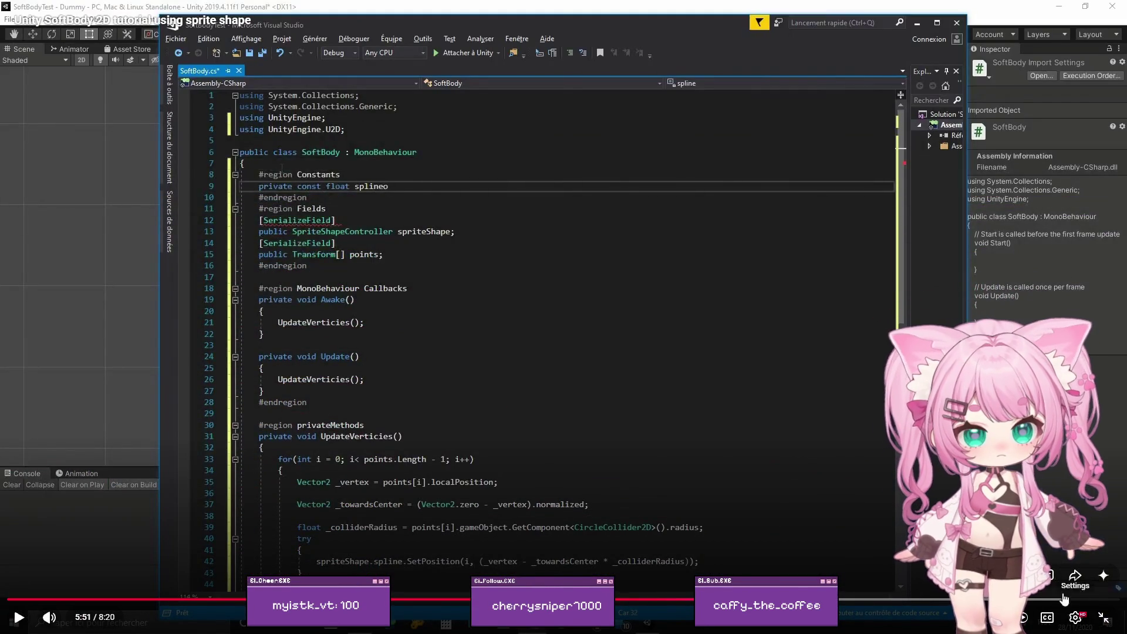
left_click(1116, 621)
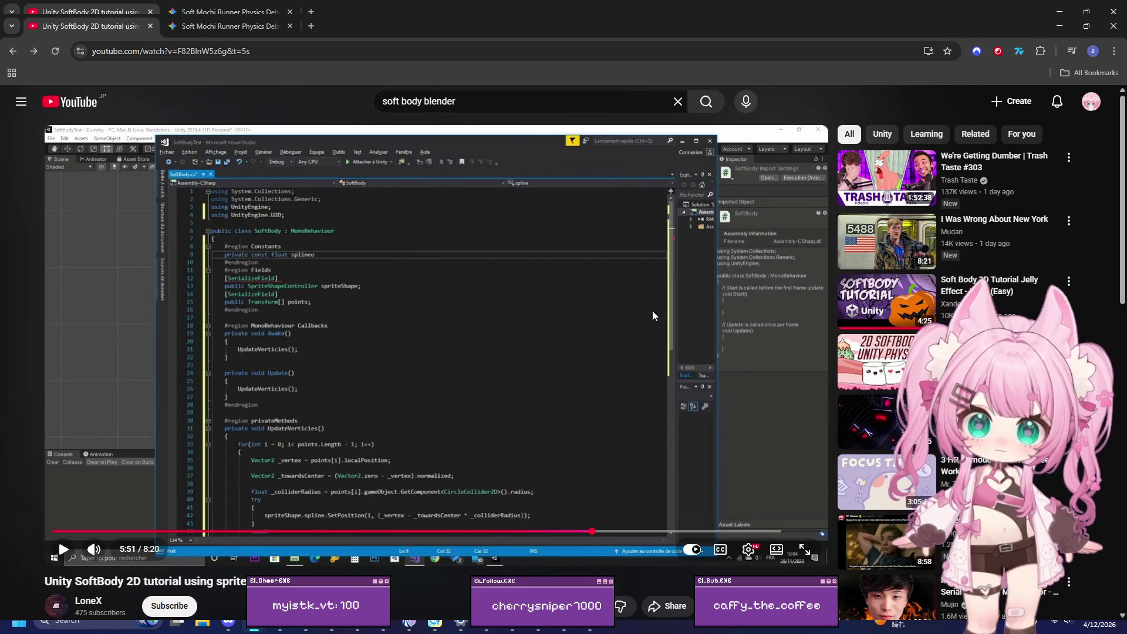
double_click(449, 23)
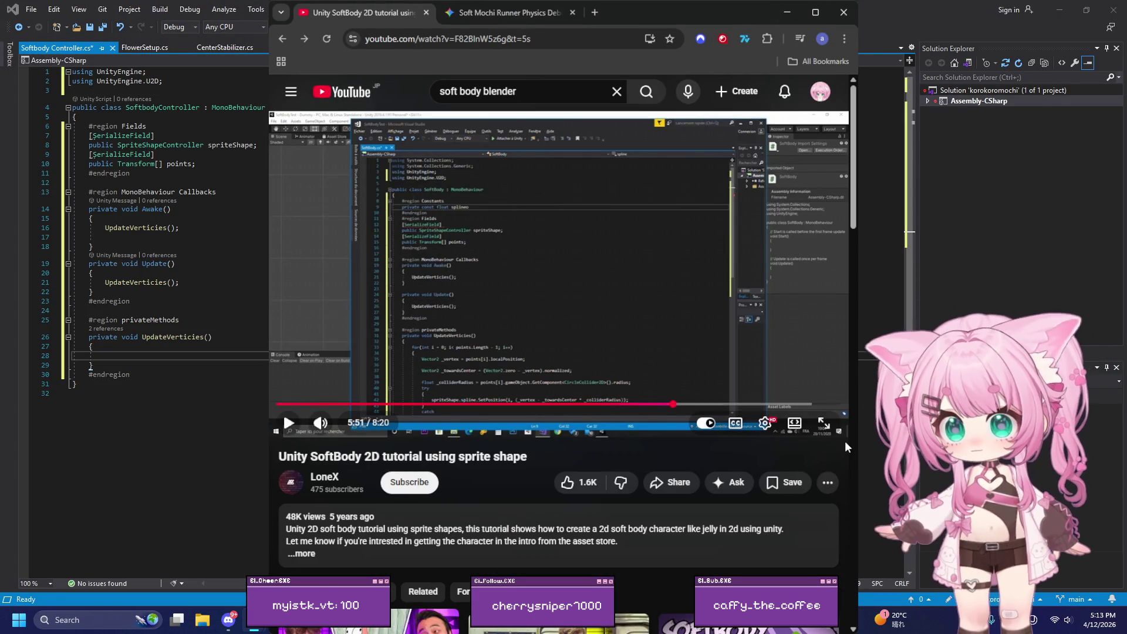
Step: Play the tutorial and pause fullscreen on its UpdateVerticies loop code, re-maximising the browser
left_click(708, 273)
scroll(713, 266, "down", 1)
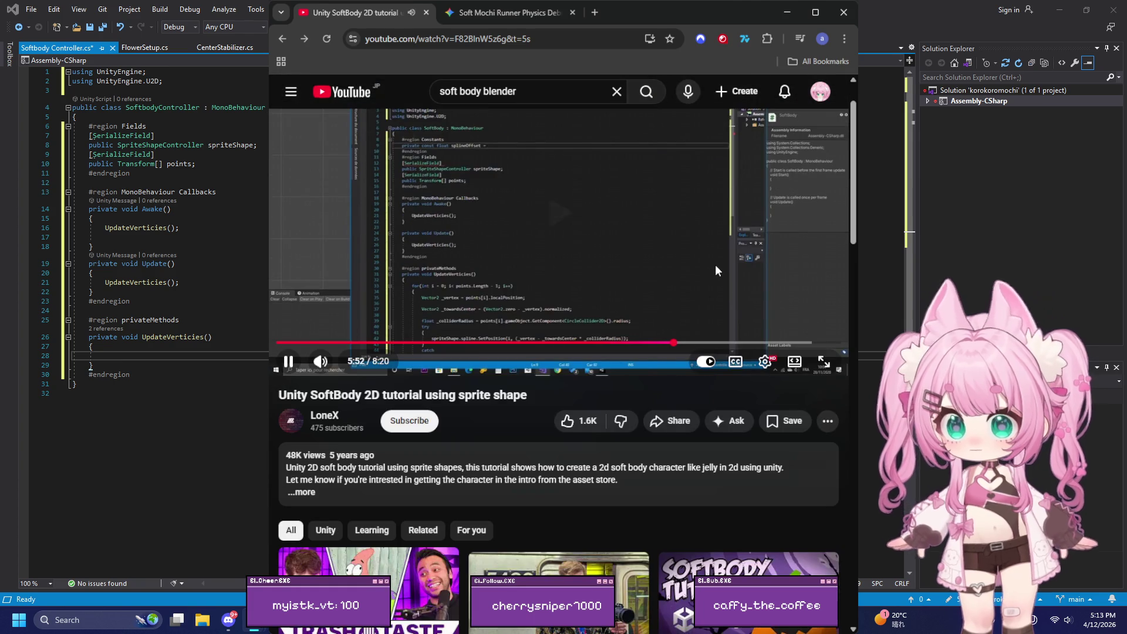
left_click(824, 361)
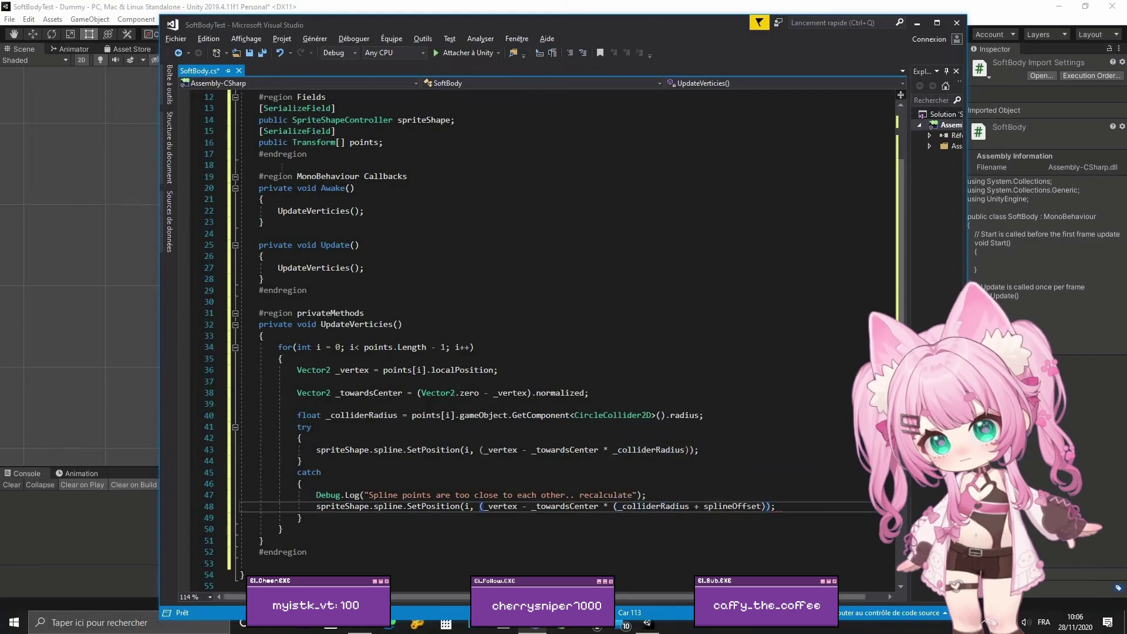
mouse_move(731, 255)
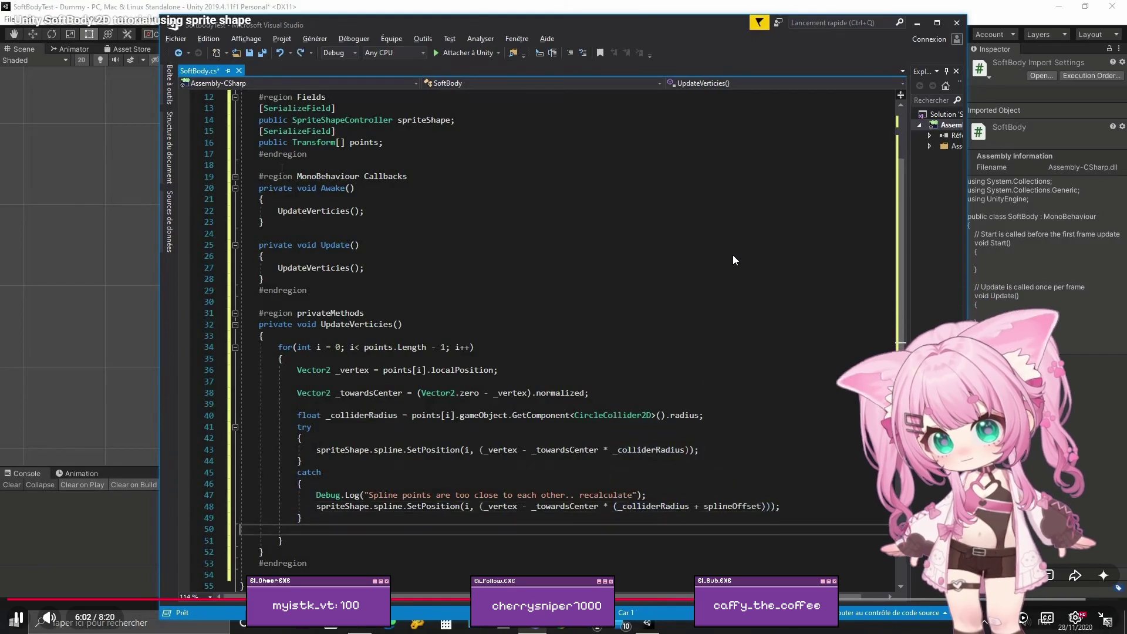
left_click(732, 254)
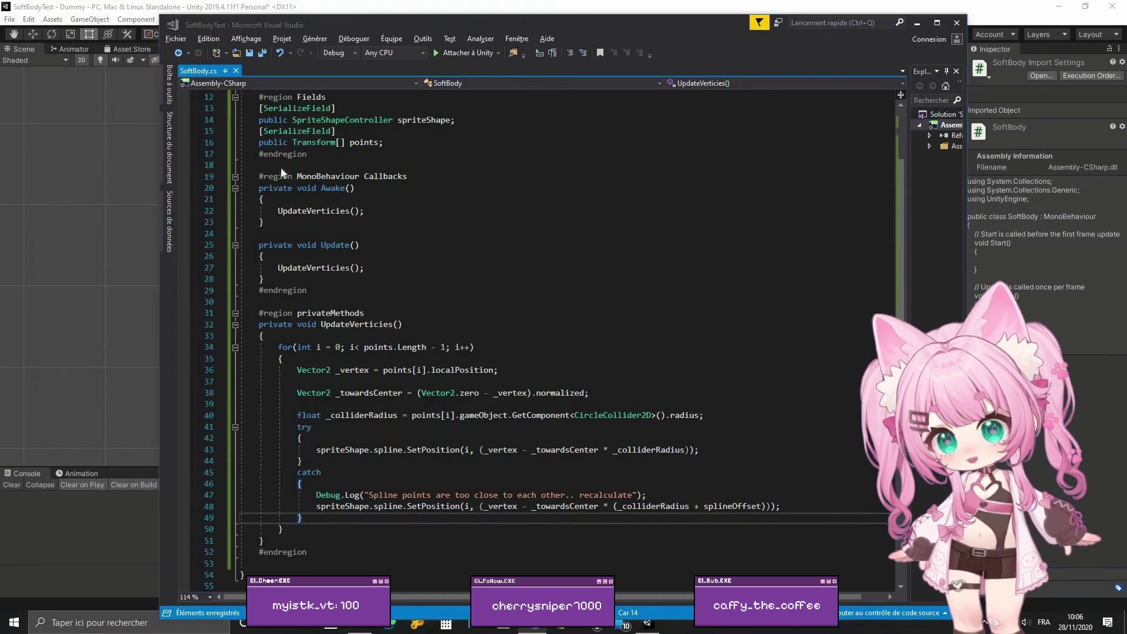
key("Escape")
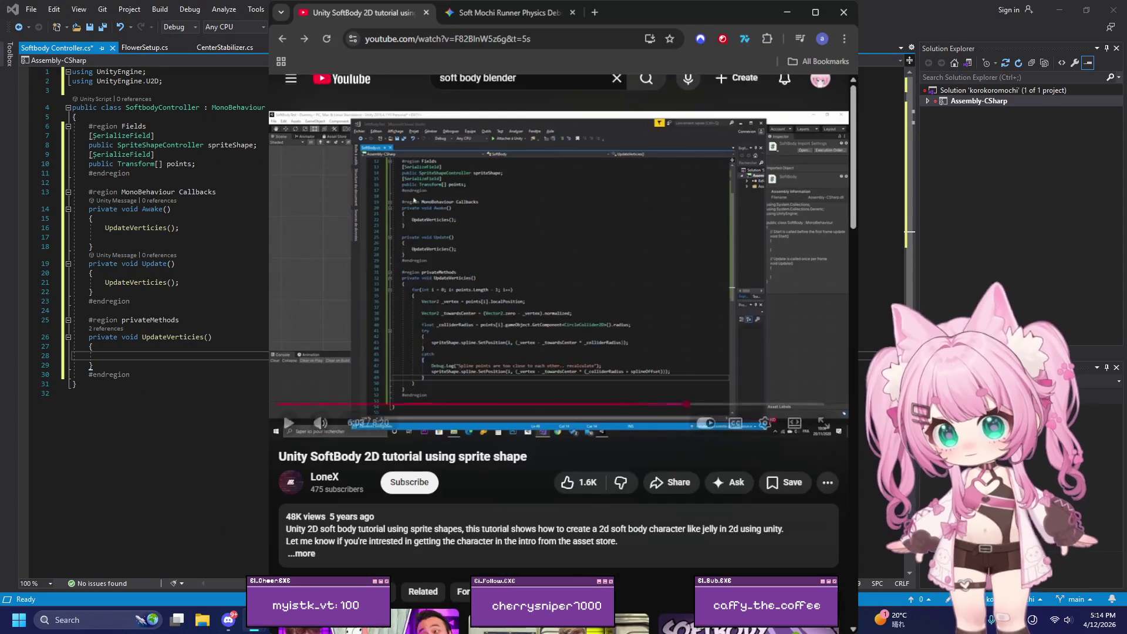
left_click(814, 11)
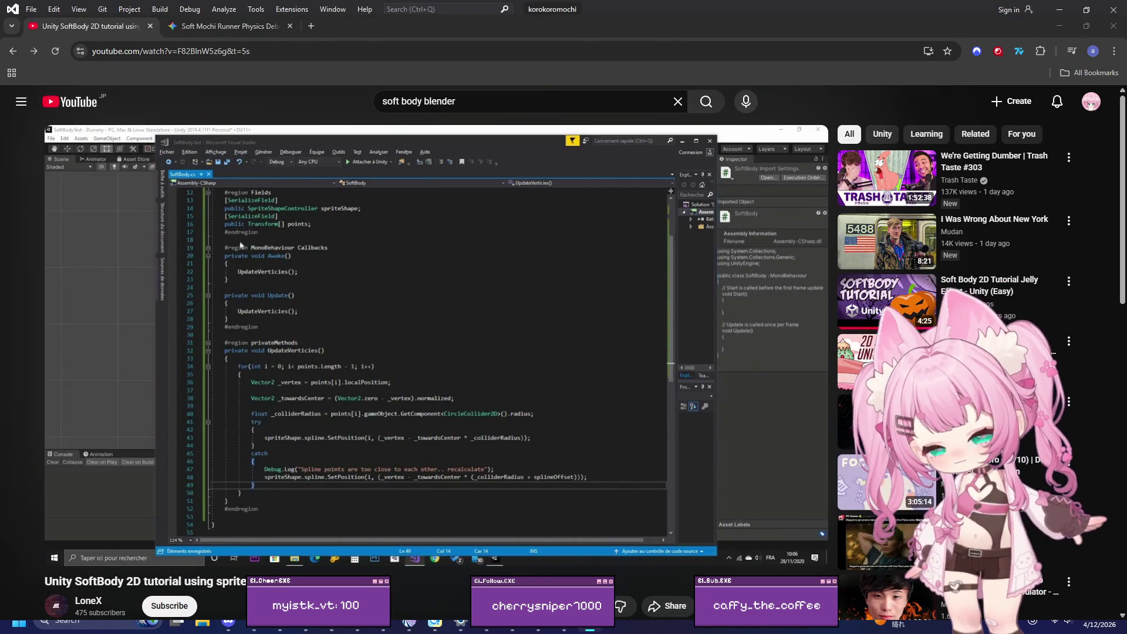
left_click(812, 551)
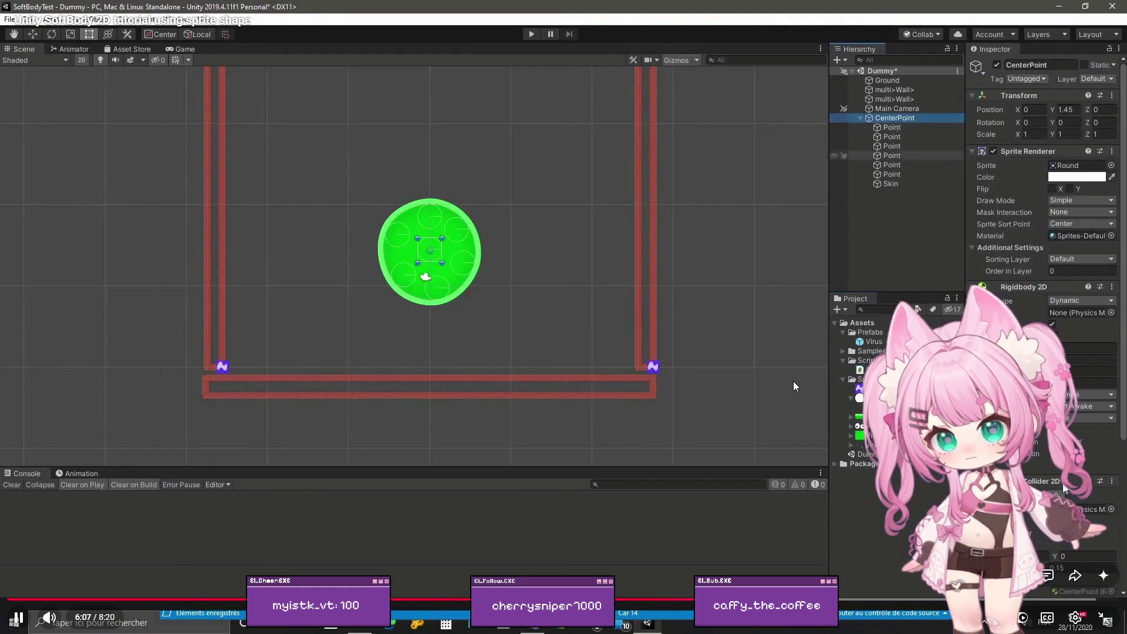
Step: Rewind the tutorial to about 6:02, pause on the SoftBody.cs code, then resume playback
left_click(794, 376)
left_click_drag(805, 599, 813, 599)
key("k")
left_click(858, 484)
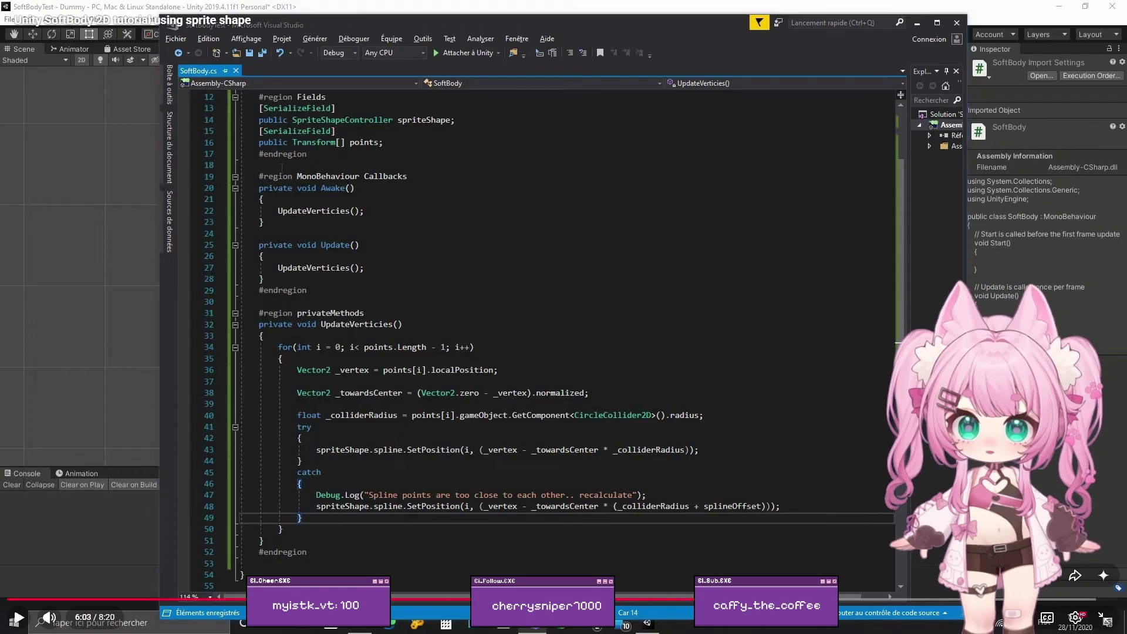
left_click(840, 322)
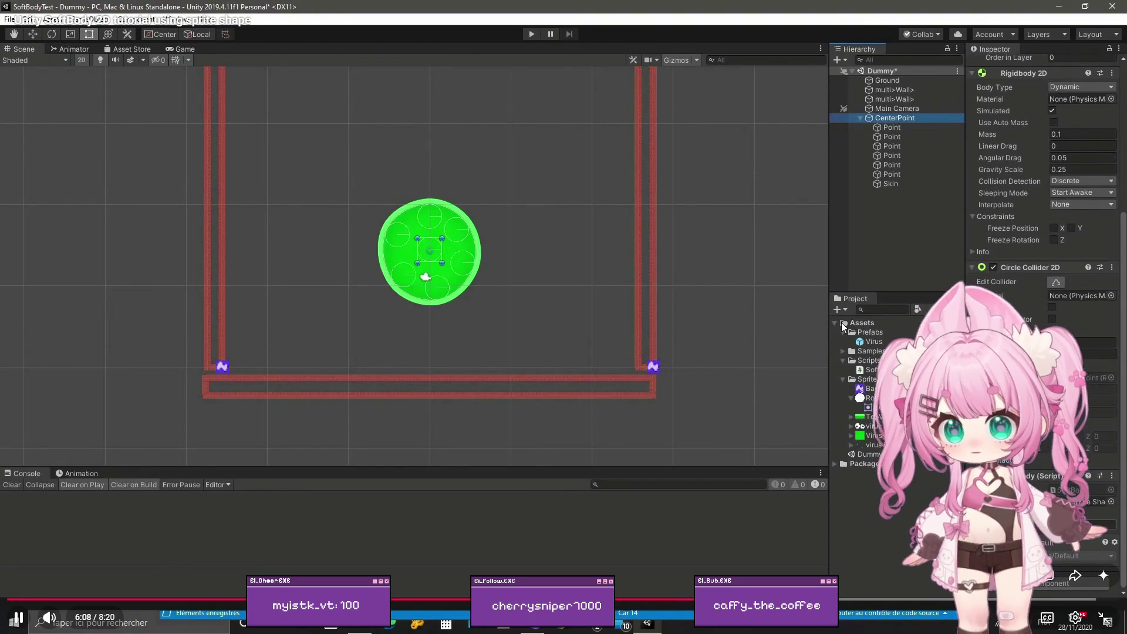
Step: Leave the soft body tutorial paused at 6:38 on the bone setup and go to the Gemini mochi chat
key("Escape")
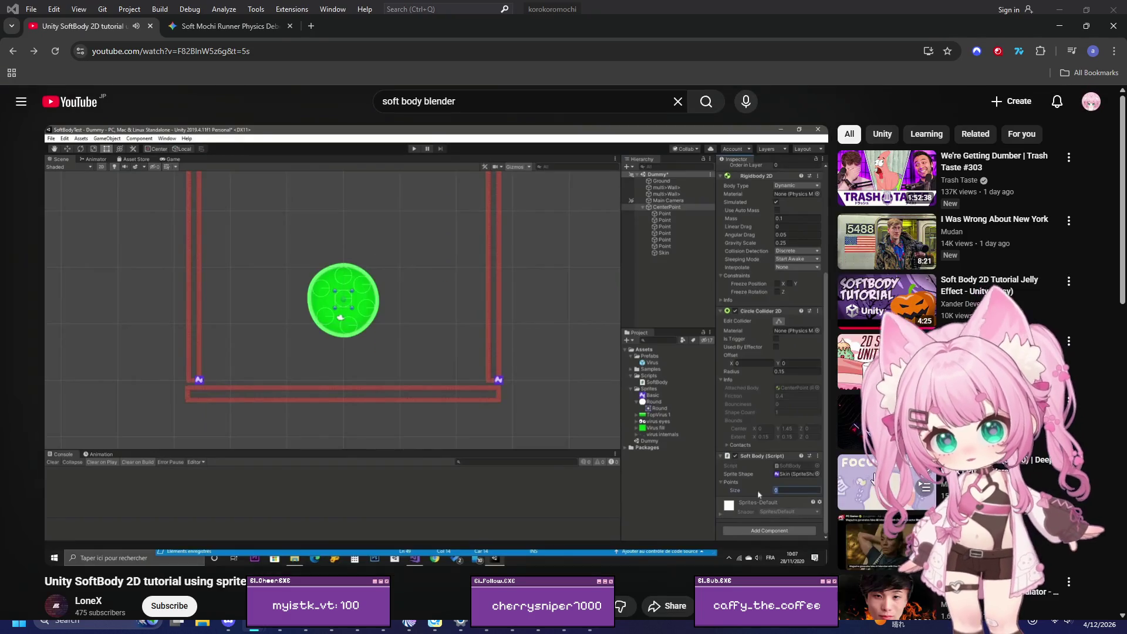
left_click(1087, 26)
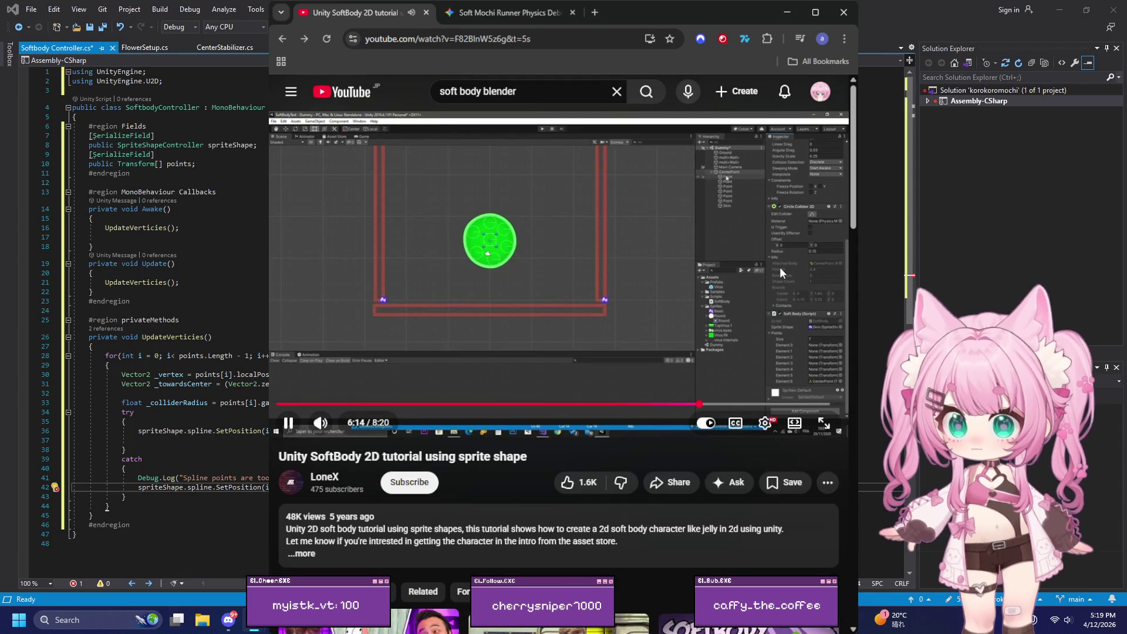
left_click(815, 12)
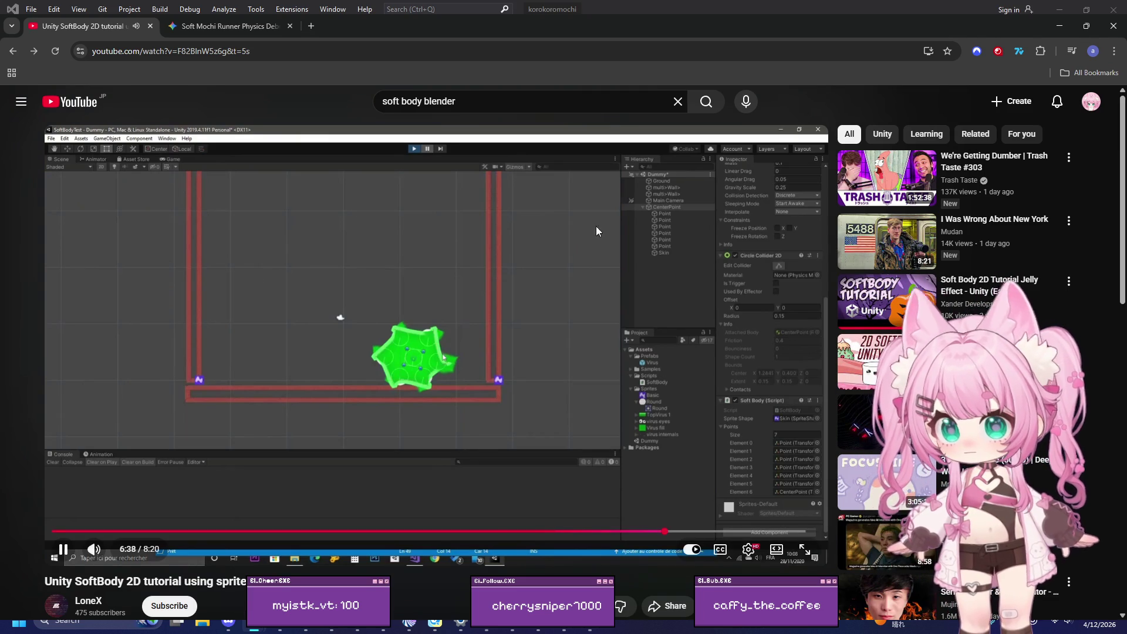
left_click(531, 267)
key("ctrl+Tab")
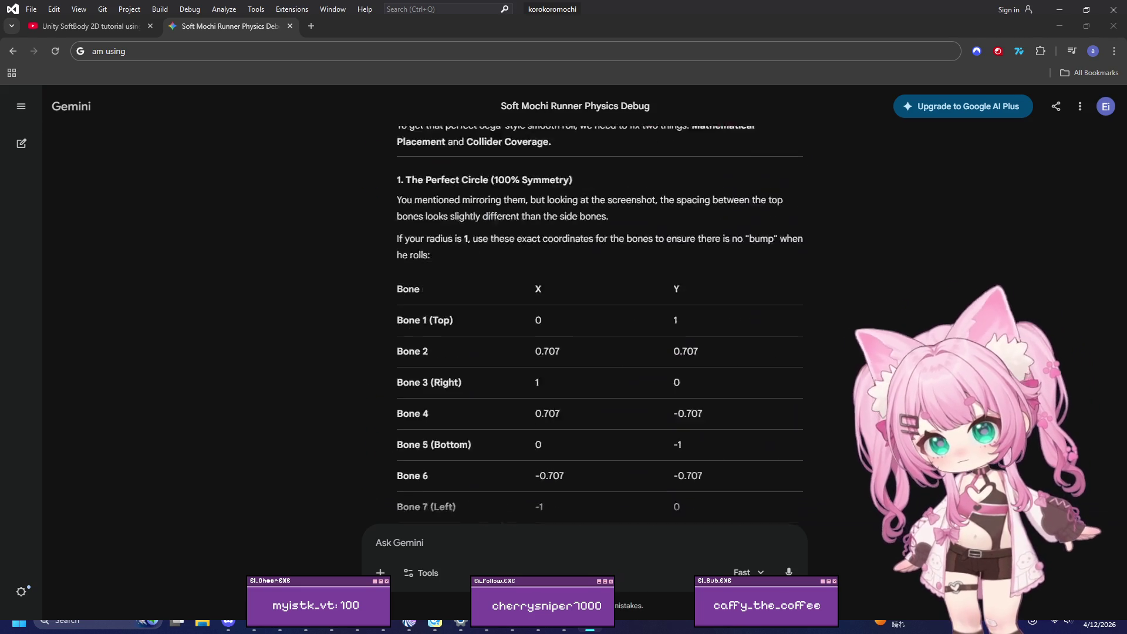
Step: Review Gemini's earlier reply giving the exact circle coordinates for each bone
key("ctrl+a")
scroll(786, 538, "down", 15)
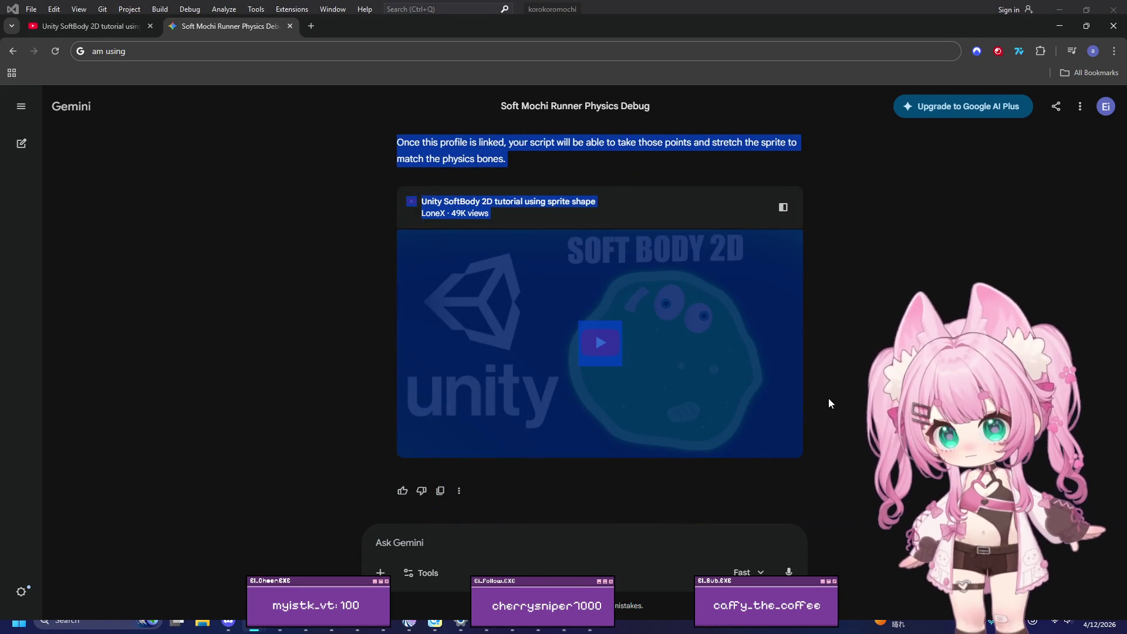
scroll(838, 376, "up", 10)
left_click(757, 324)
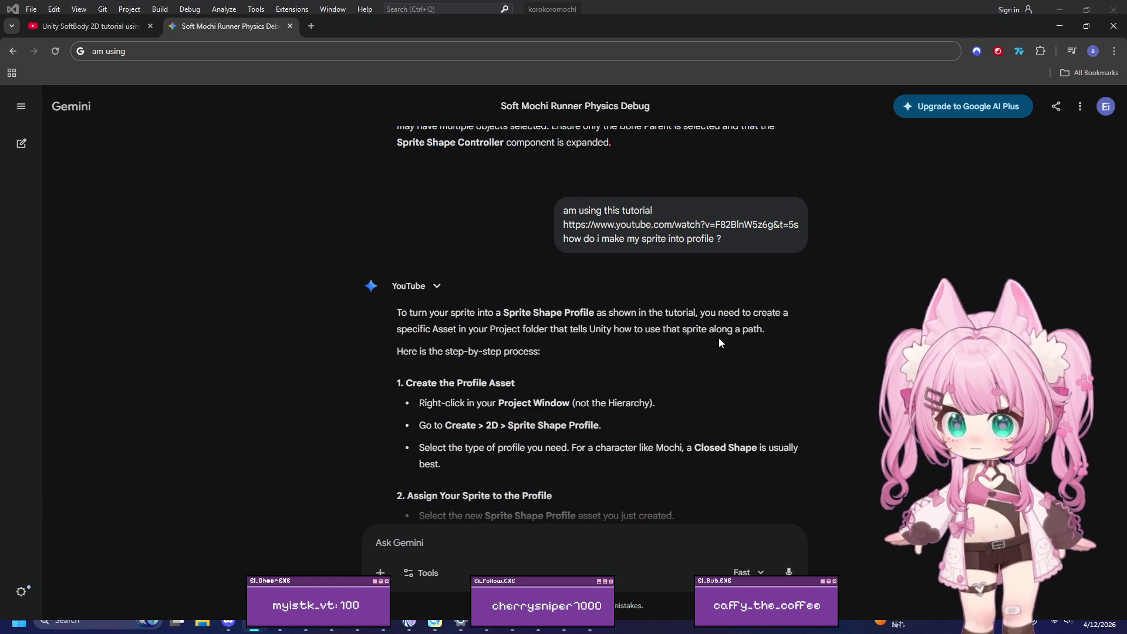
scroll(718, 337, "down", 8)
scroll(725, 405, "down", 3)
Step: Ask Gemini where the missing spline offset comes from, pasting the soft body script below the question
left_click(616, 539)
type("ok the")
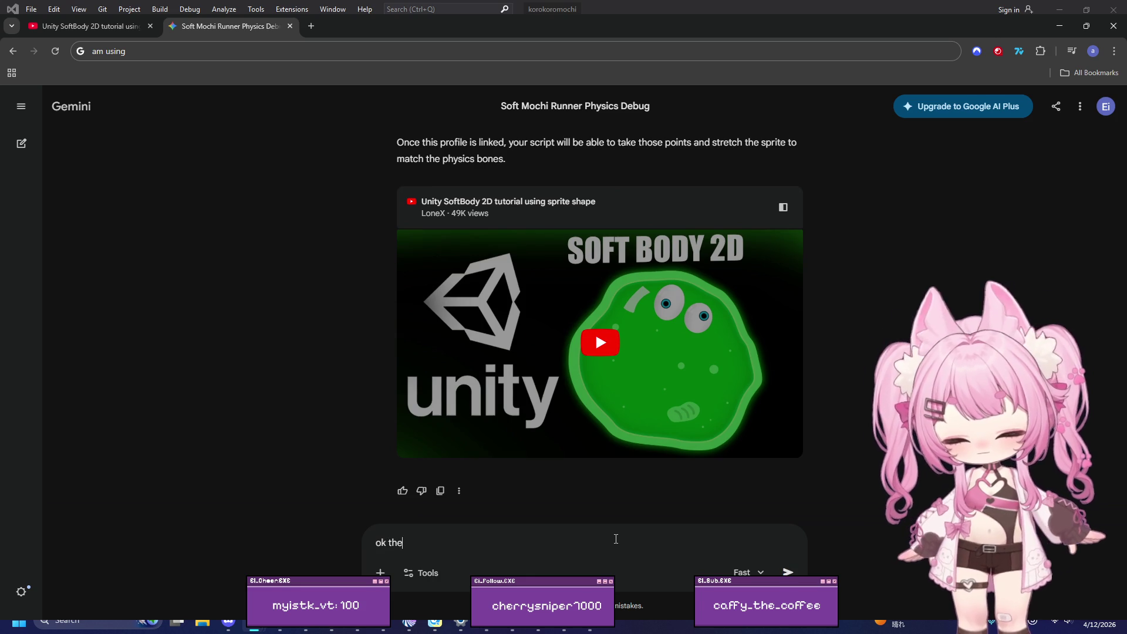
type("re is a missing ")
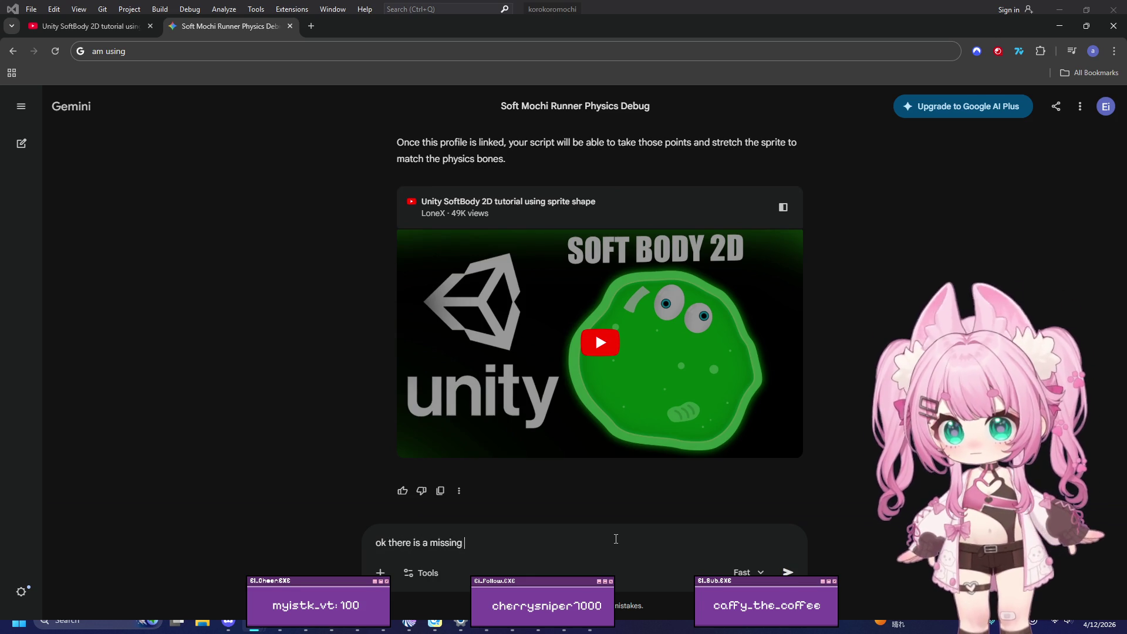
type("part in coe")
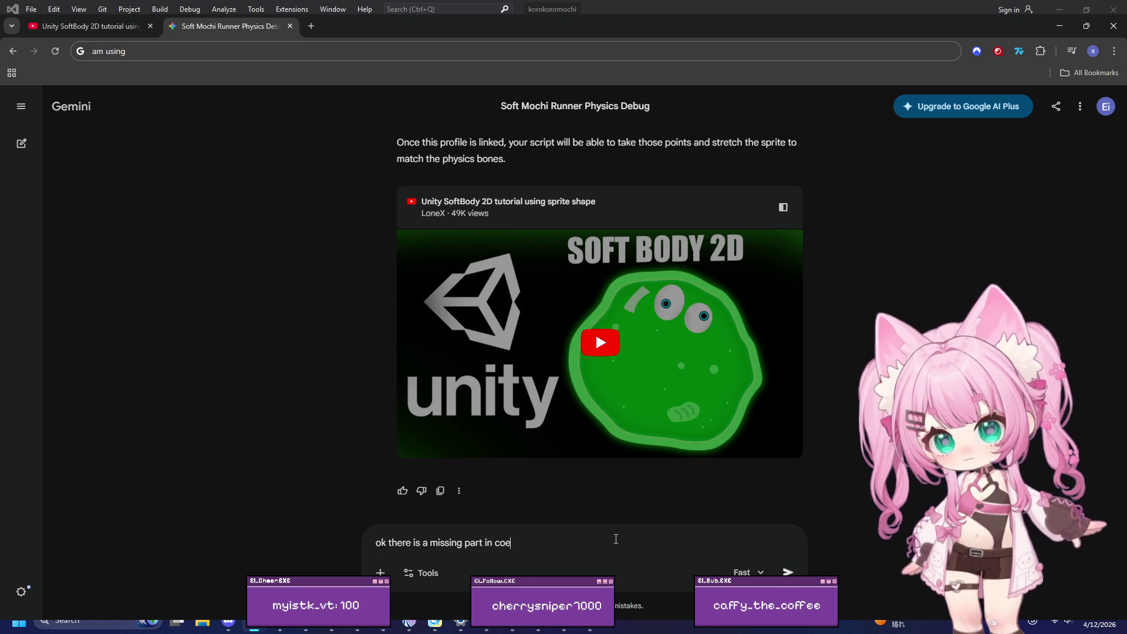
key("BackSpace")
type("de where do i get ")
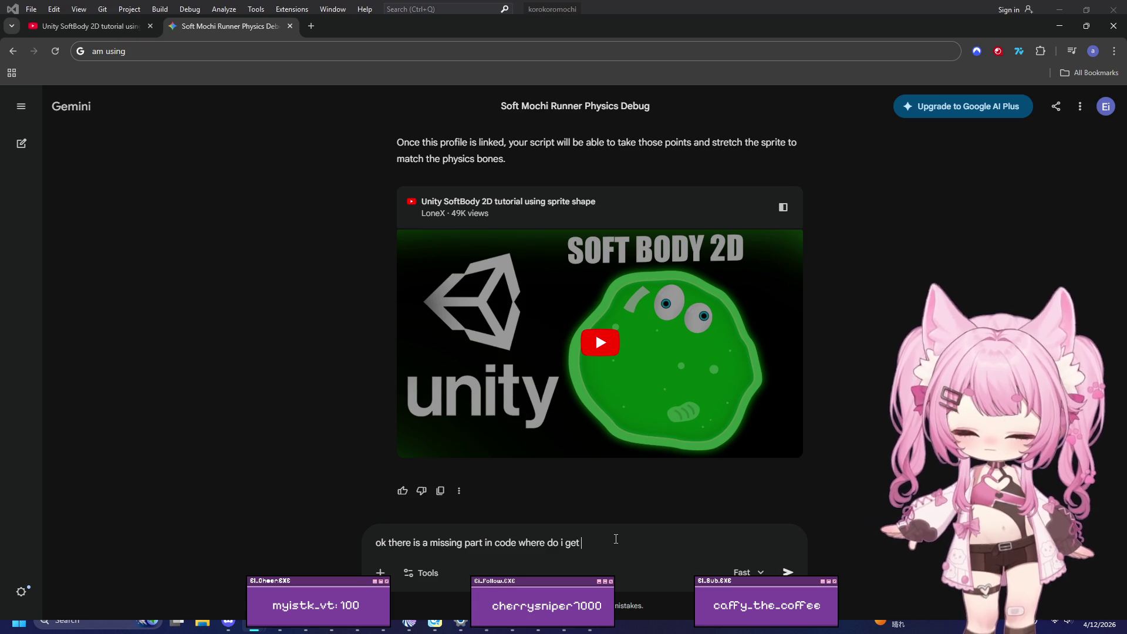
type("spline offset")
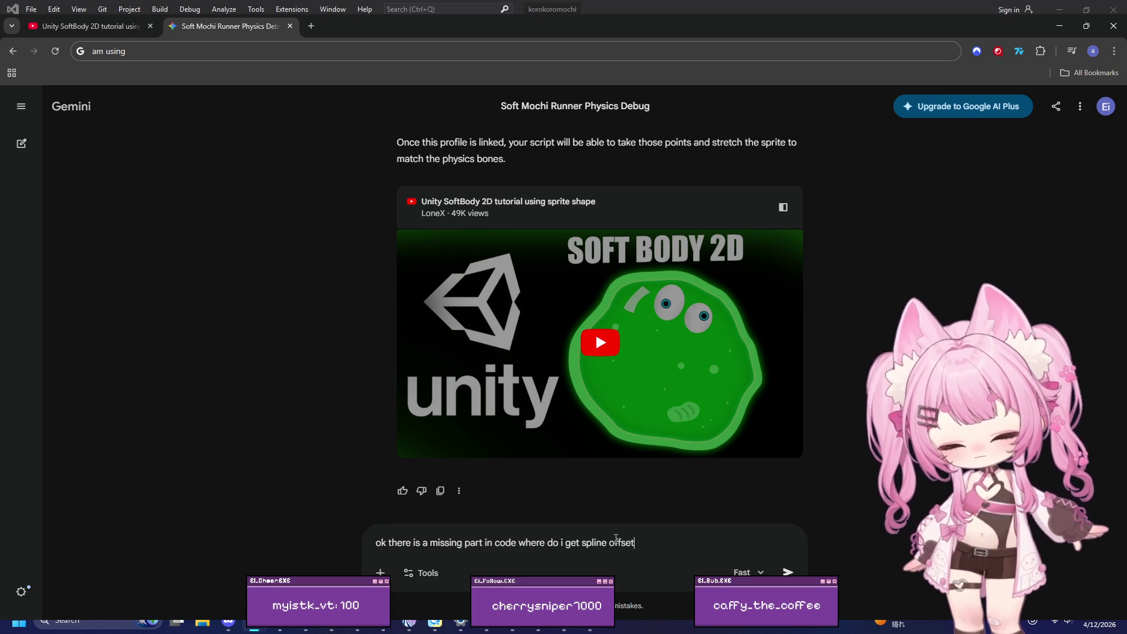
key("shift+Return")
key("ctrl+v")
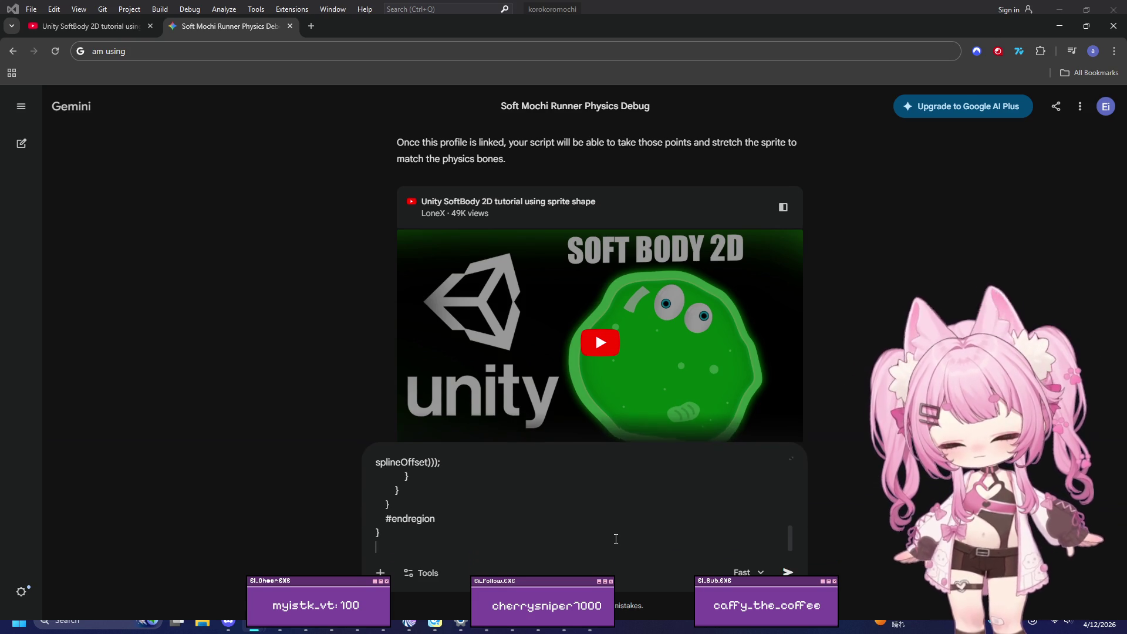
key("Return")
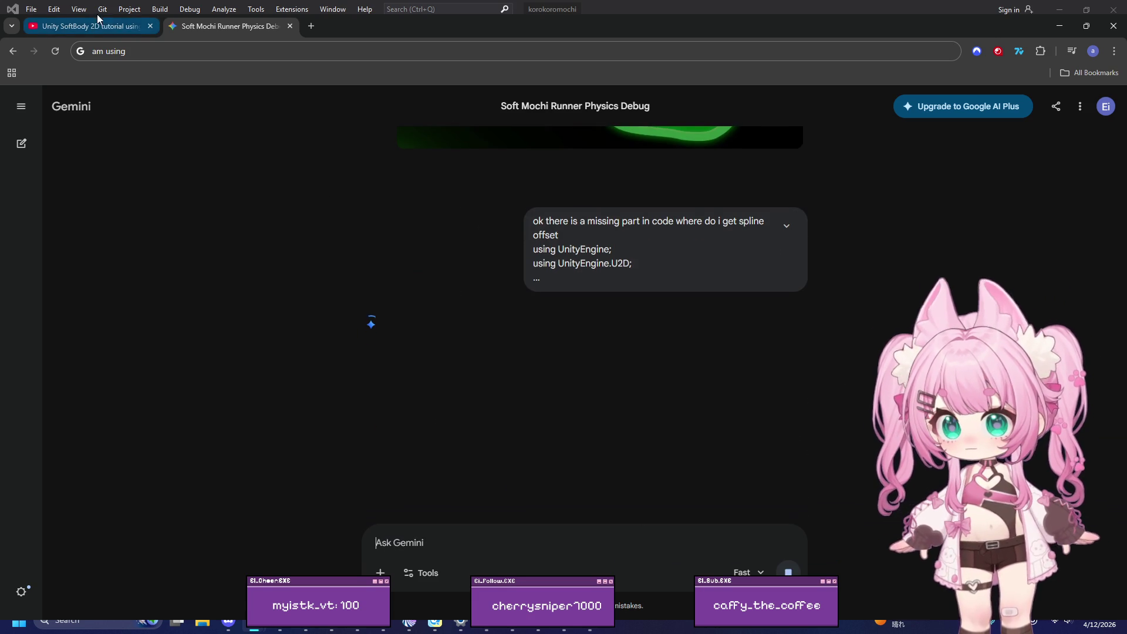
left_click(1086, 26)
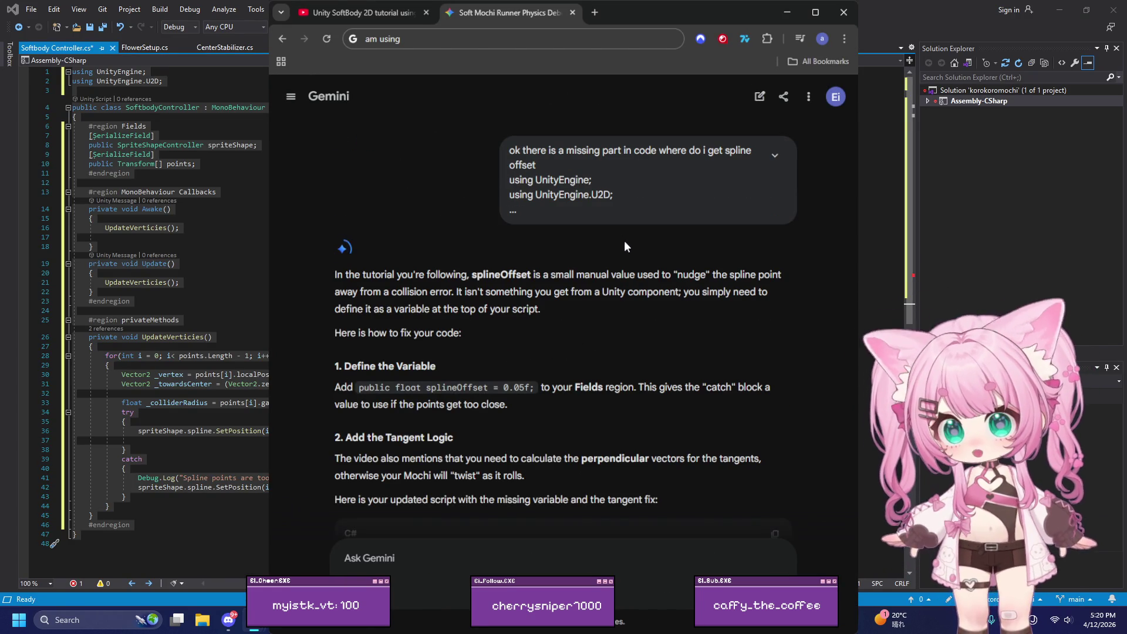
Step: Read Gemini's updated script with splineOffset 0.05f and tangentMagnitude 0.5f, then return to the tutorial
scroll(628, 245, "down", 4)
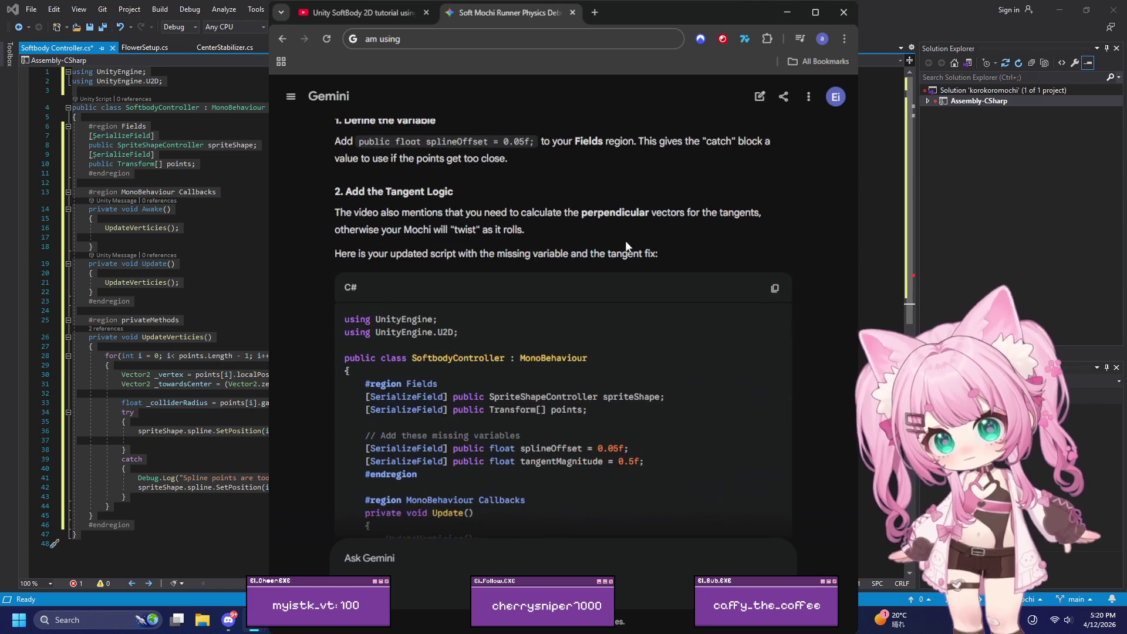
scroll(626, 245, "down", 1)
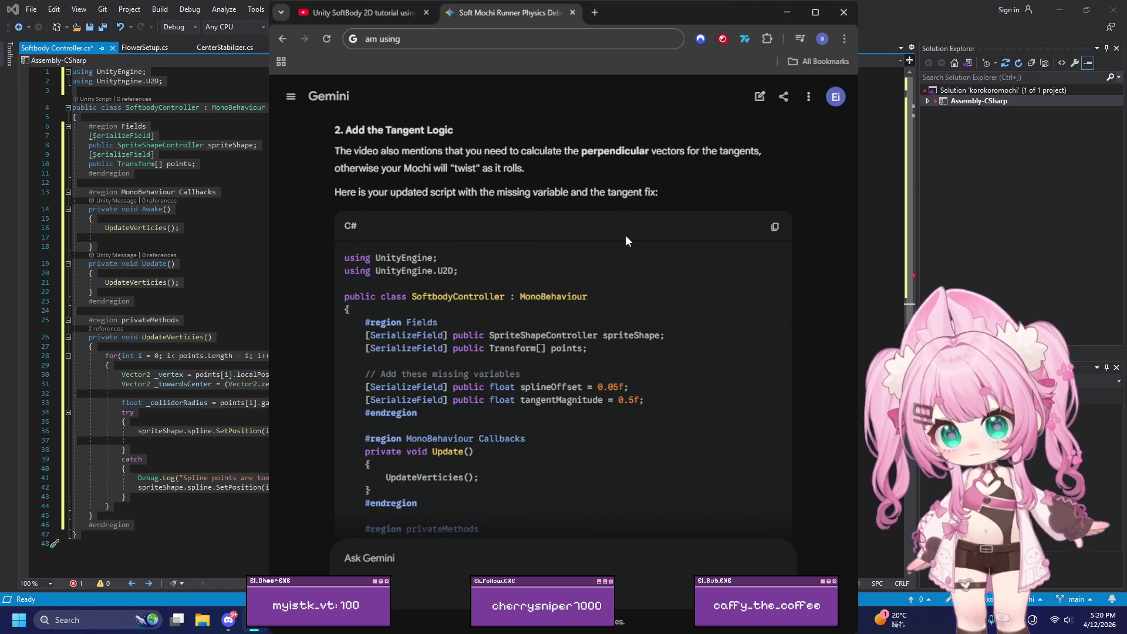
scroll(625, 235, "down", 10)
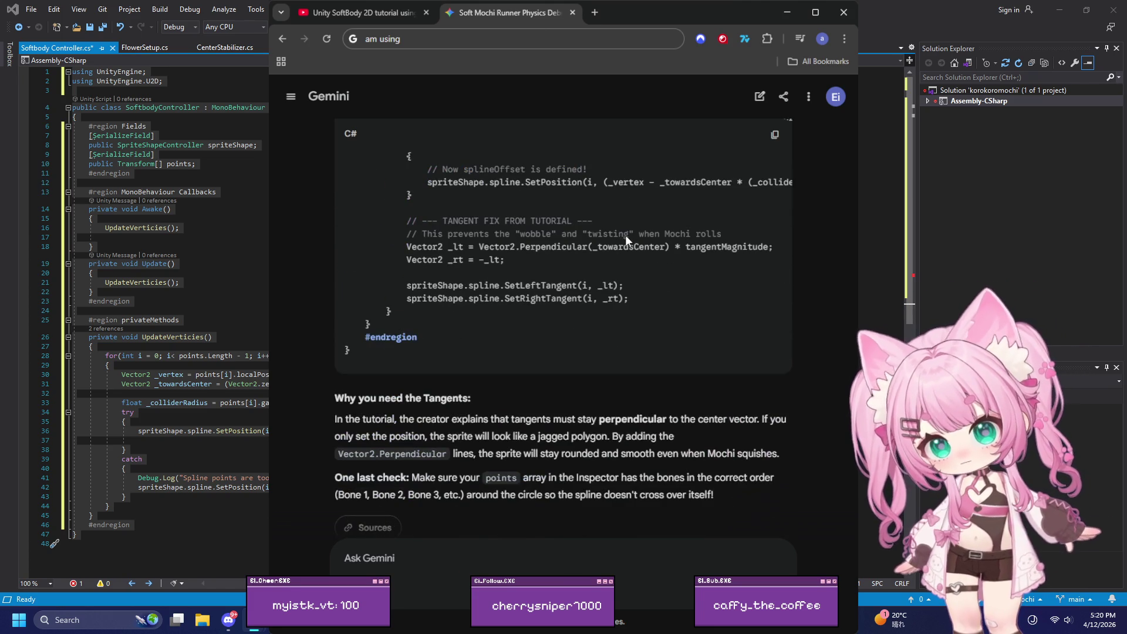
scroll(626, 237, "up", 10)
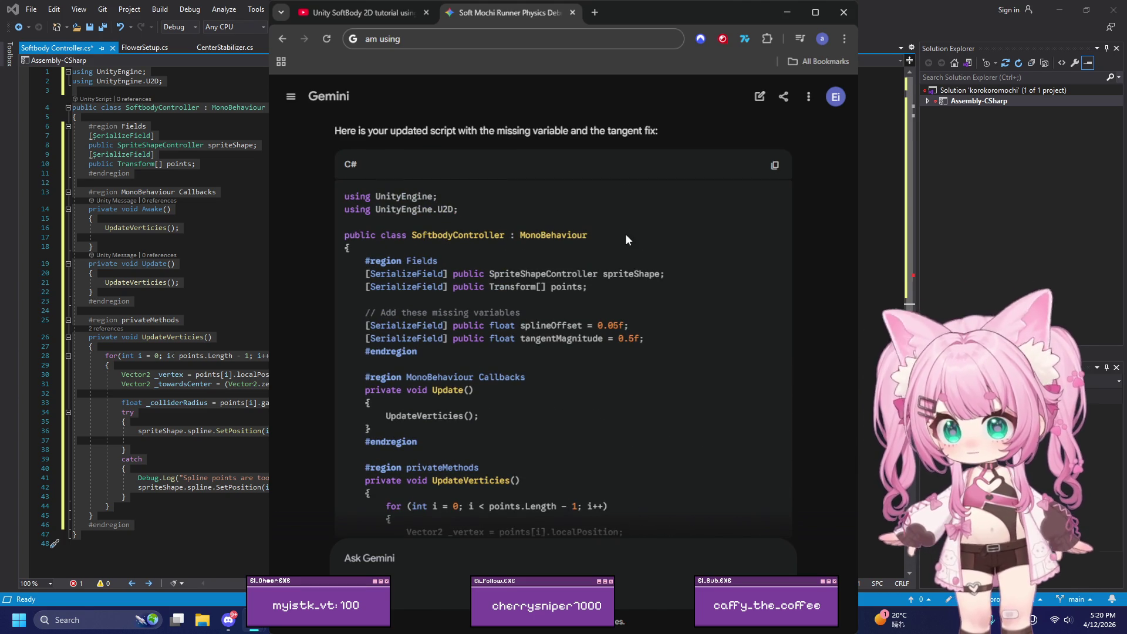
scroll(626, 235, "up", 1)
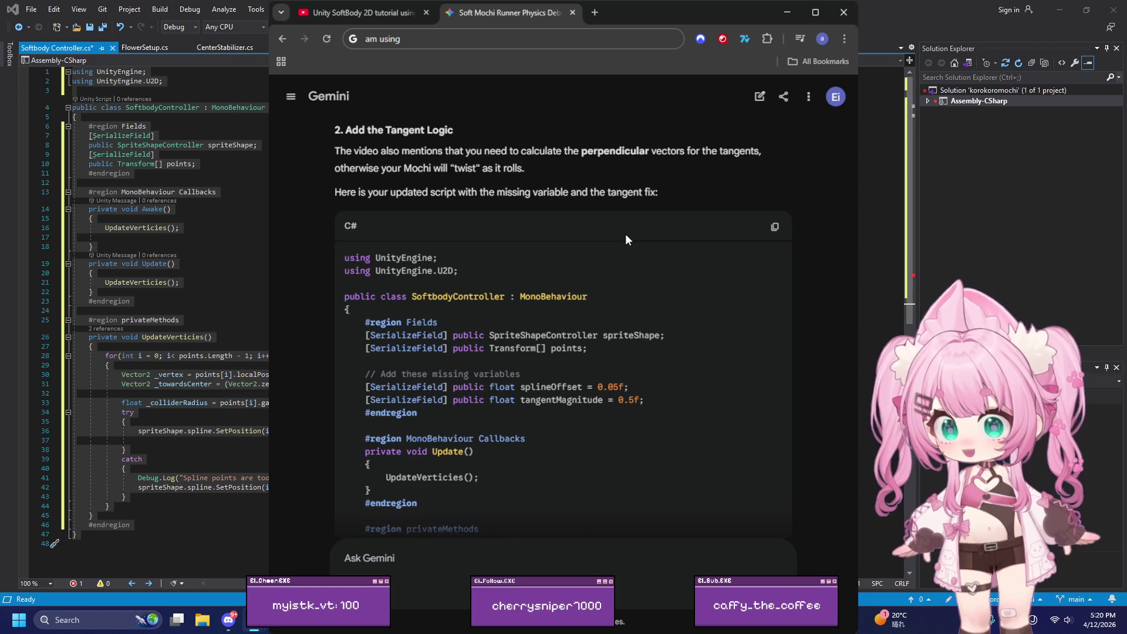
scroll(629, 229, "up", 1)
scroll(628, 229, "down", 4)
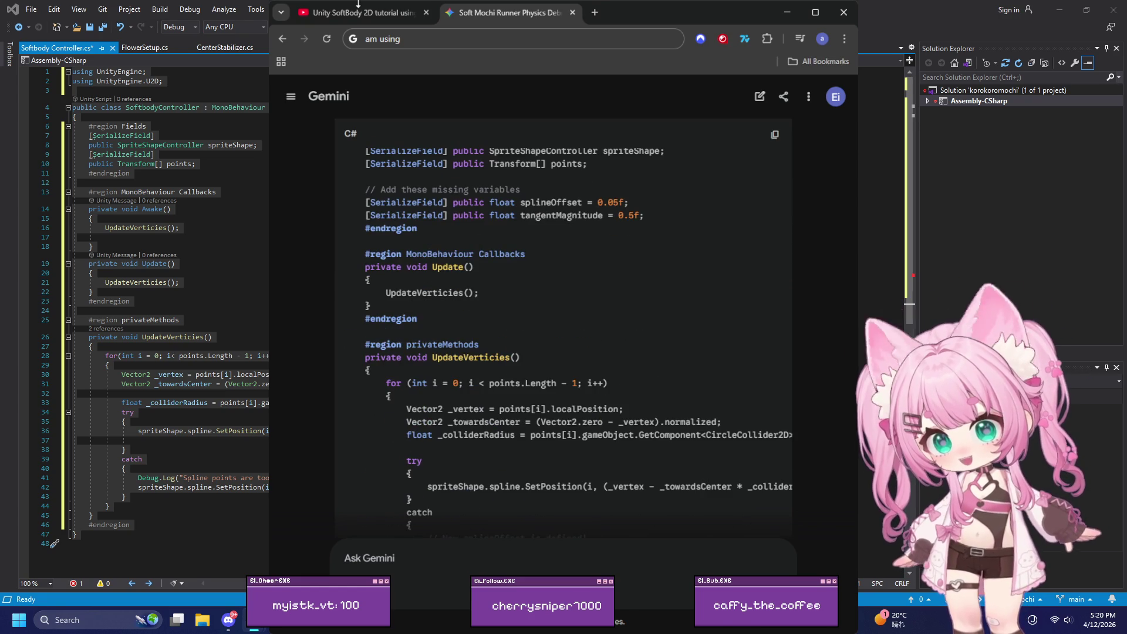
key("ctrl+shift+Tab")
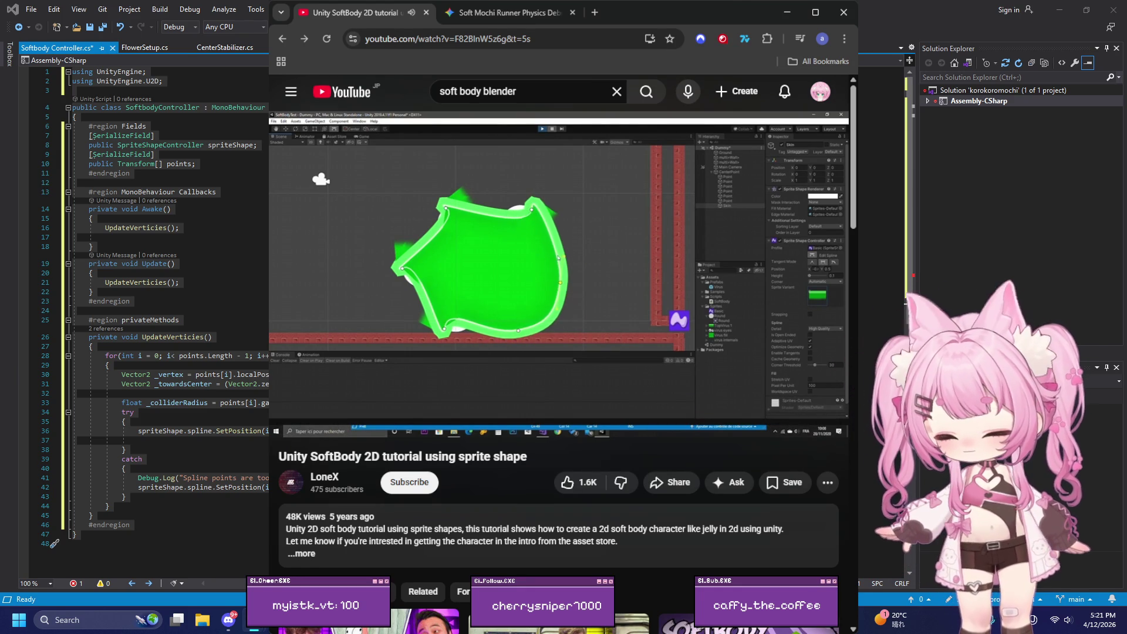
Step: Watch the tutorial's tangent code at 7:24 in full screen
mouse_move(553, 223)
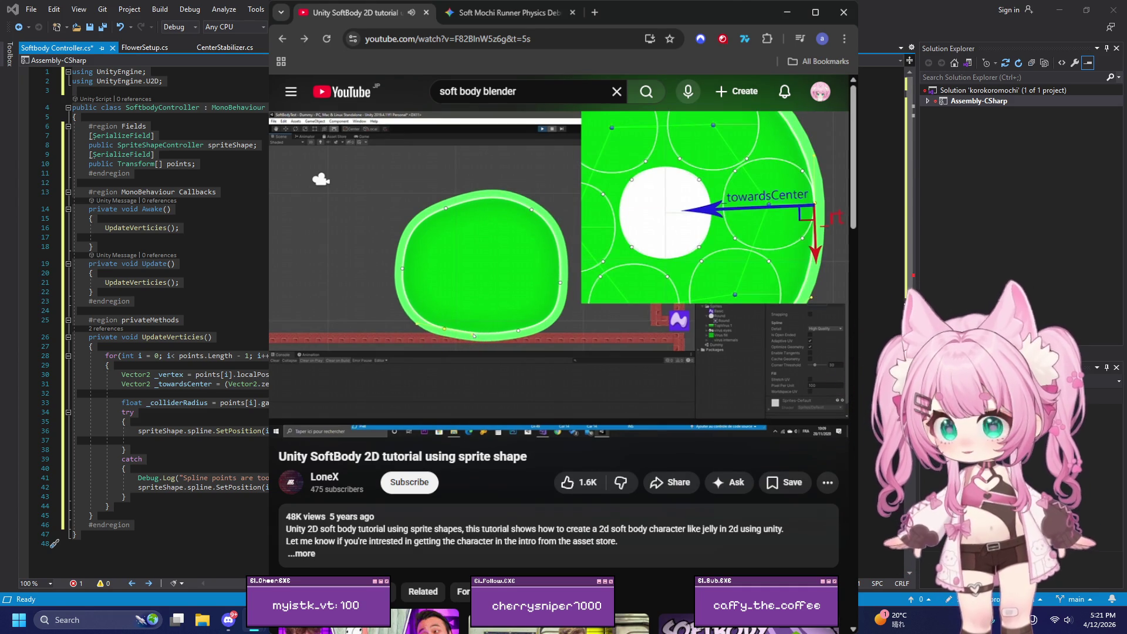
mouse_move(560, 191)
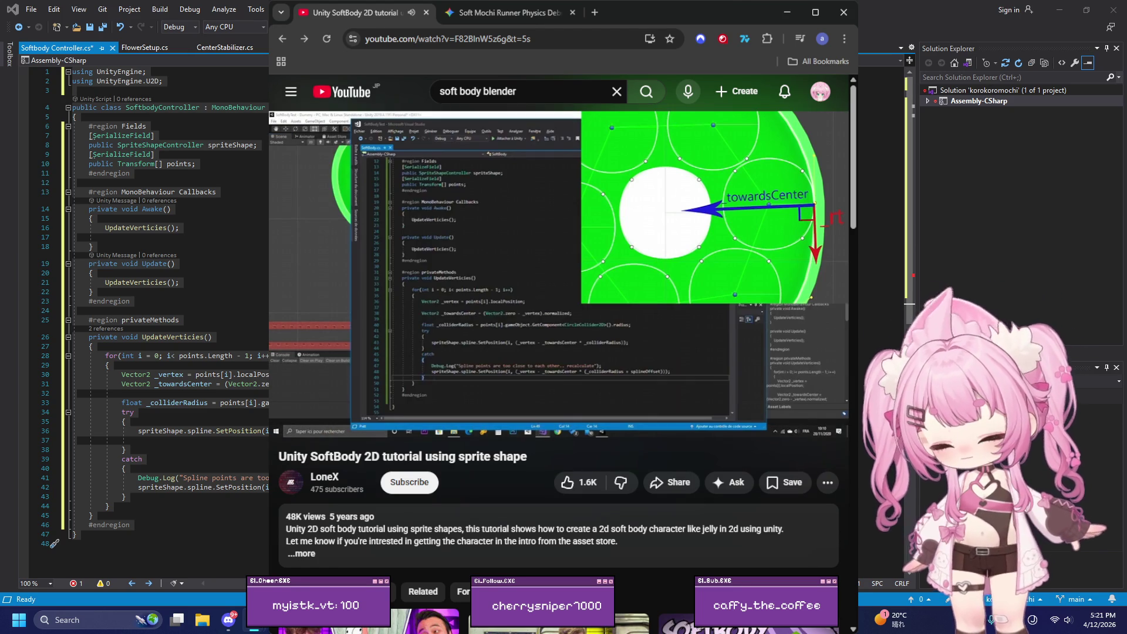
left_click(823, 423)
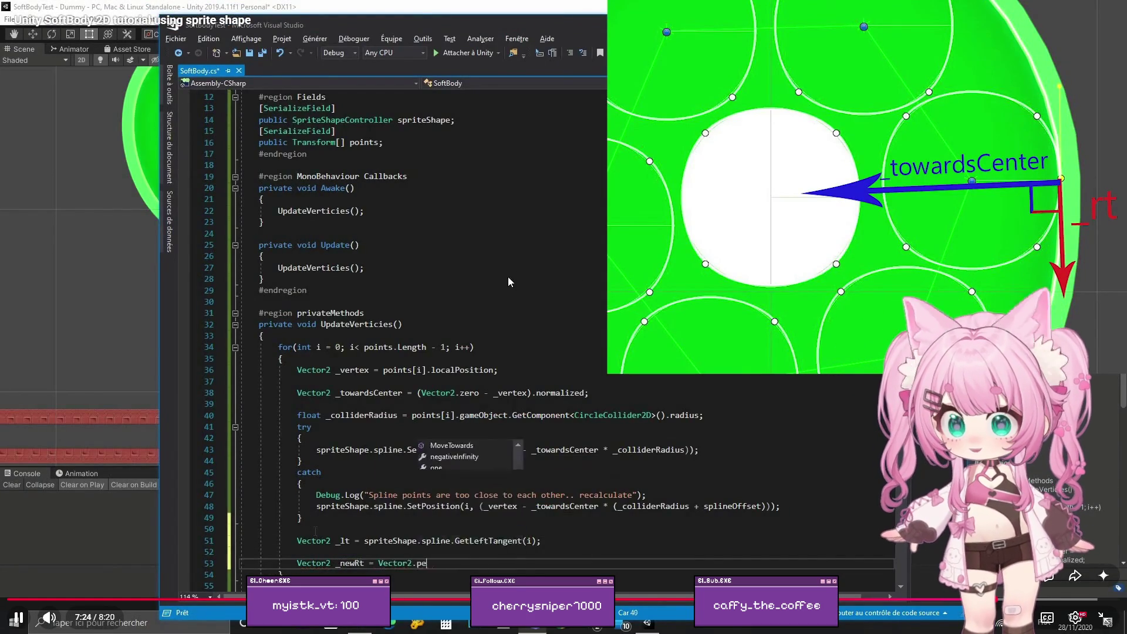
Step: Pause and replay the tutorial's perpendicular tangent code, then exit full screen
left_click(627, 300)
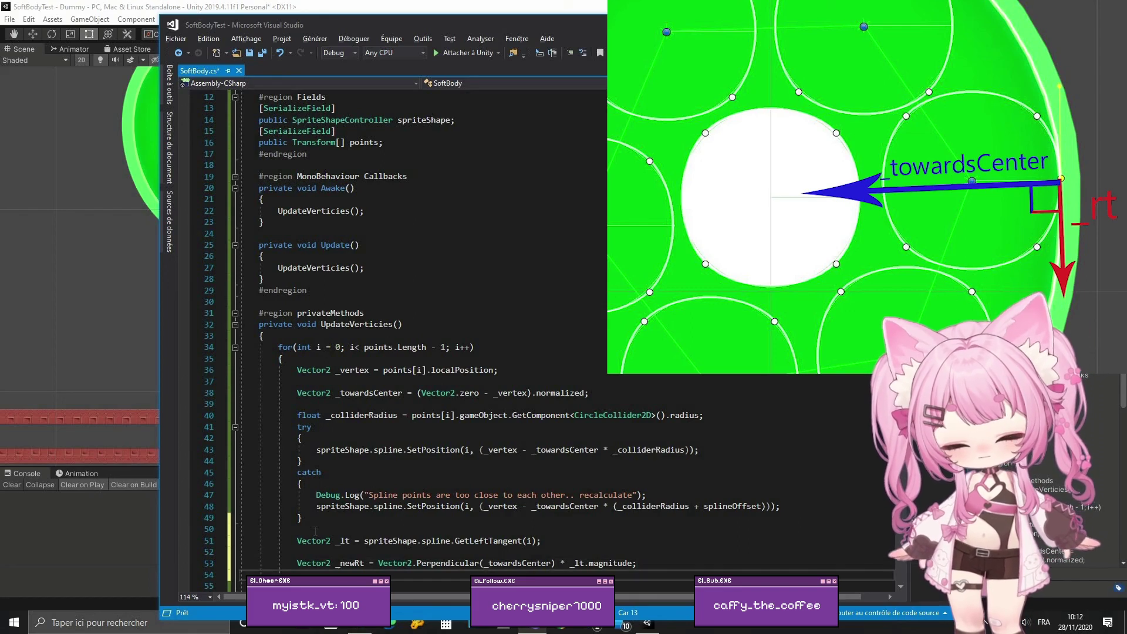
left_click(777, 341)
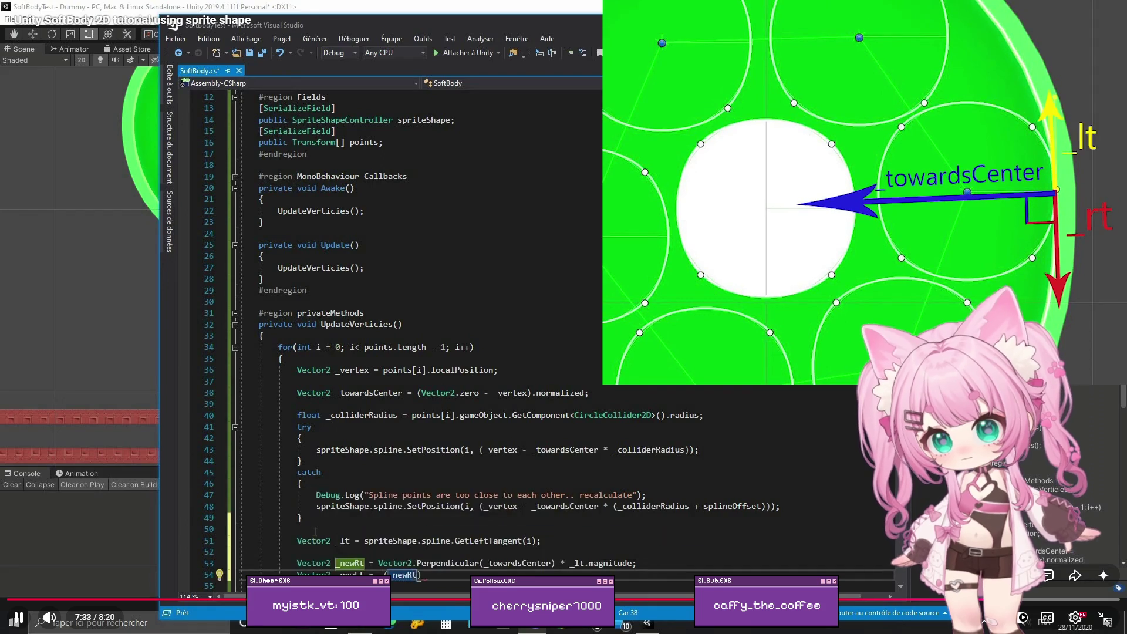
key("space")
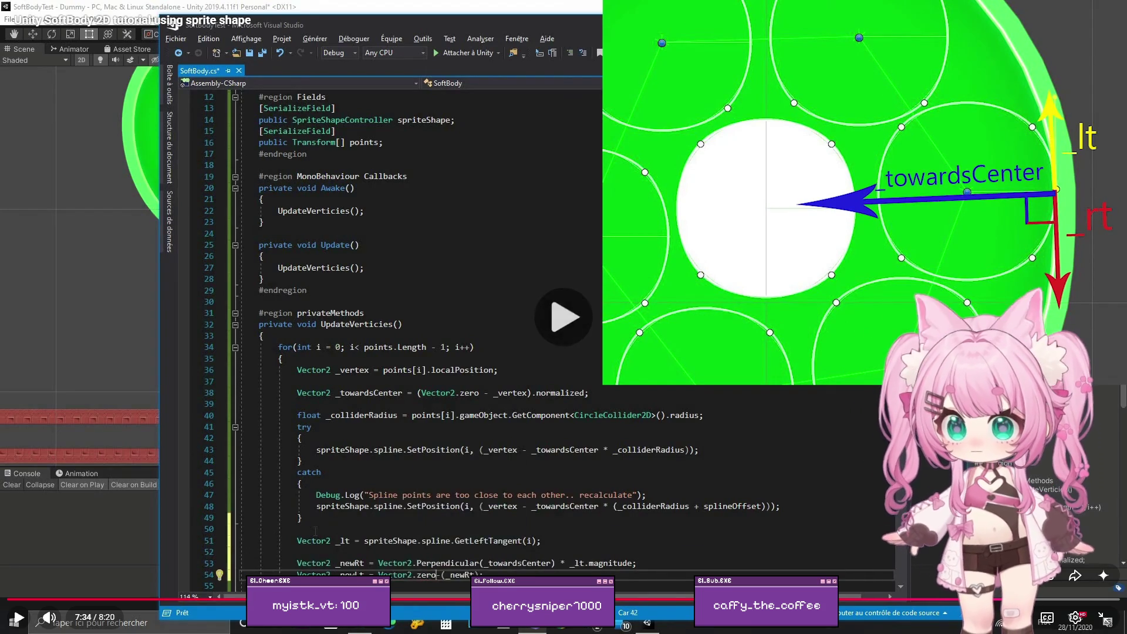
key("space")
key("Escape")
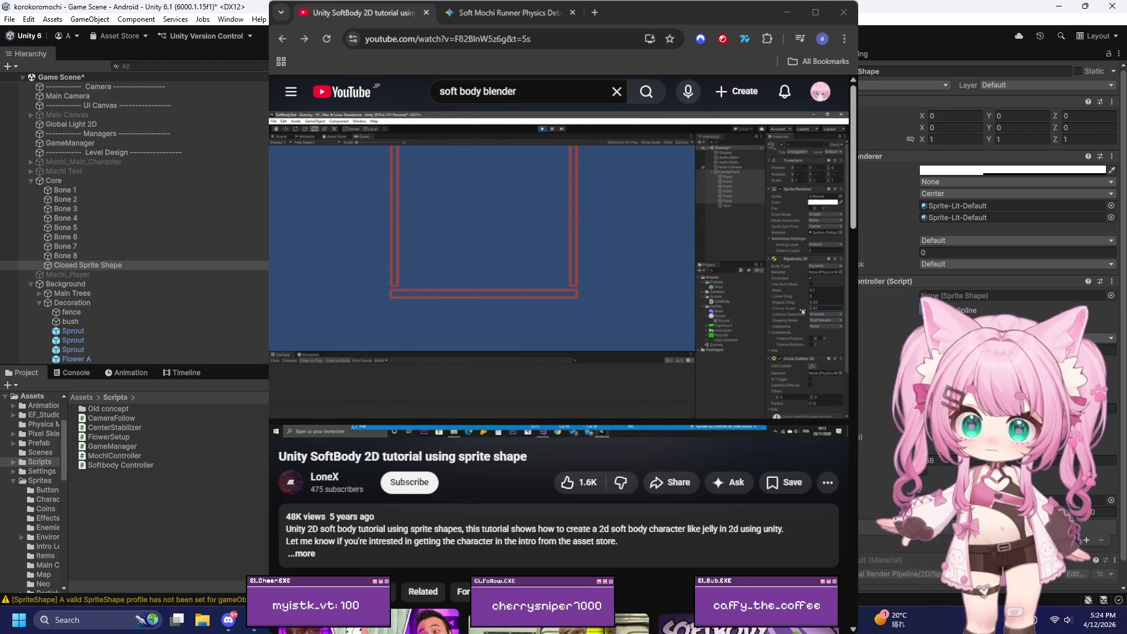
Step: Jump the tutorial back to the sprite shape part and add the controller script component to Core
left_click(468, 412)
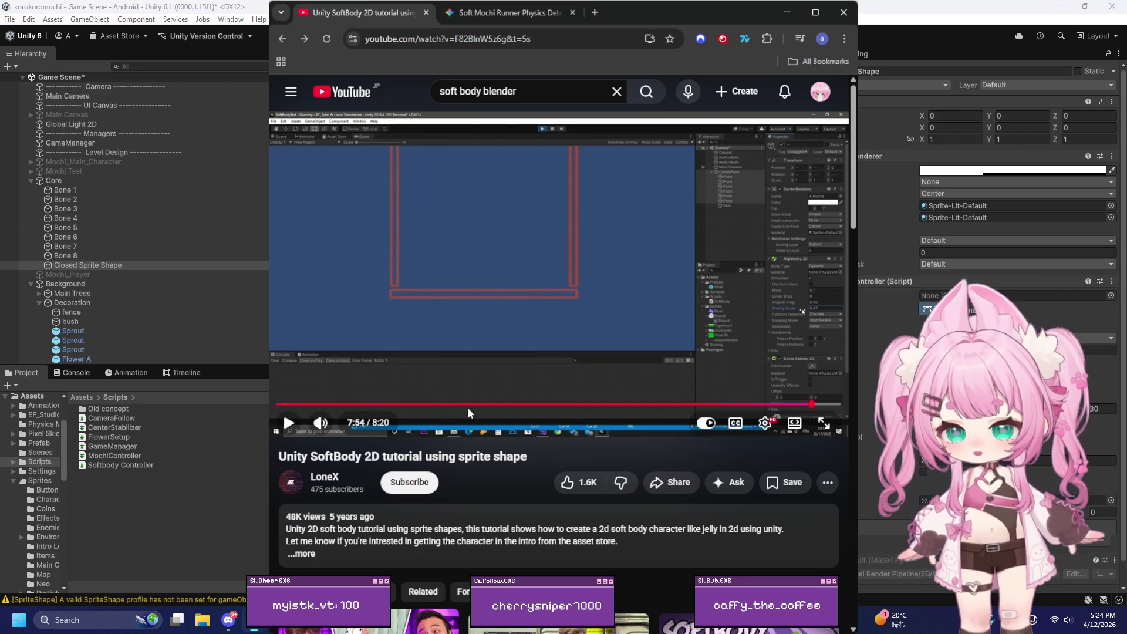
left_click(529, 404)
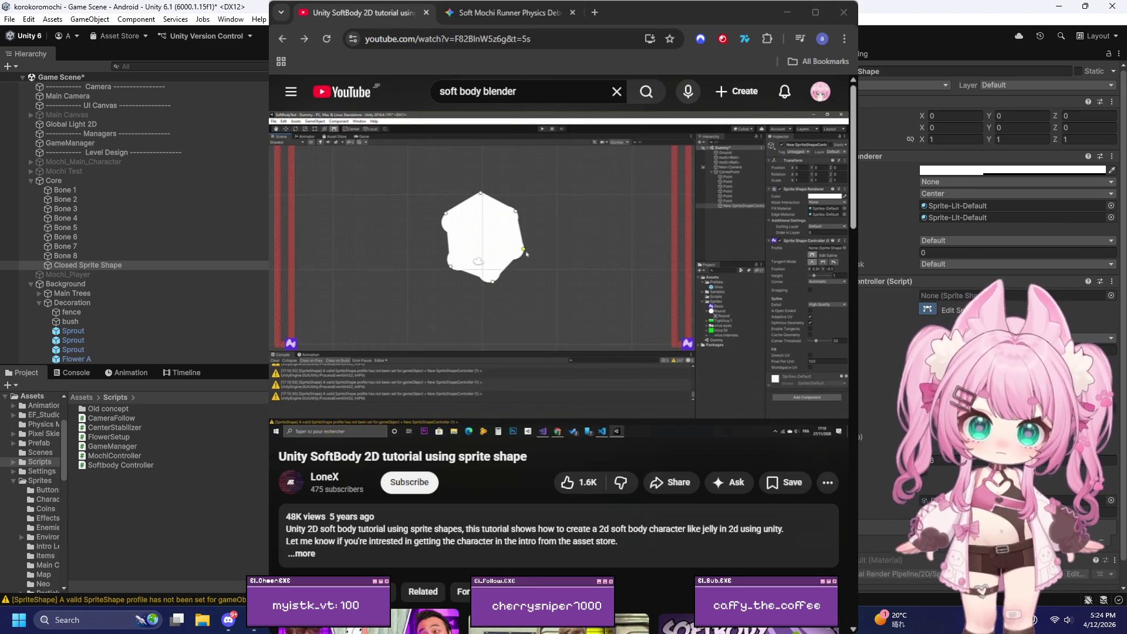
left_click(133, 182)
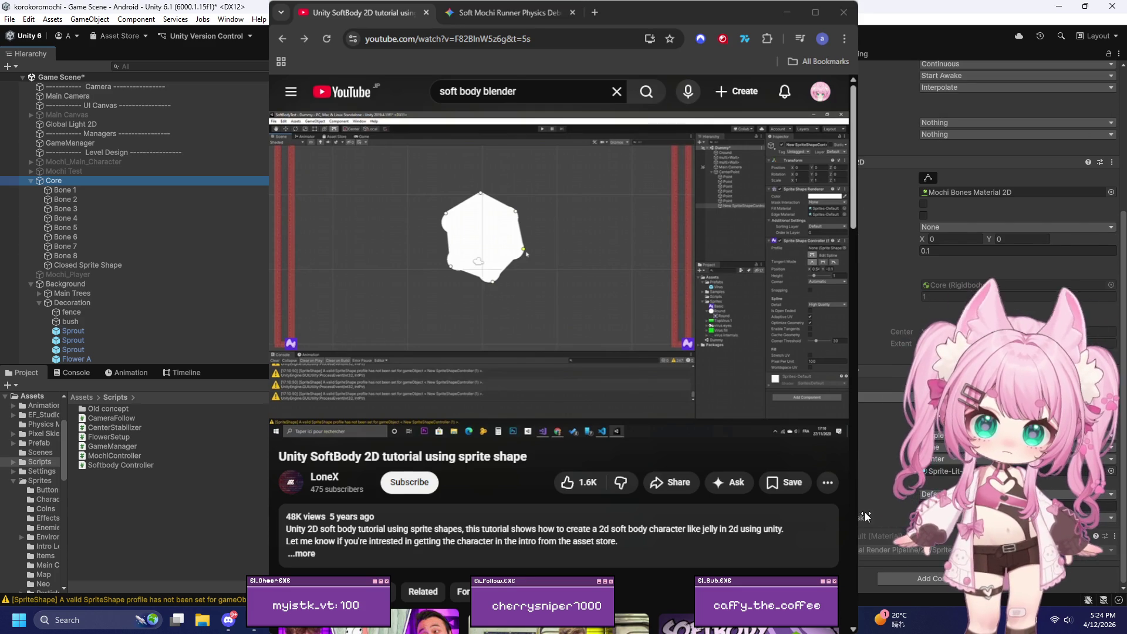
left_click(904, 579)
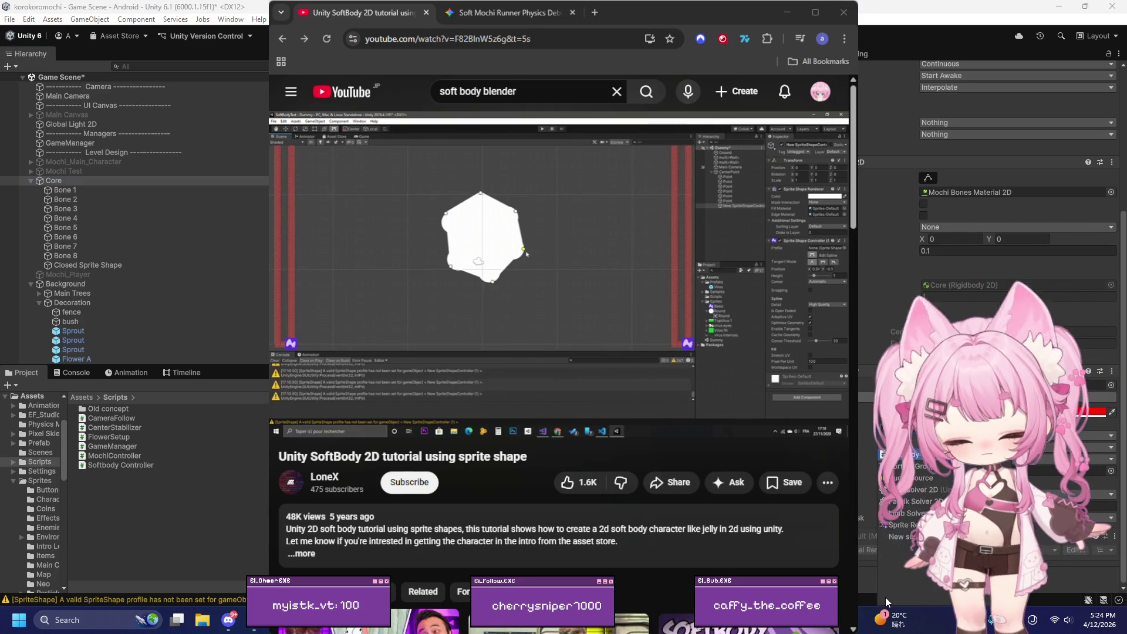
left_click(888, 455)
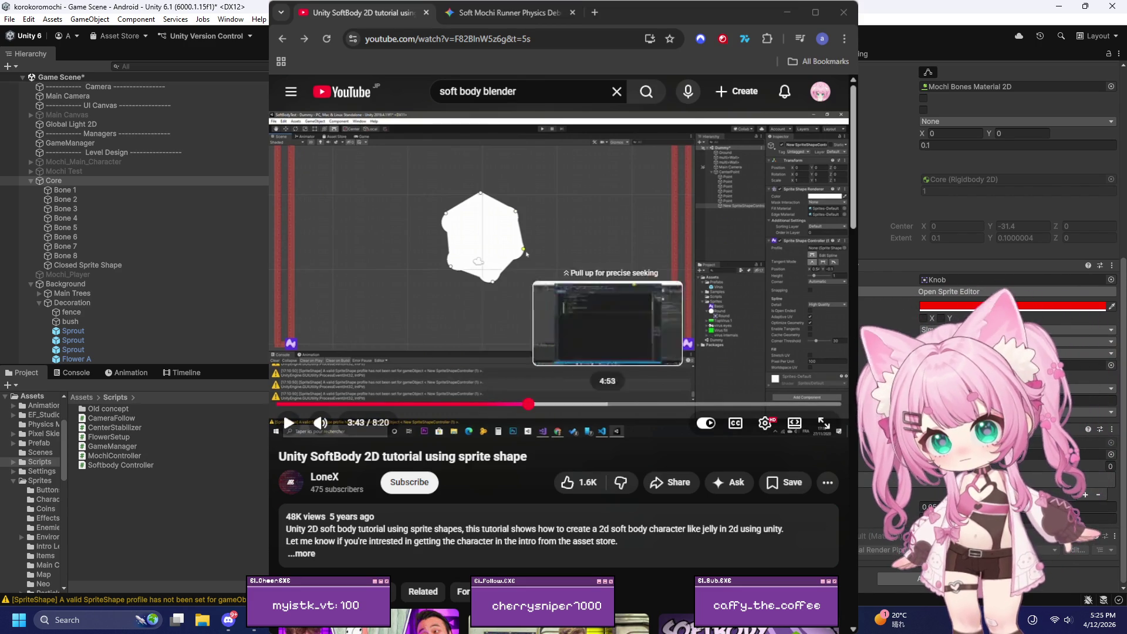
Step: Check the tutorial's green blob demo, then rewind it to the bone layout at 3:00
left_click(721, 404)
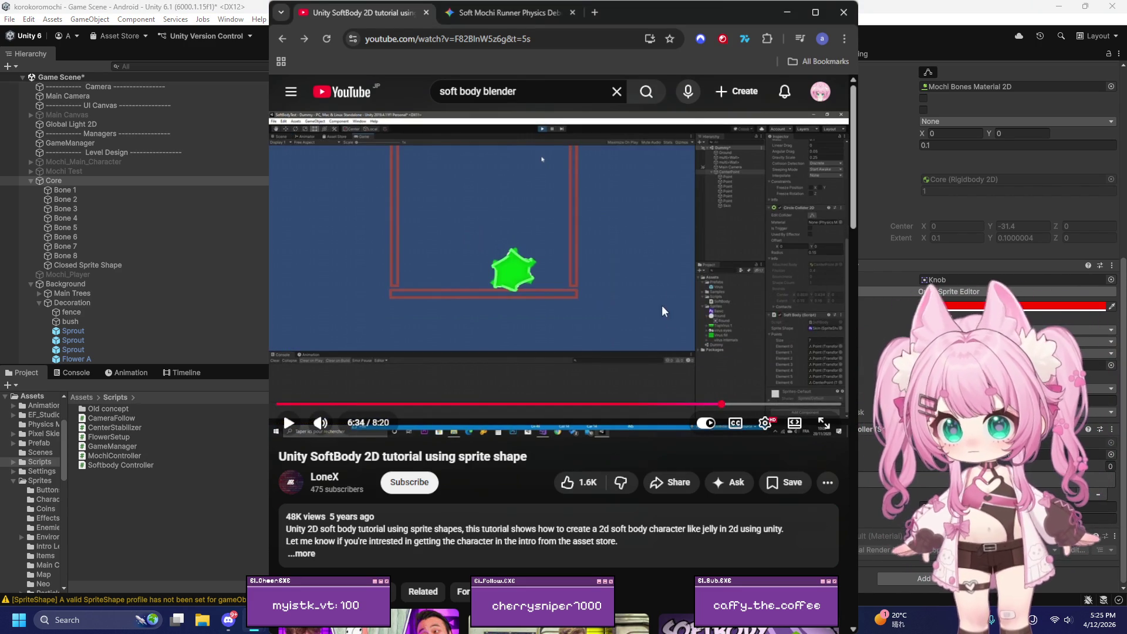
left_click(815, 12)
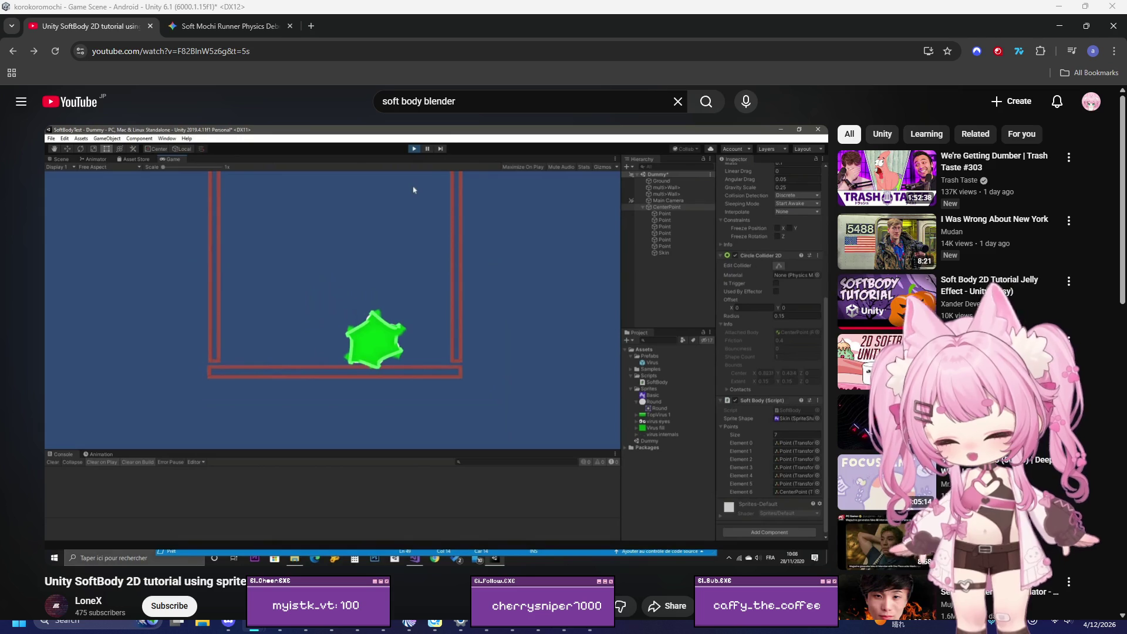
left_click(1086, 26)
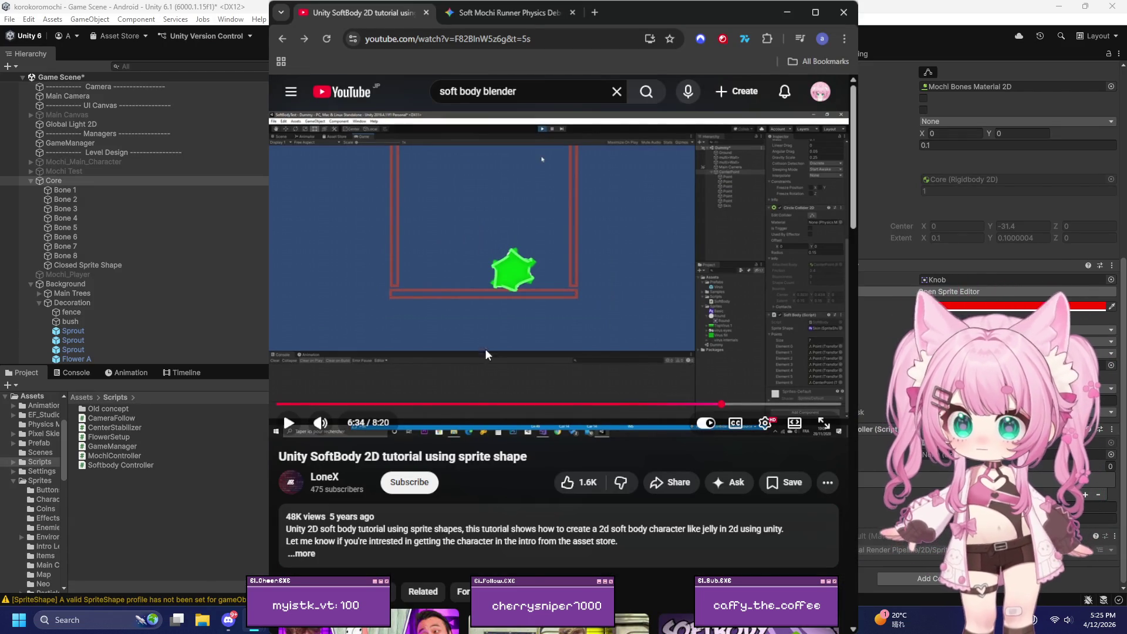
left_click(480, 404)
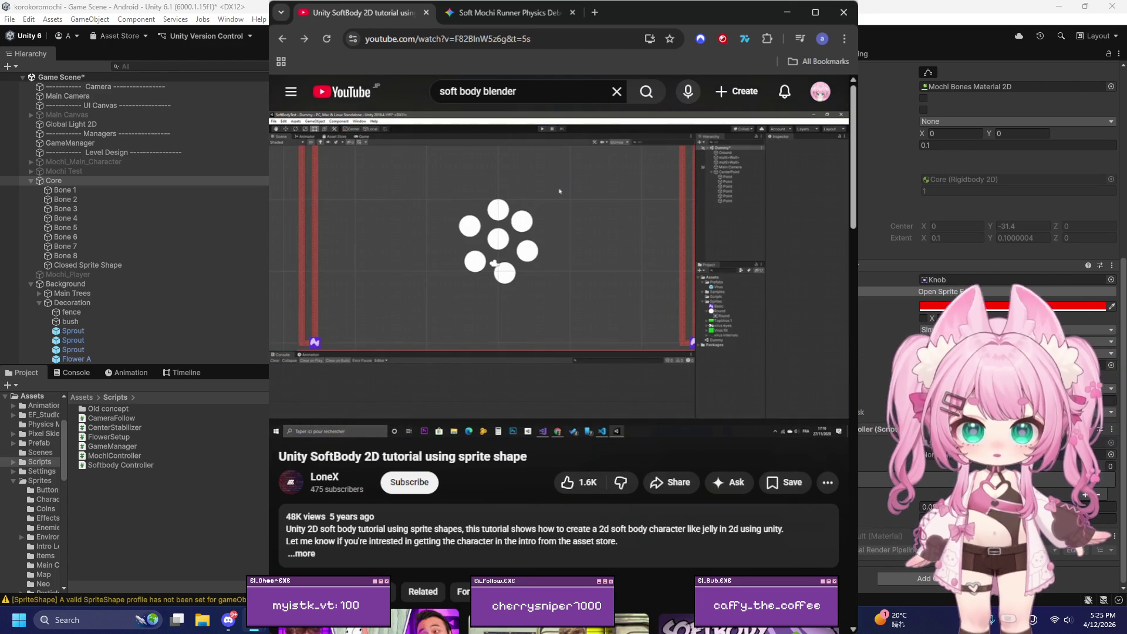
Step: Remove Bone 7 and Bone 3 from the Hierarchy, leaving six bones under Core
left_click(71, 255)
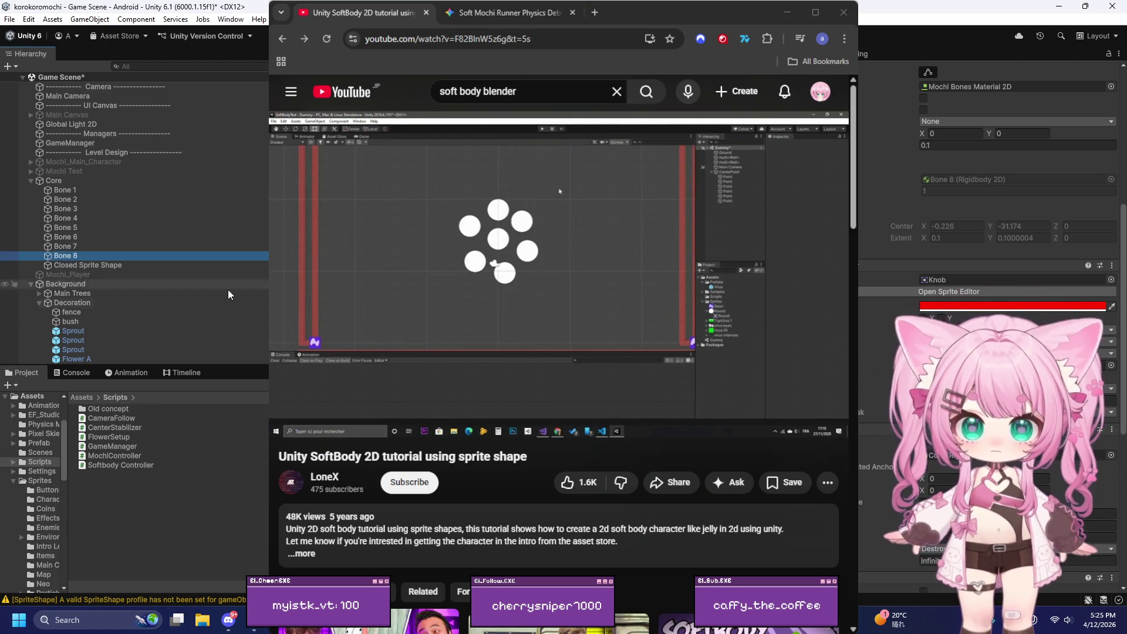
left_click(76, 256)
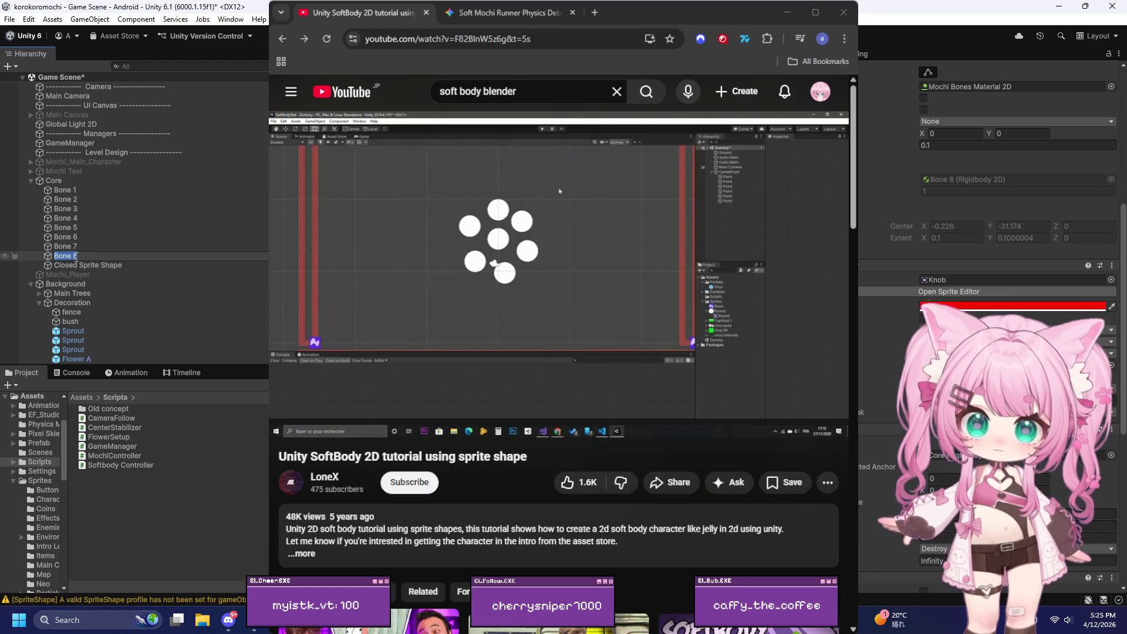
left_click(66, 246)
key("Delete")
left_click(62, 209)
key("Delete")
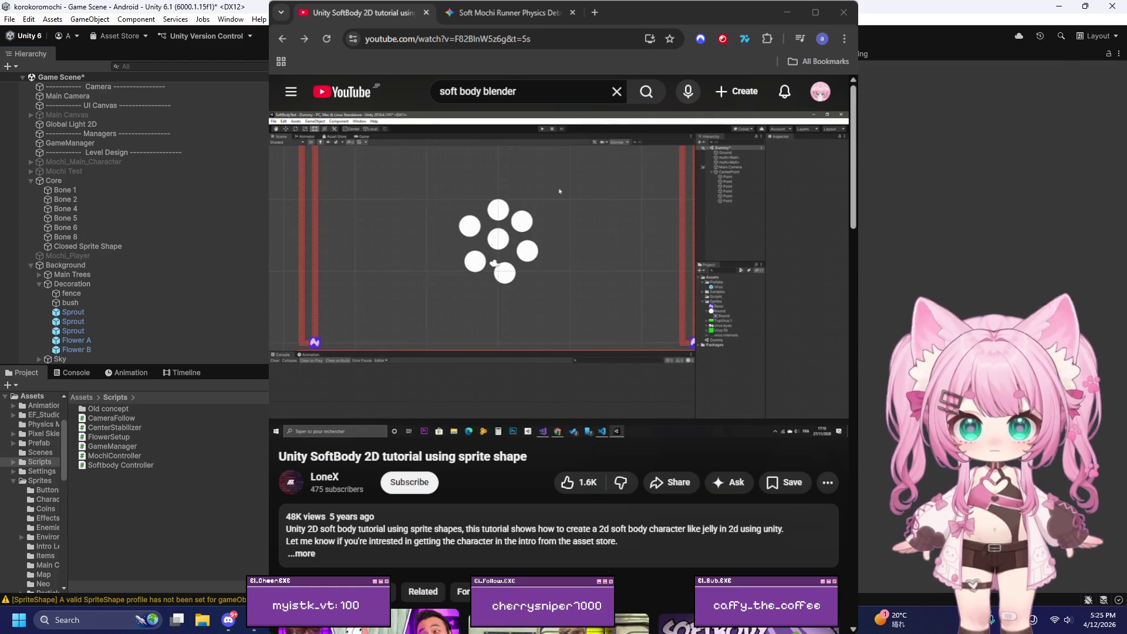
Step: Set Bones 2 and 8 to Transform Position Y 0.115
left_click(63, 237)
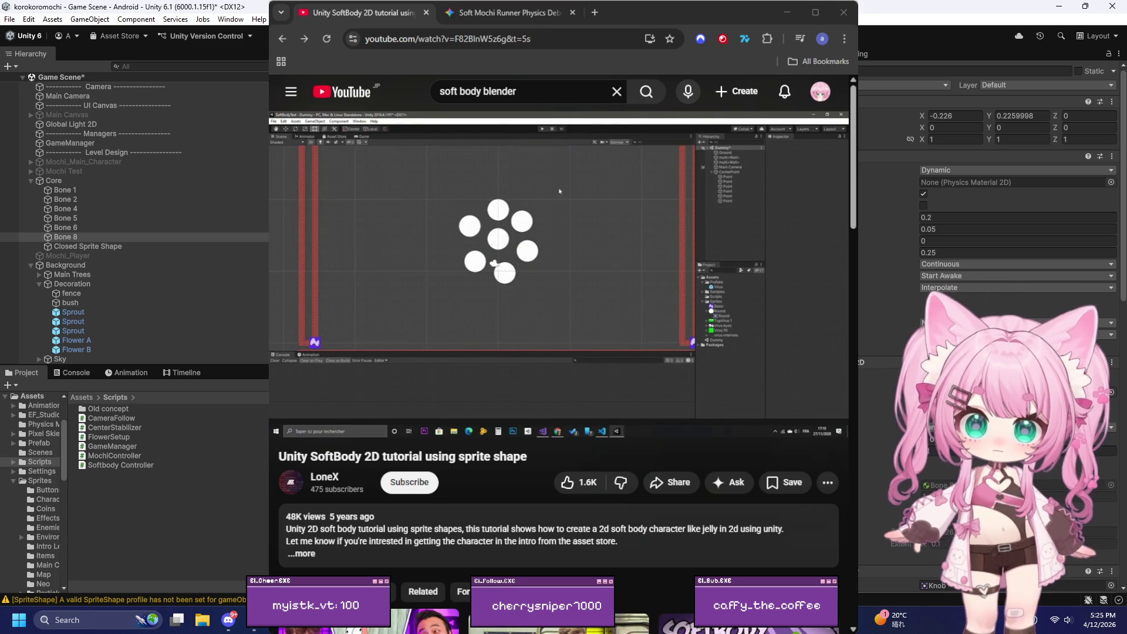
left_click(62, 199, "ctrl")
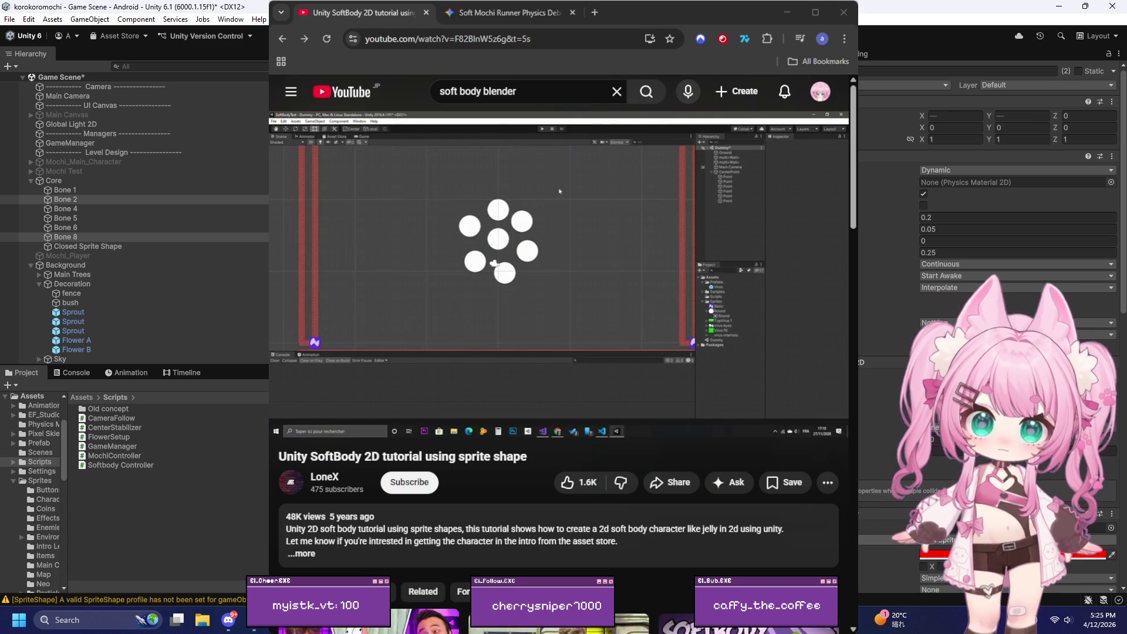
left_click(66, 199)
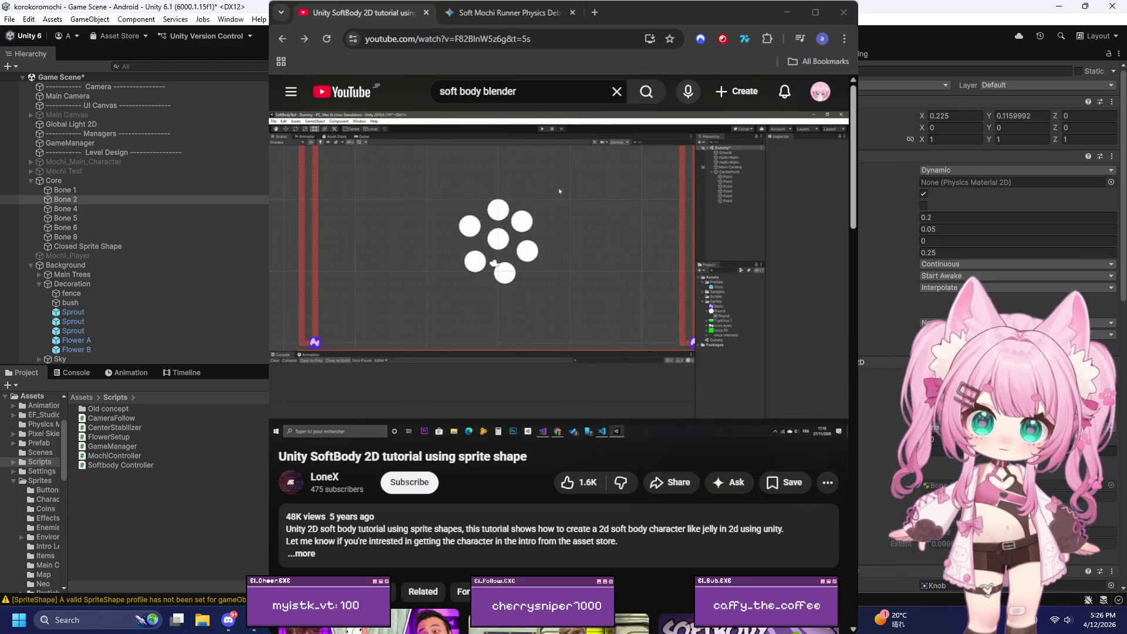
left_click(65, 237, "ctrl")
left_click(66, 199)
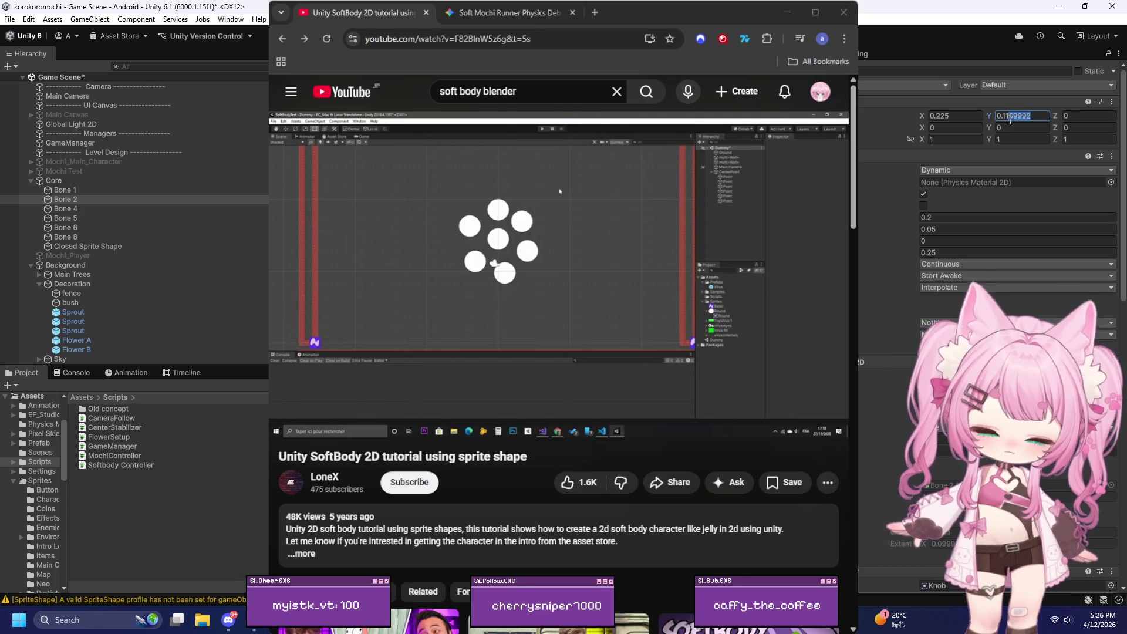
left_click(1042, 113)
type("0.115")
key("Return")
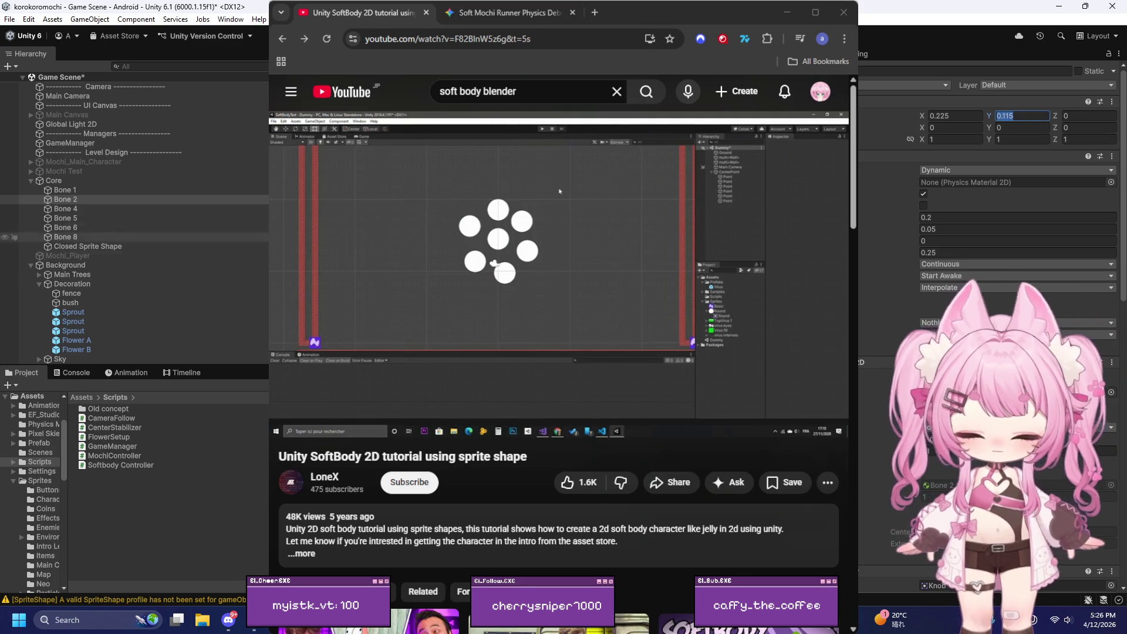
left_click(66, 237)
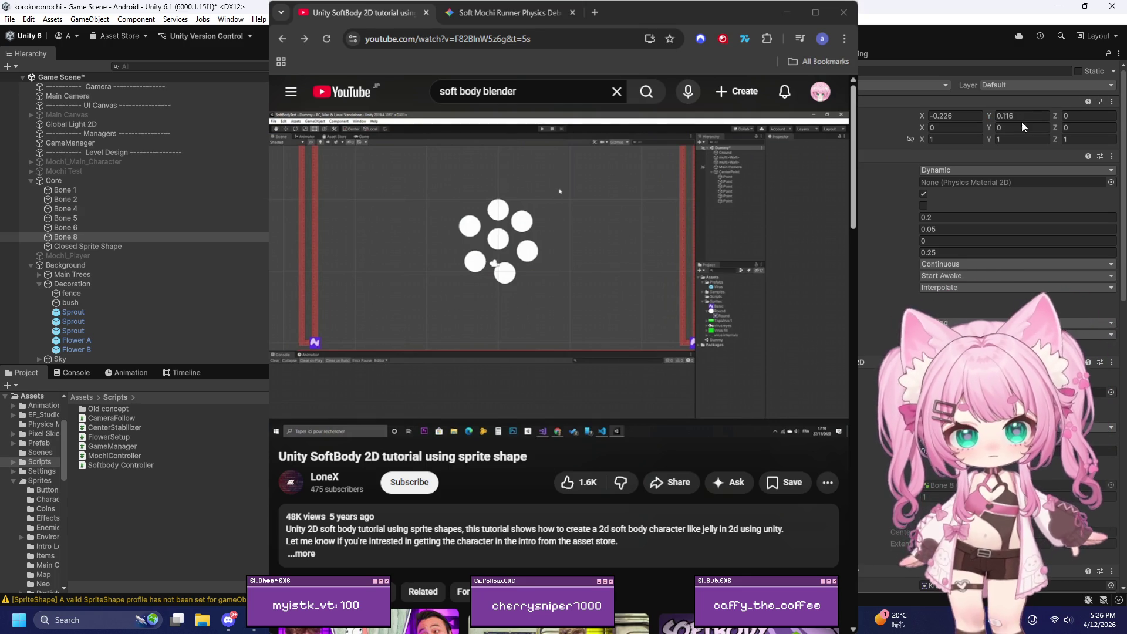
Step: Set Bones 4 and 6 to Y -0.115 and verify the other bones' positions
left_click(66, 209)
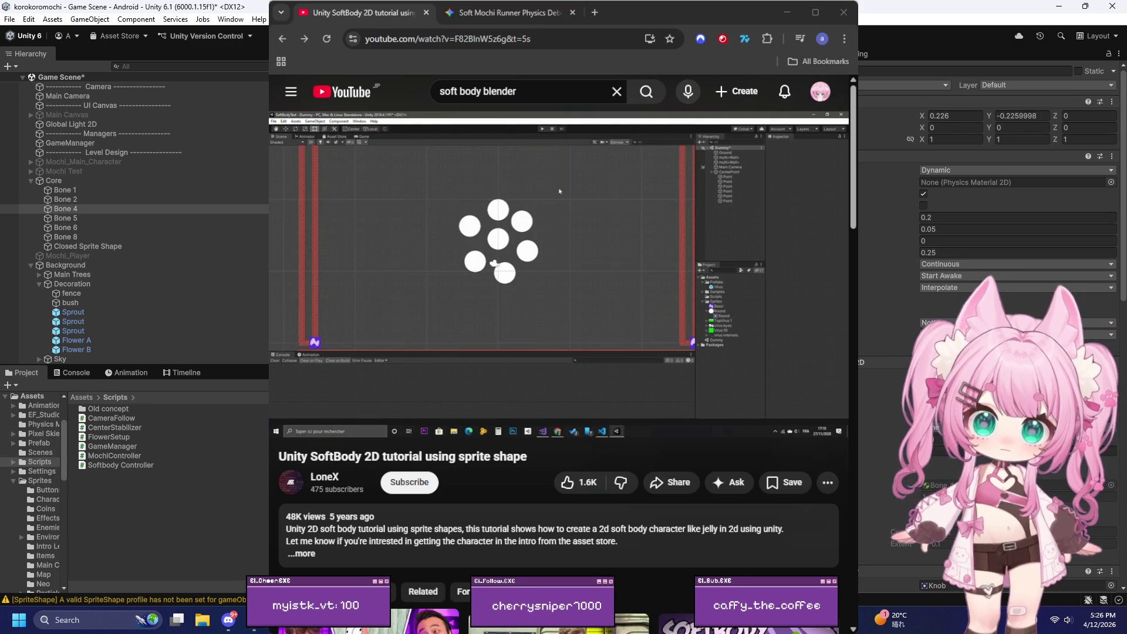
left_click(66, 227, "ctrl")
type("-0.115")
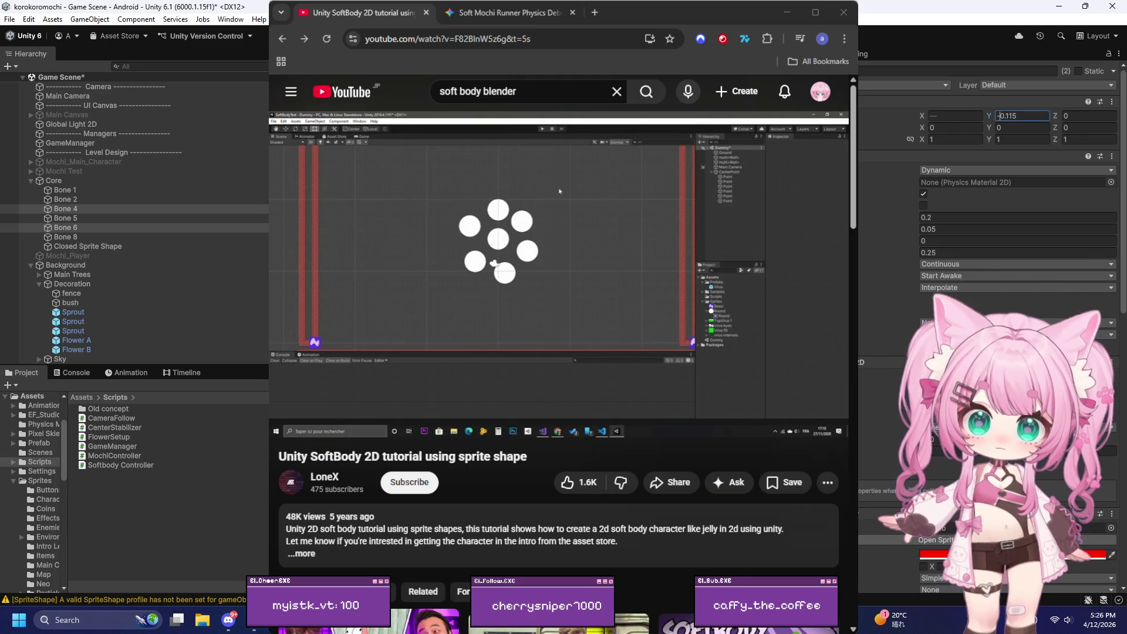
key("Escape")
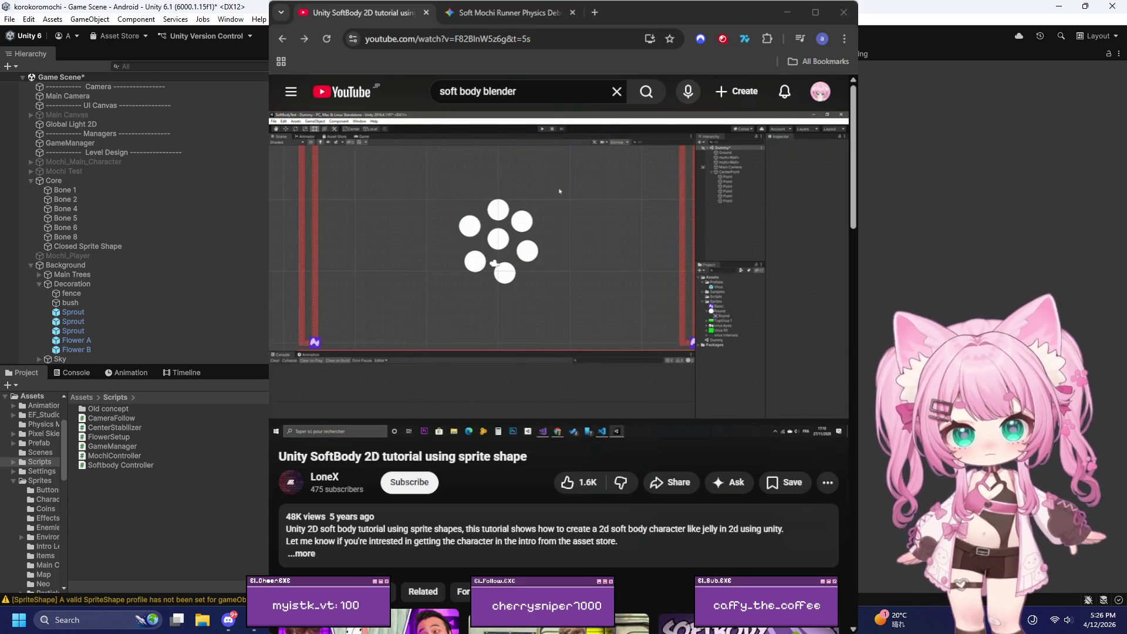
left_click(62, 190)
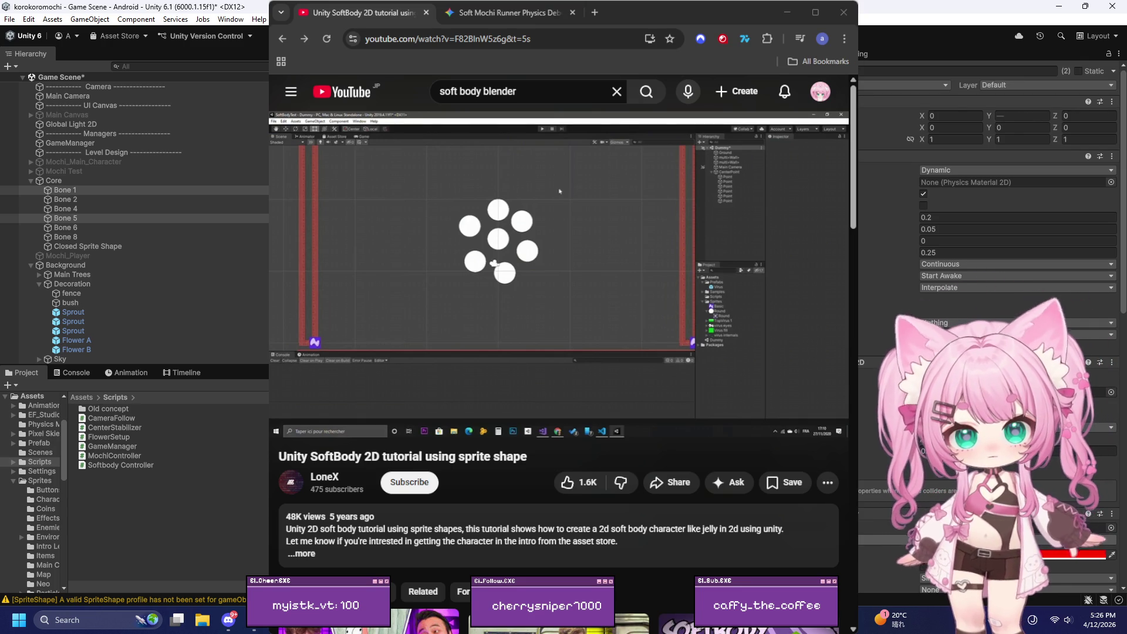
key("ctrl+z")
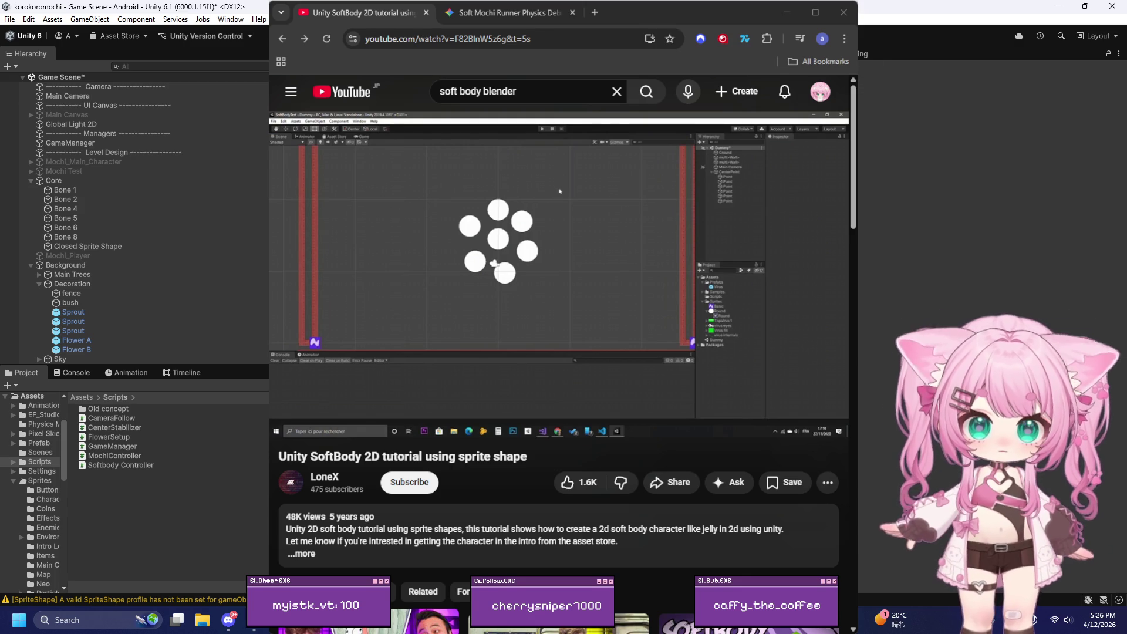
left_click(120, 238)
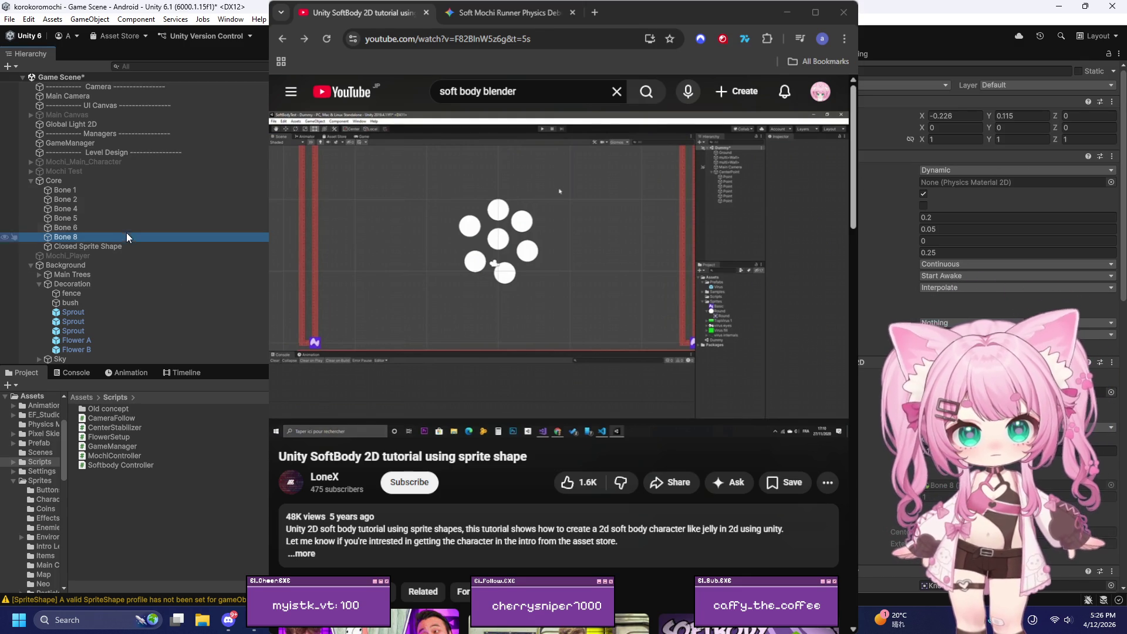
left_click(117, 206)
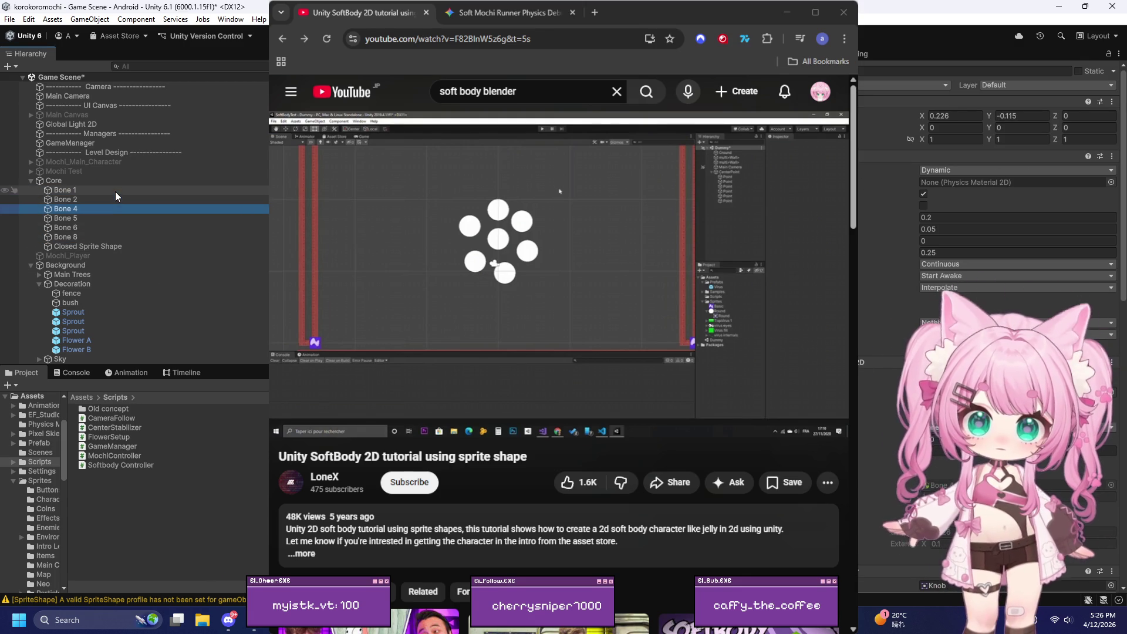
Step: Set Bone 5's Transform Position Y to -0.2
left_click(98, 219)
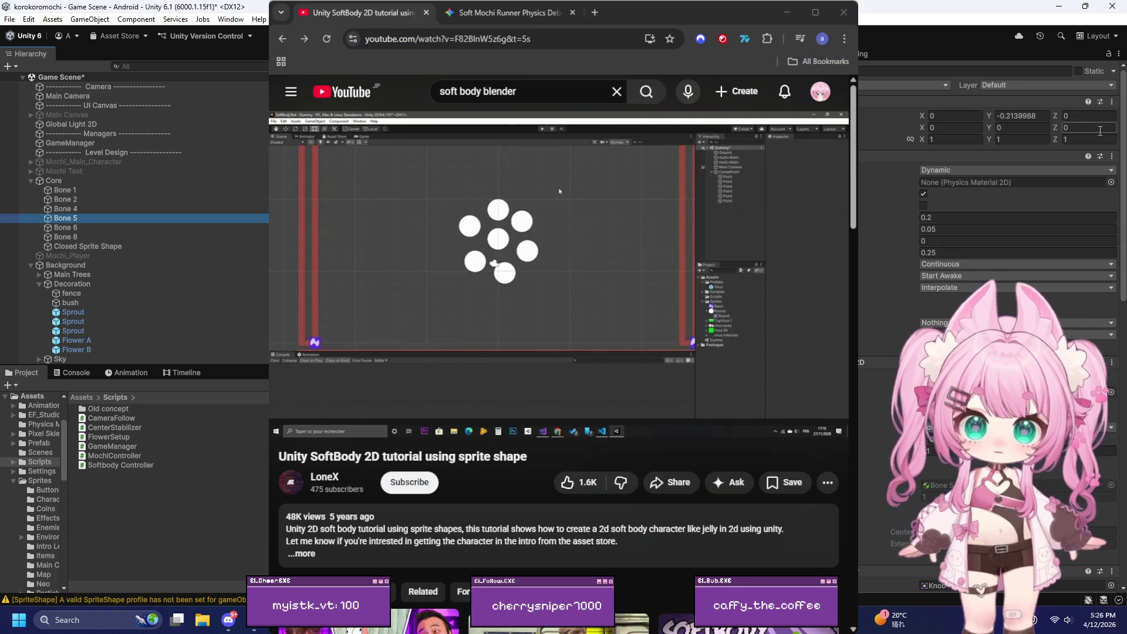
left_click(1038, 116)
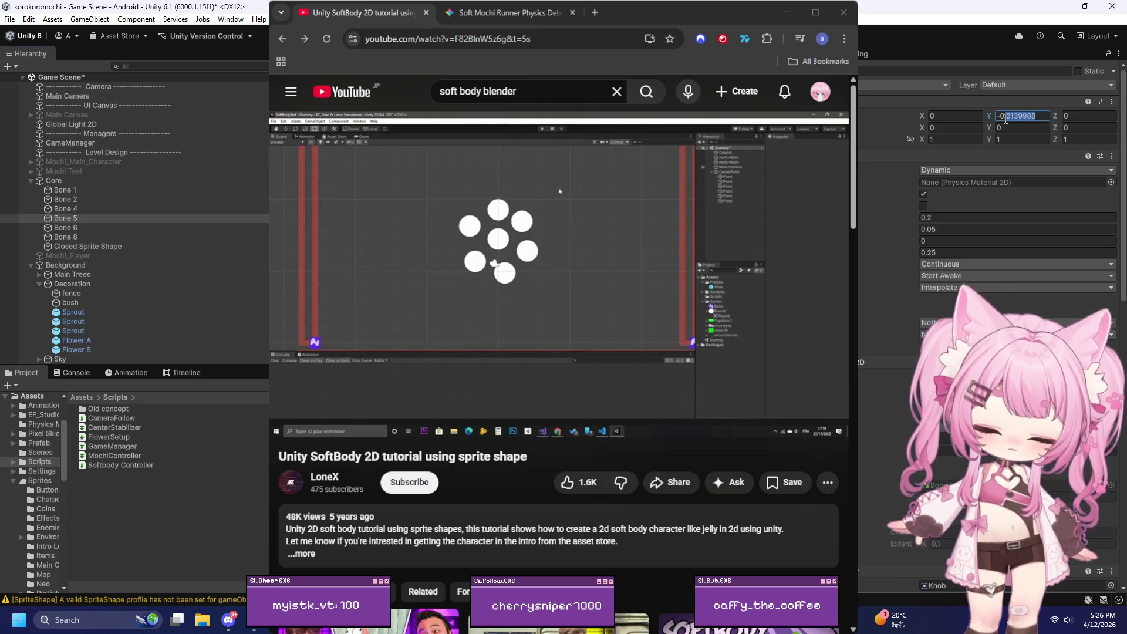
type(".2")
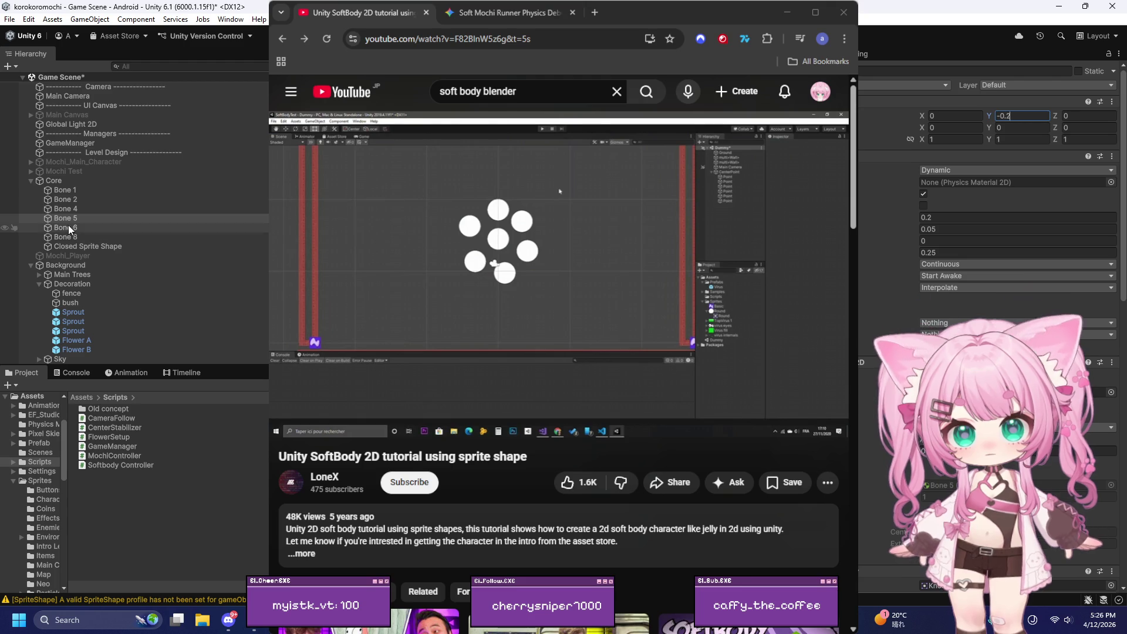
left_click(70, 237)
Step: Lower Bone 1's Transform Position Y to 0.2
left_click(66, 190)
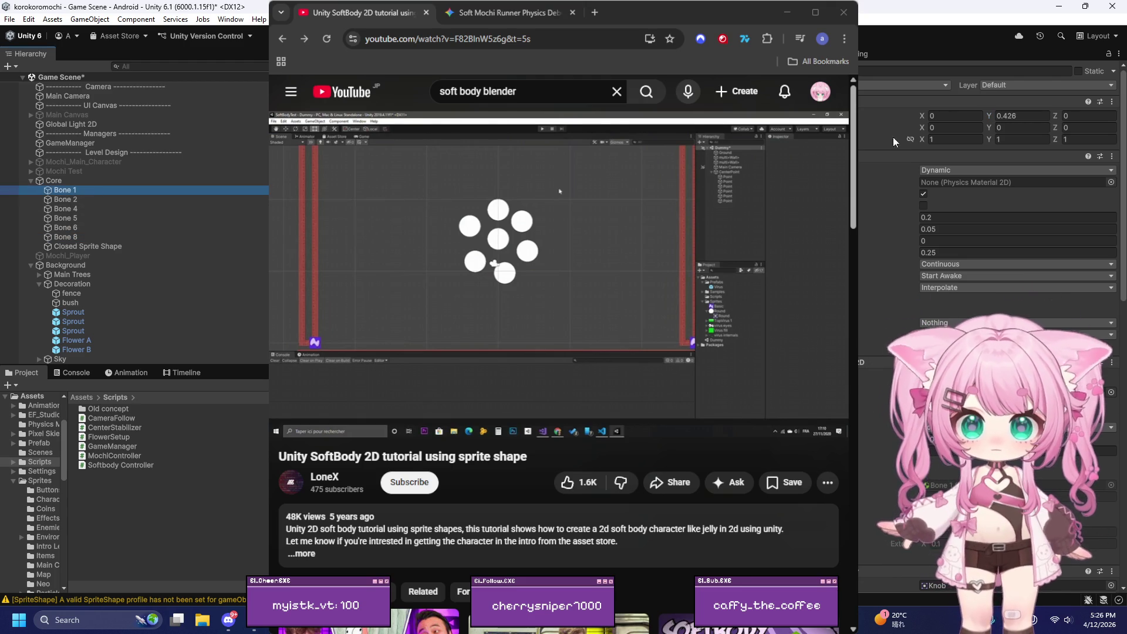
left_click(1010, 117)
type("0.2")
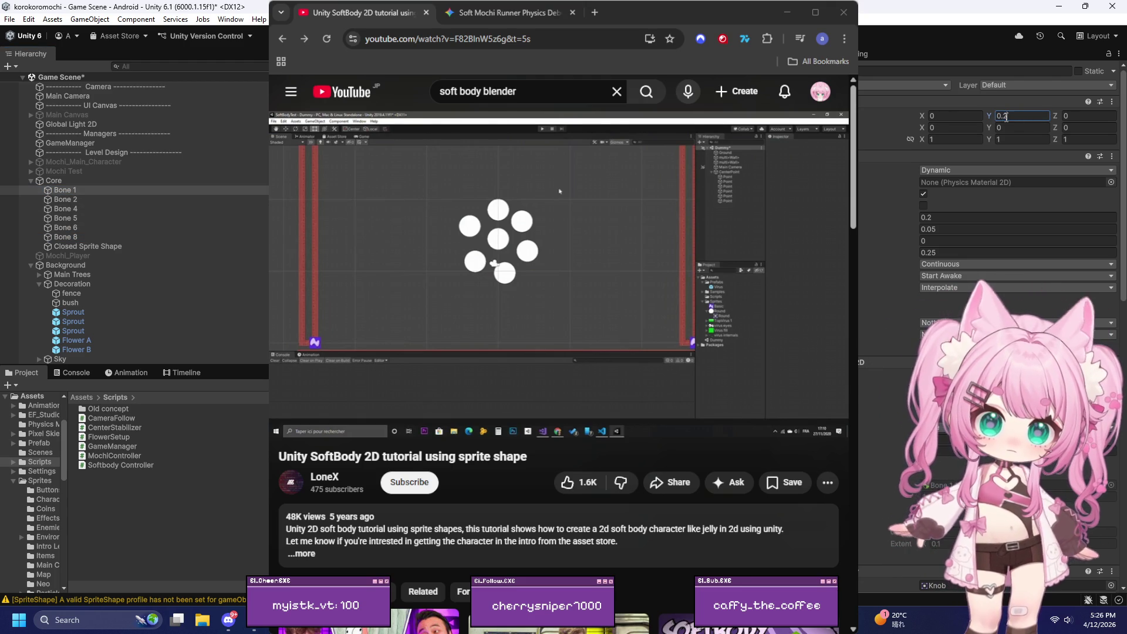
key("Escape")
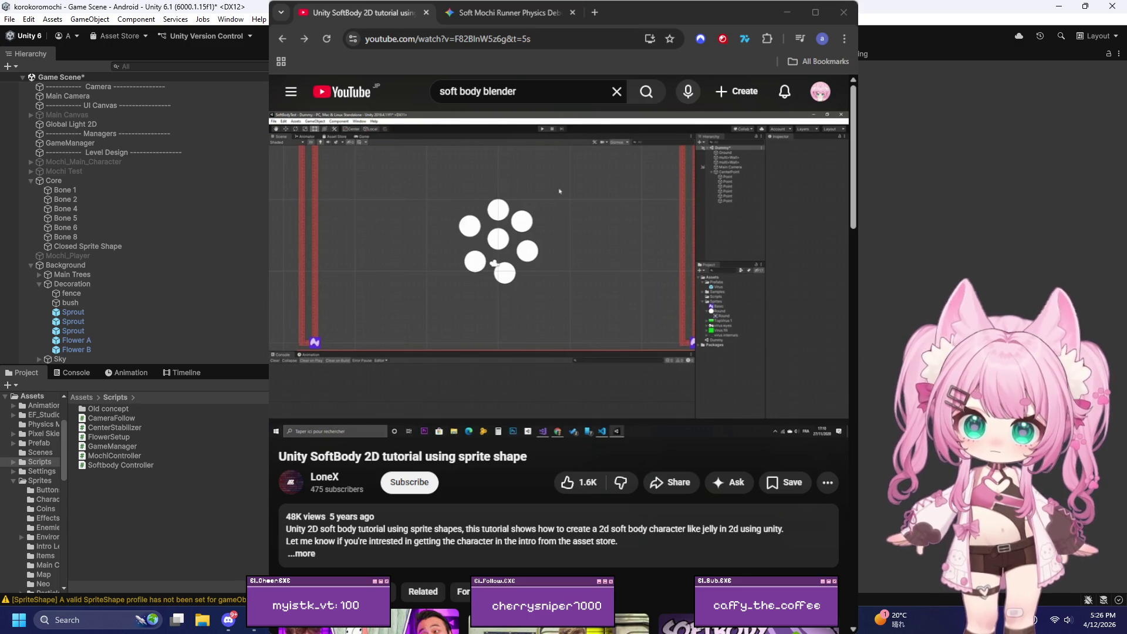
left_click(75, 187)
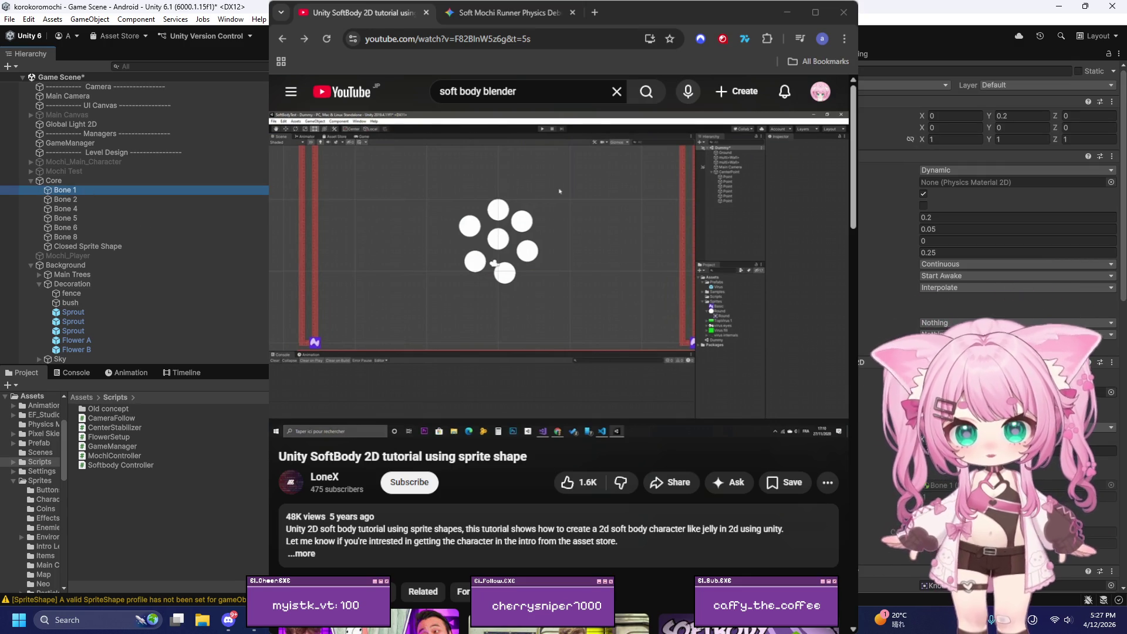
Step: Rename the remaining bones Bone 3 through Bone 6 via the Inspector name field
left_click(82, 209)
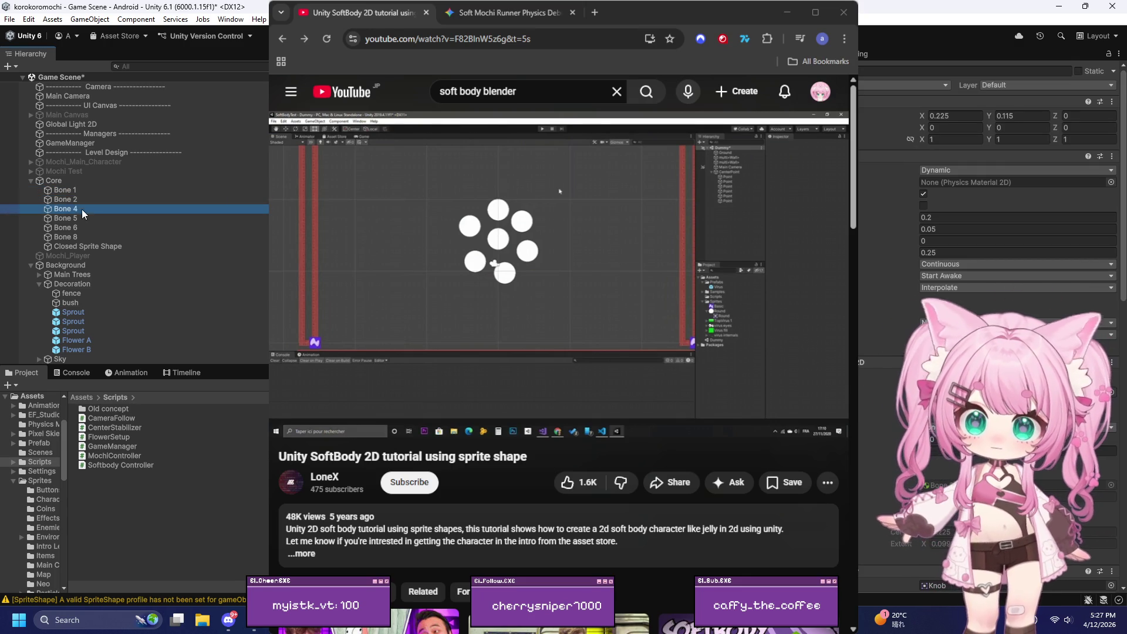
left_click(963, 71)
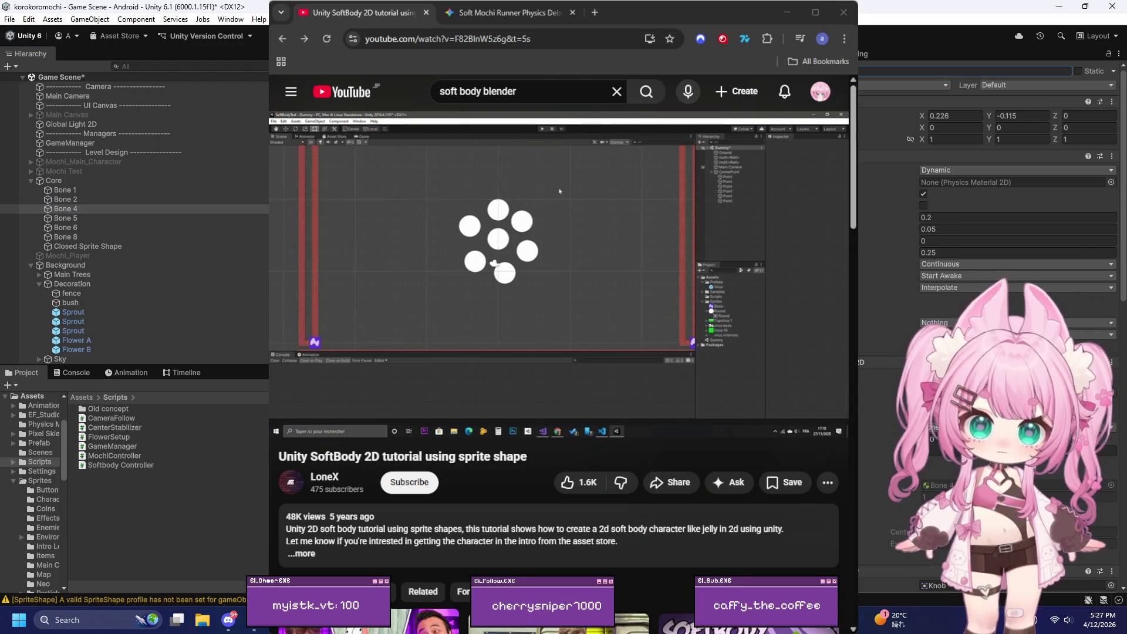
left_click(88, 217)
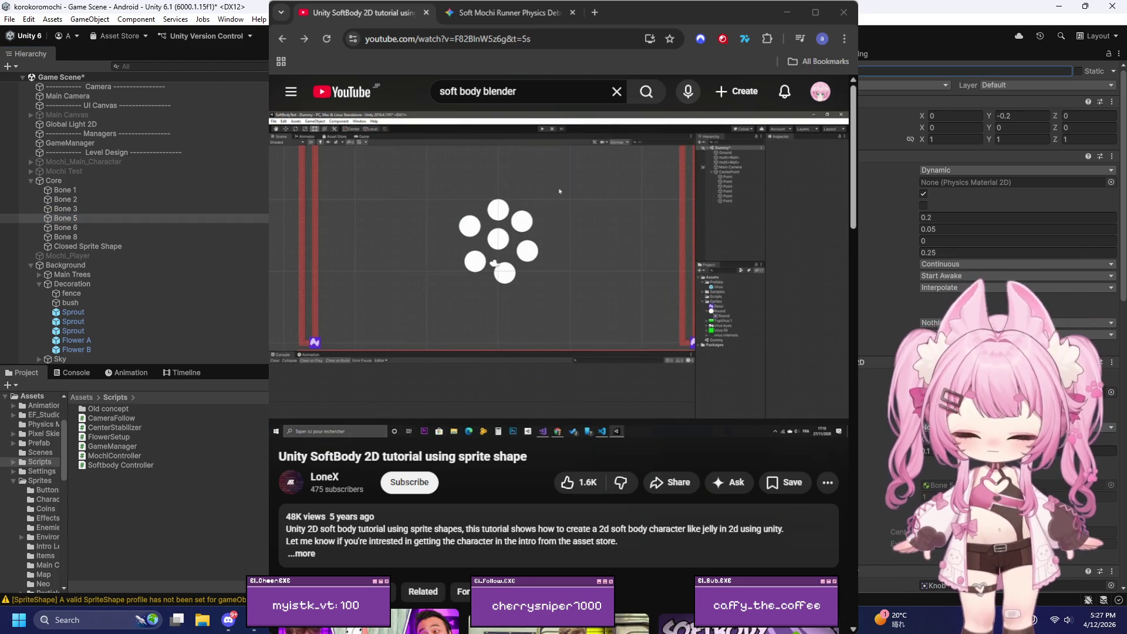
left_click(67, 226)
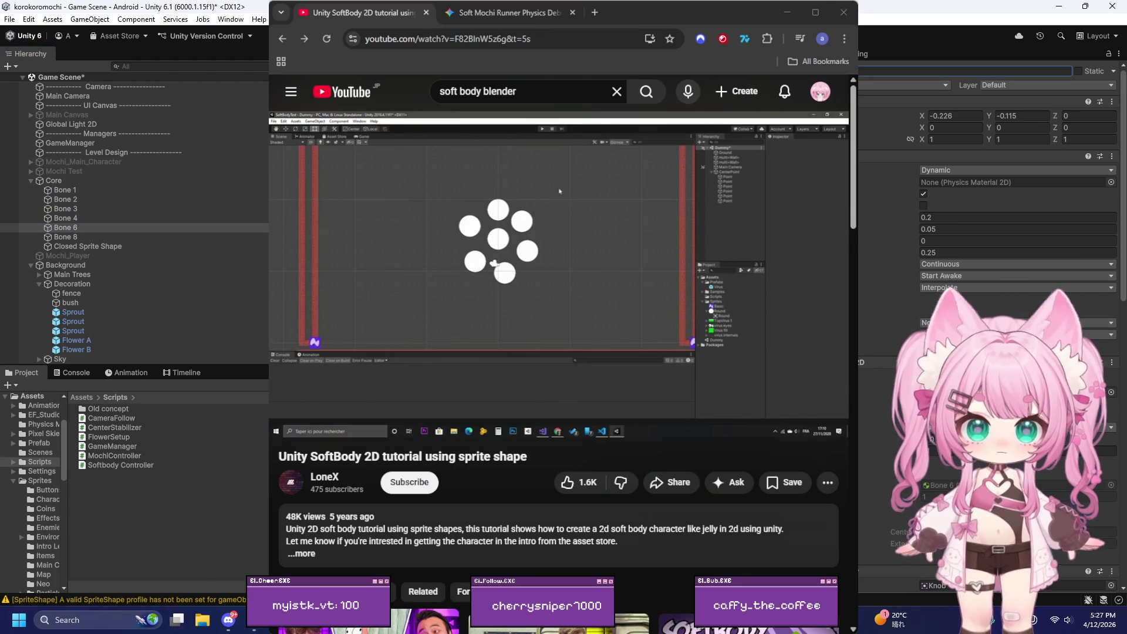
left_click(75, 238)
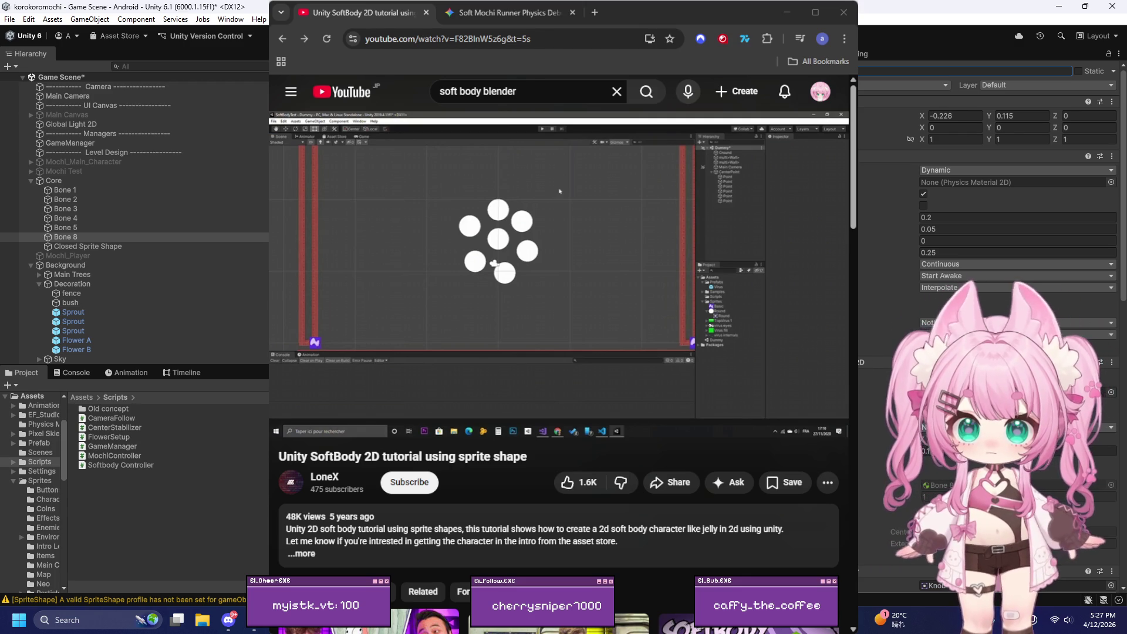
Step: Inspect the bones' joints and connect Bone 2's missing joint to Bone 3
scroll(992, 323, "down", 1)
scroll(992, 323, "down", 10)
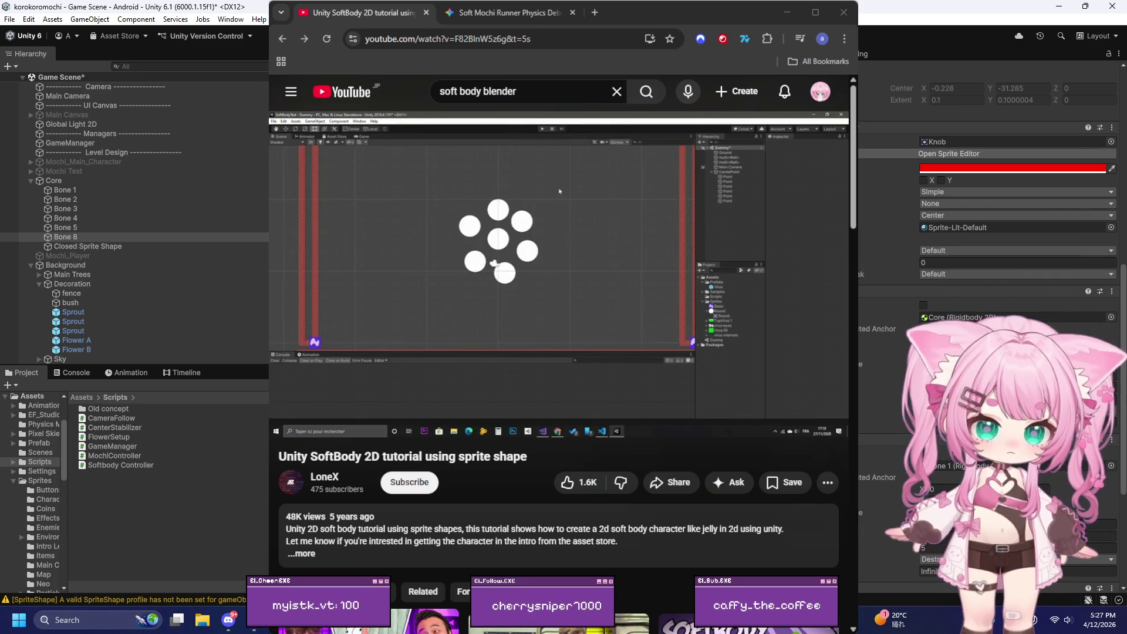
scroll(992, 323, "down", 5)
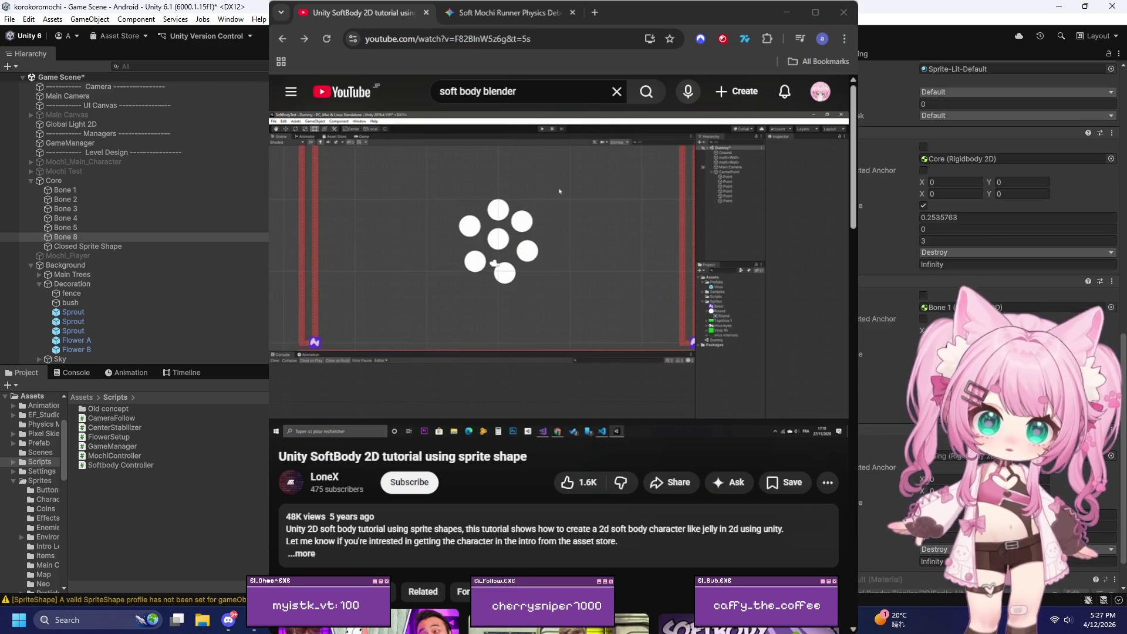
left_click(63, 193)
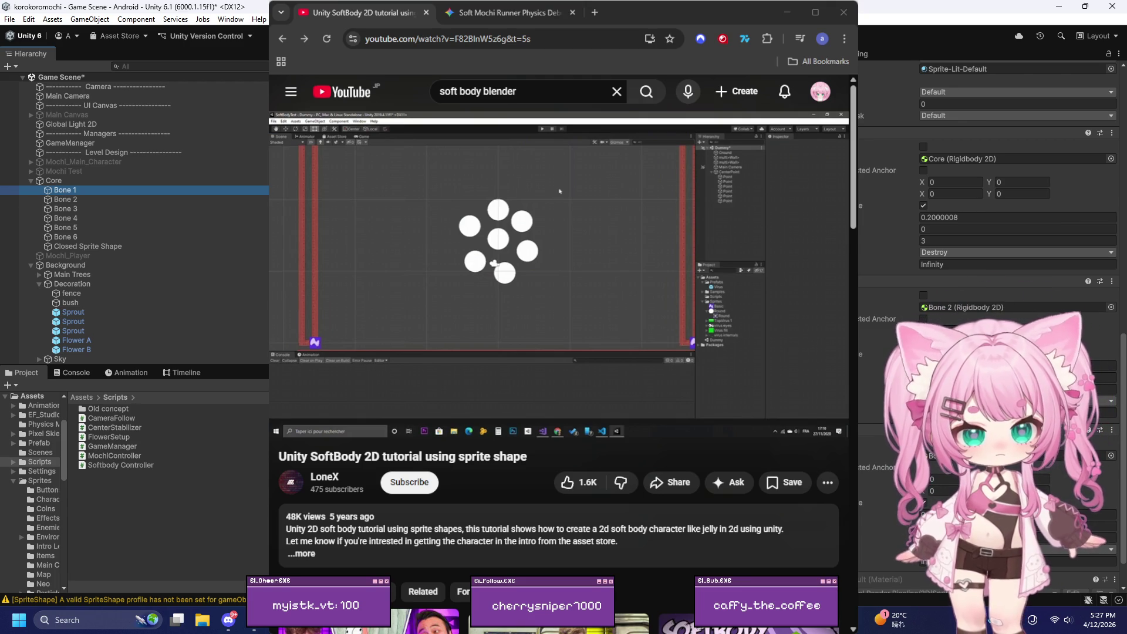
scroll(886, 219, "down", 2)
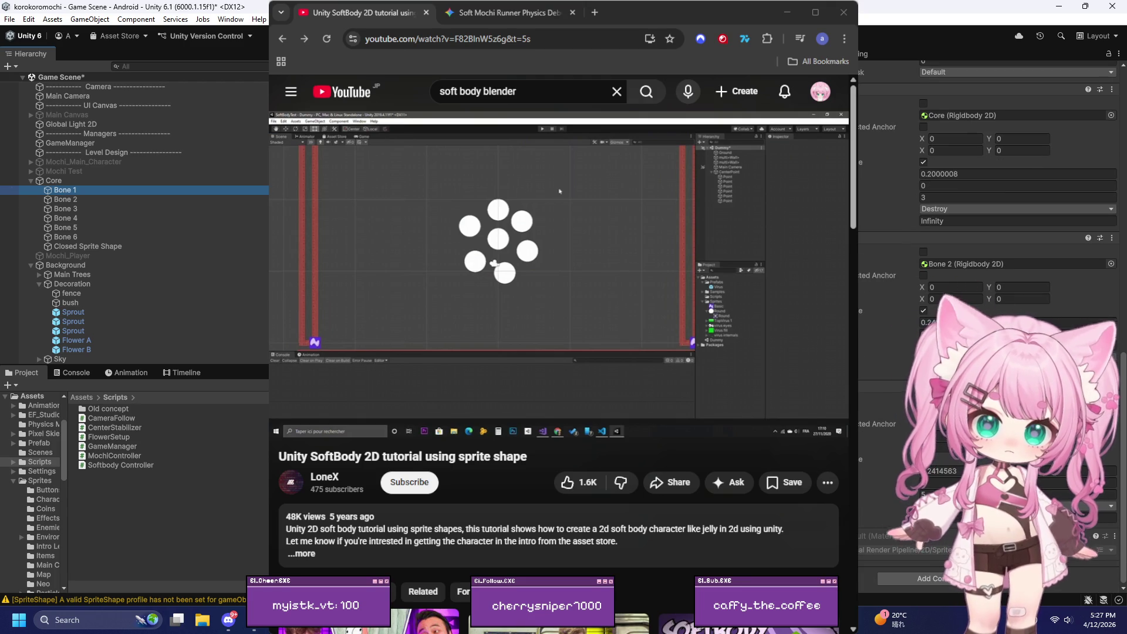
left_click(70, 200)
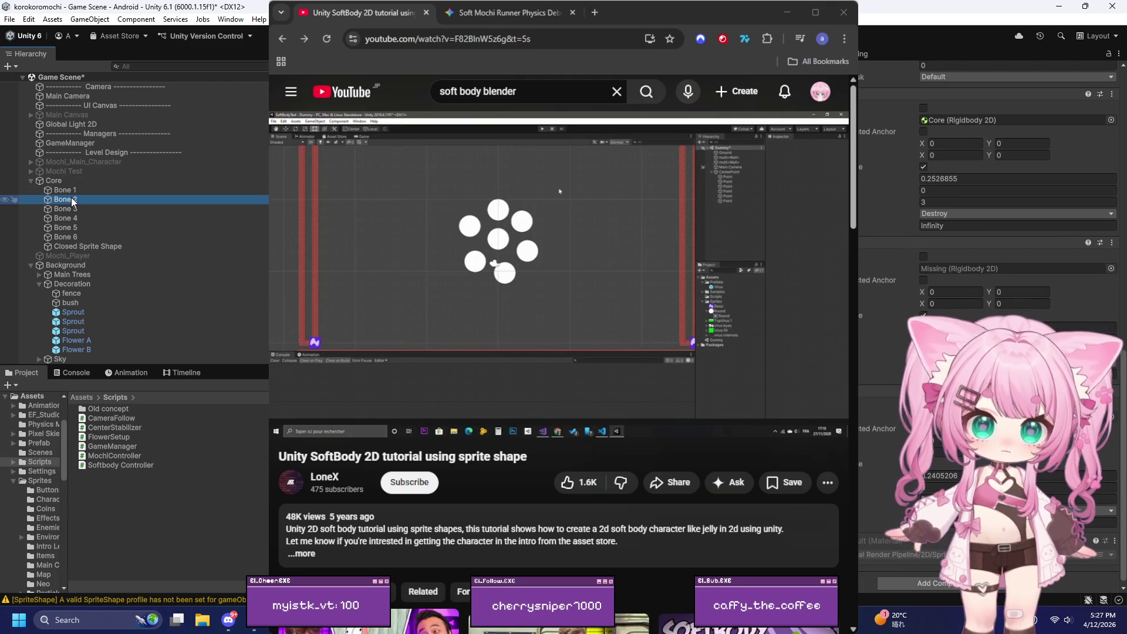
left_click(70, 210)
left_click(67, 200)
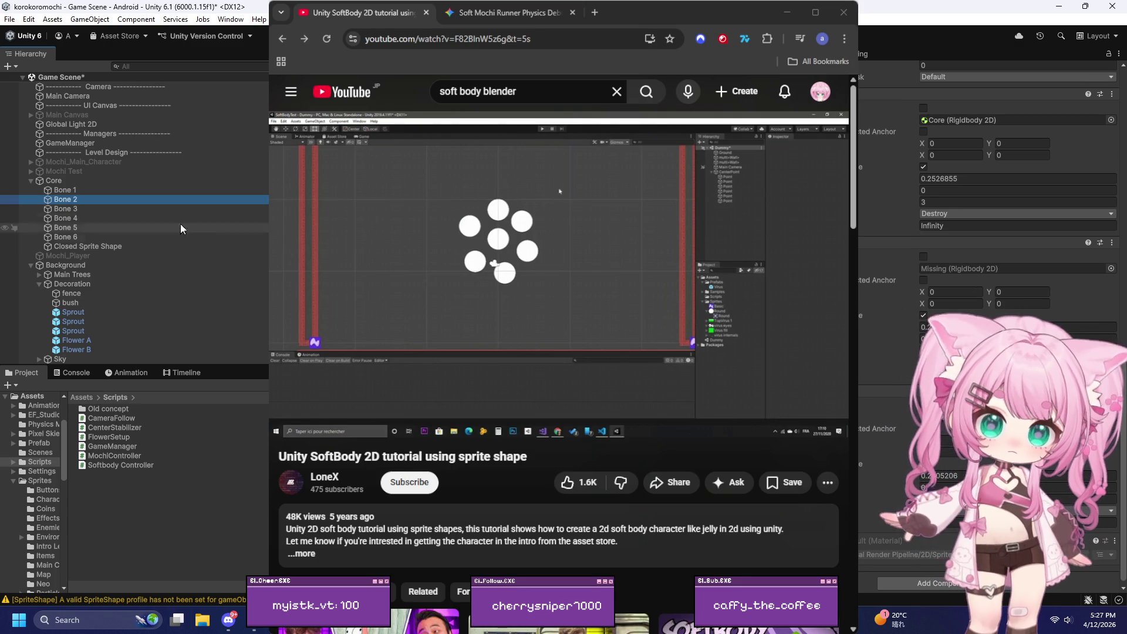
left_click_drag(66, 200, 1037, 251)
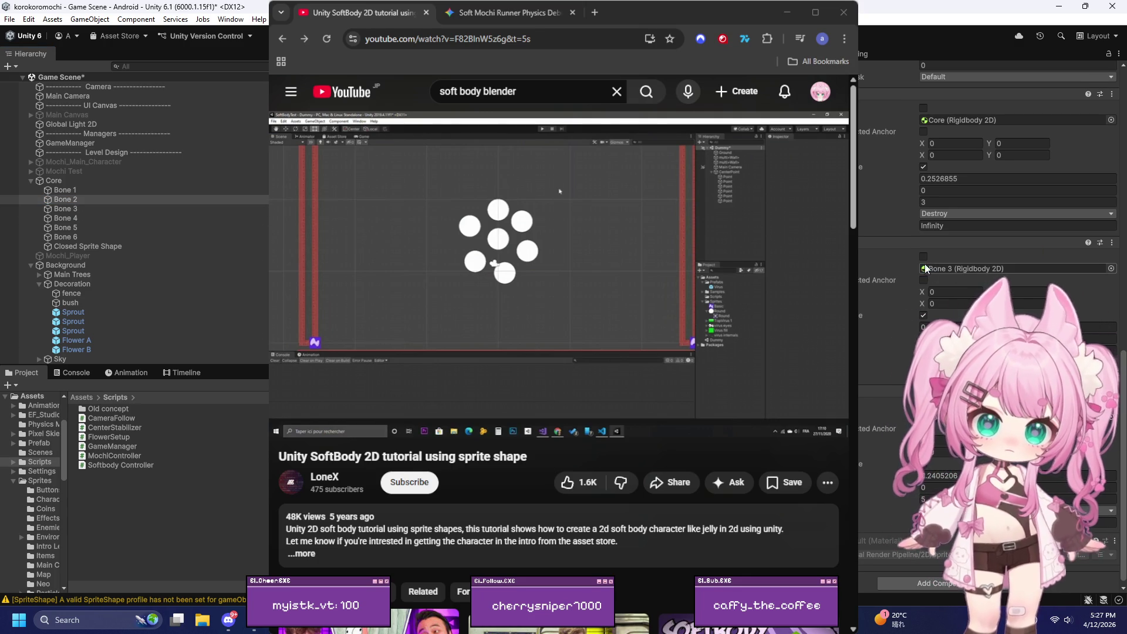
Step: Connect Bone 3's joint to Bone 4 and Bone 5's to Bone 6, confirming Bone 6 links to Bone 1
left_click(57, 210)
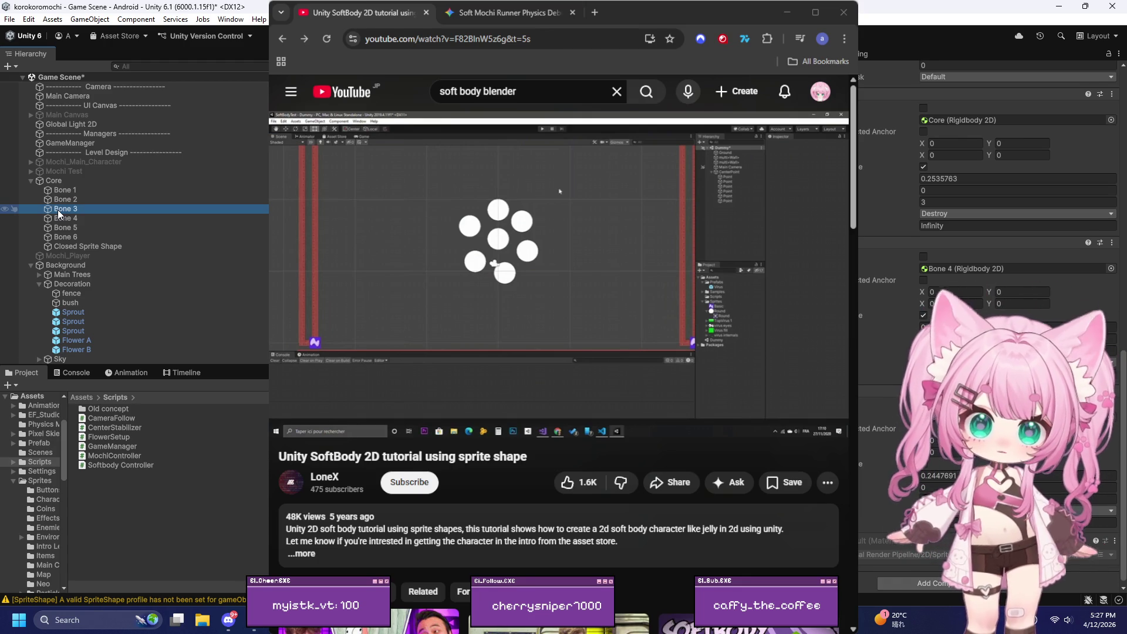
mouse_move(58, 209)
left_mouse_down()
mouse_move(235, 223)
mouse_move(998, 417)
left_mouse_up()
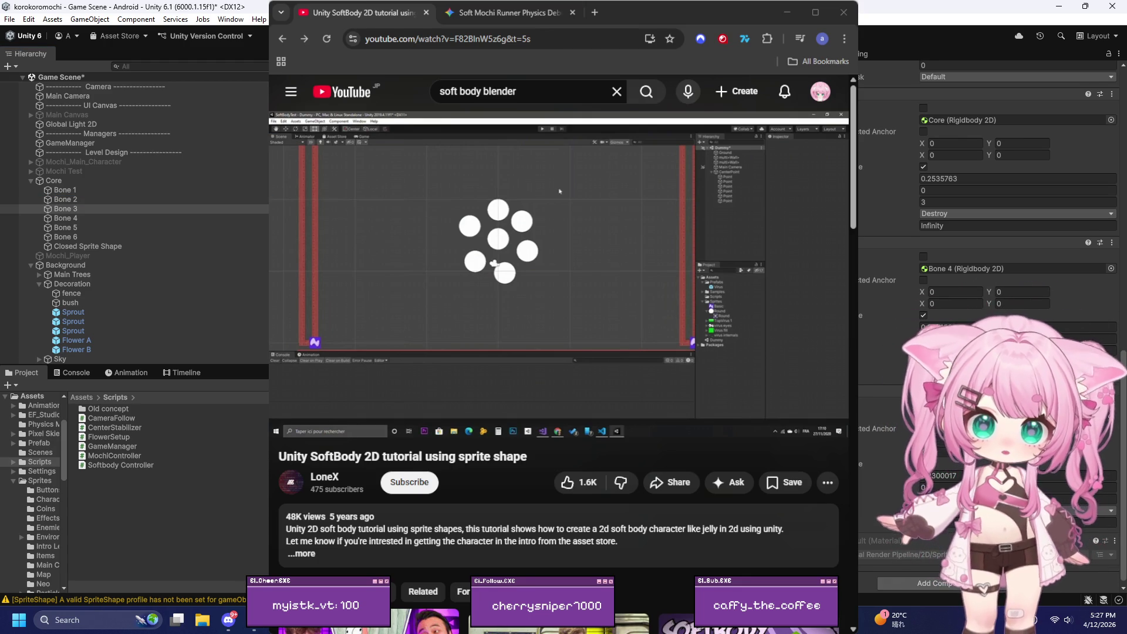
left_click(71, 219)
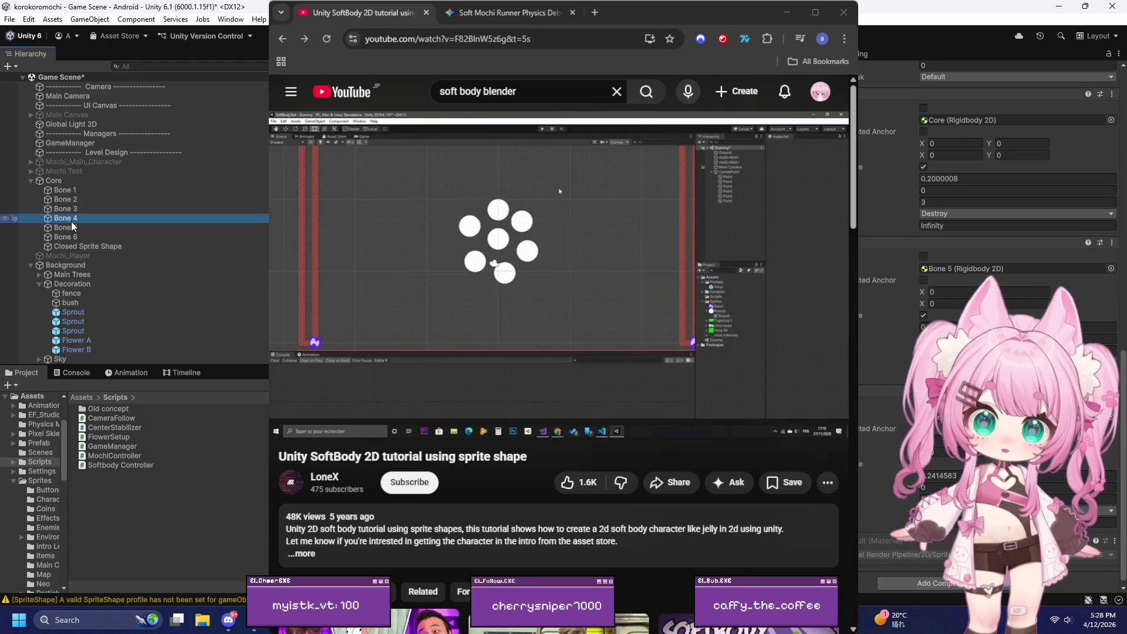
left_click(74, 229)
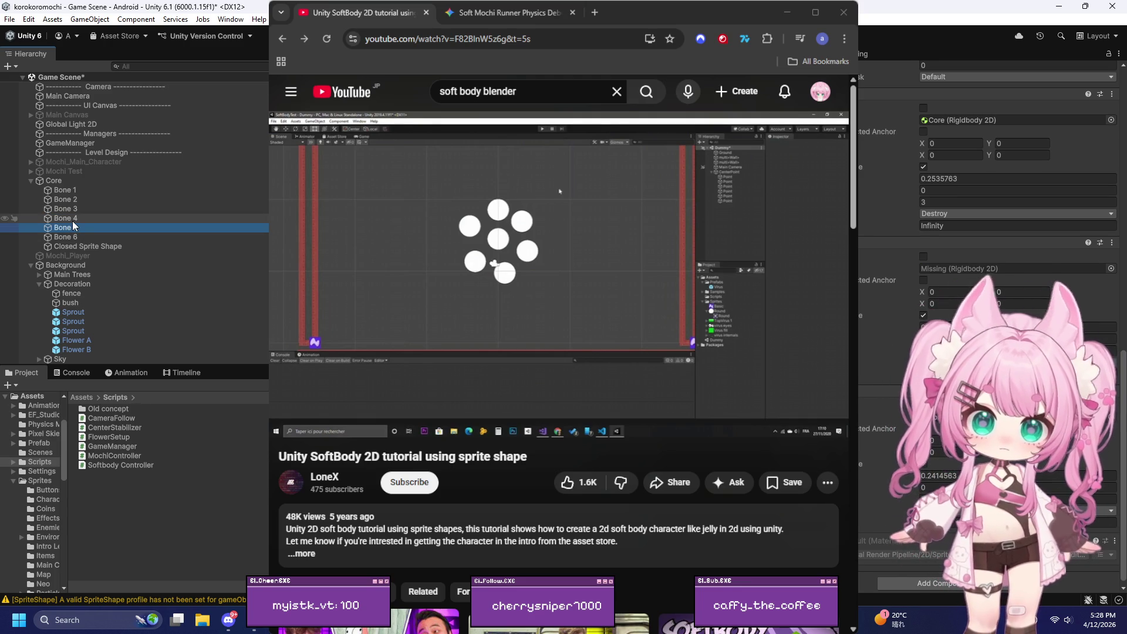
left_click(74, 236)
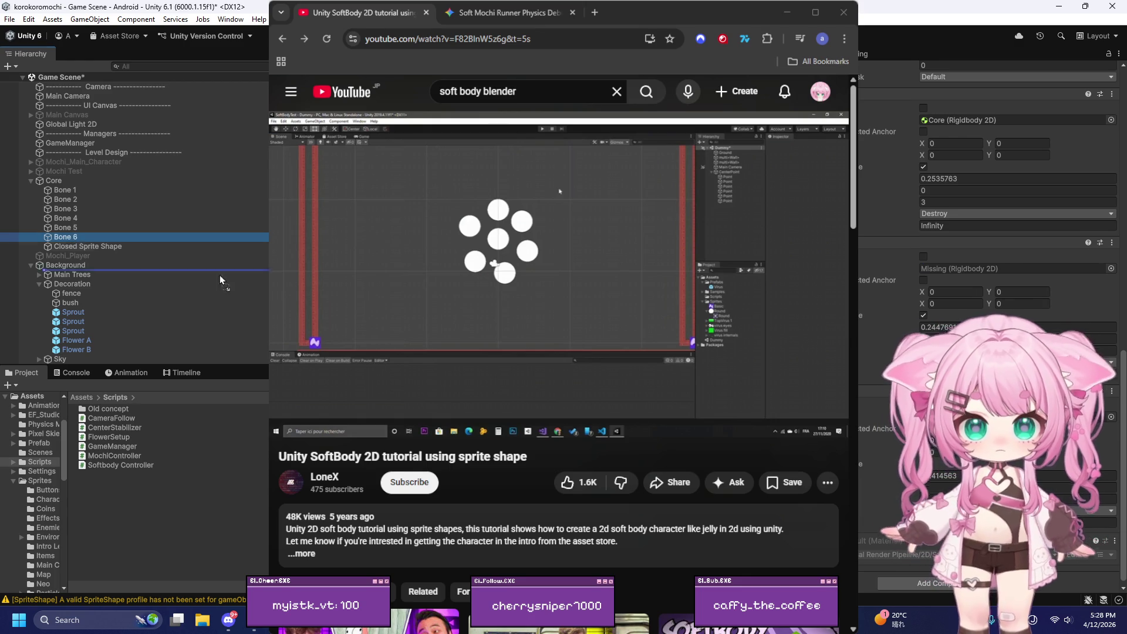
left_click(66, 228)
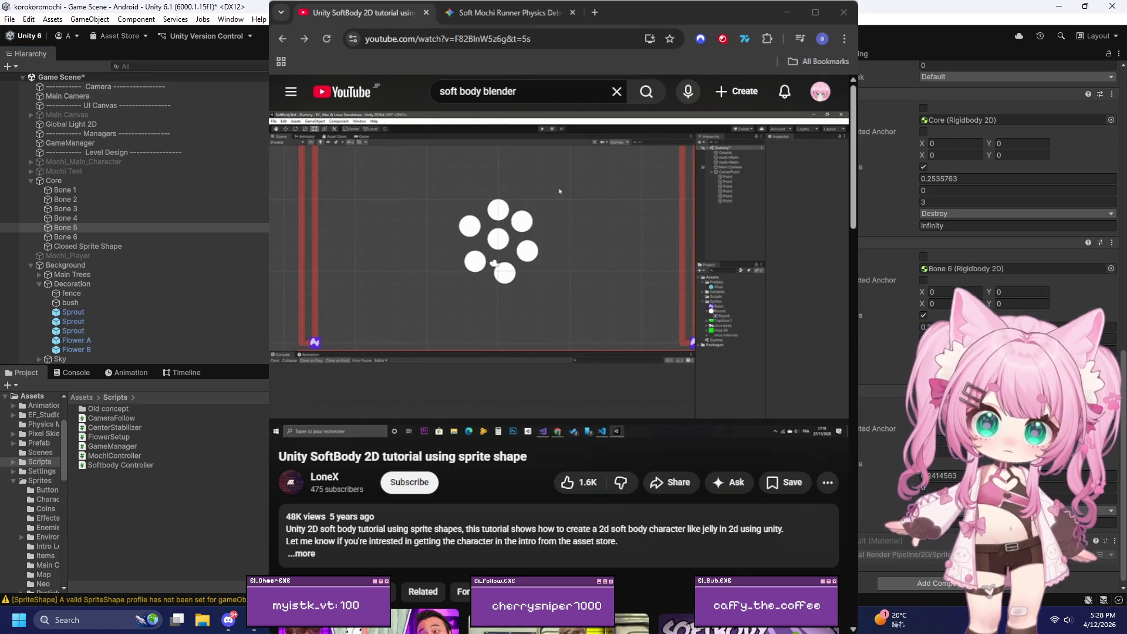
left_click(76, 237)
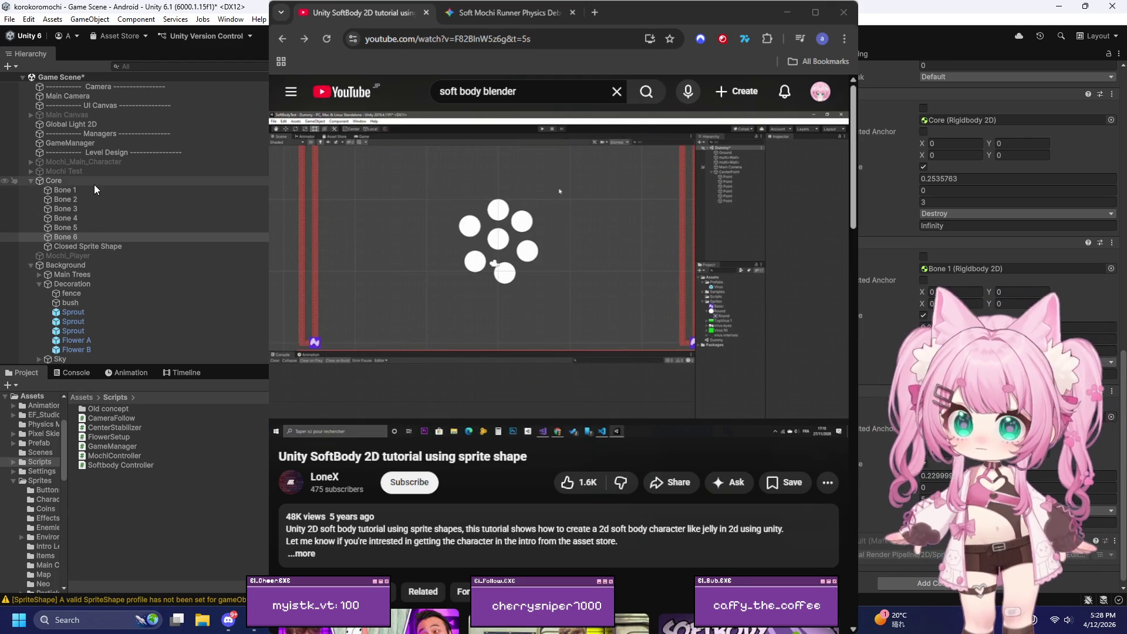
Step: Drag Bone 6 and Core into the Transform slots of Core's script
left_click(54, 180)
scroll(907, 306, "down", 1)
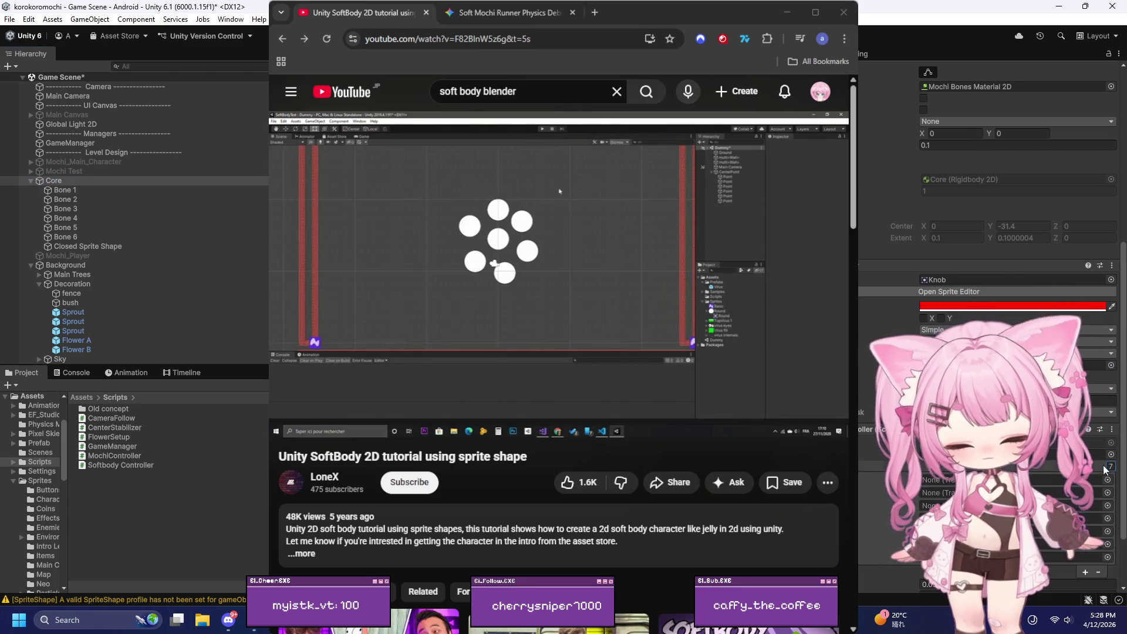
scroll(1098, 482, "down", 3)
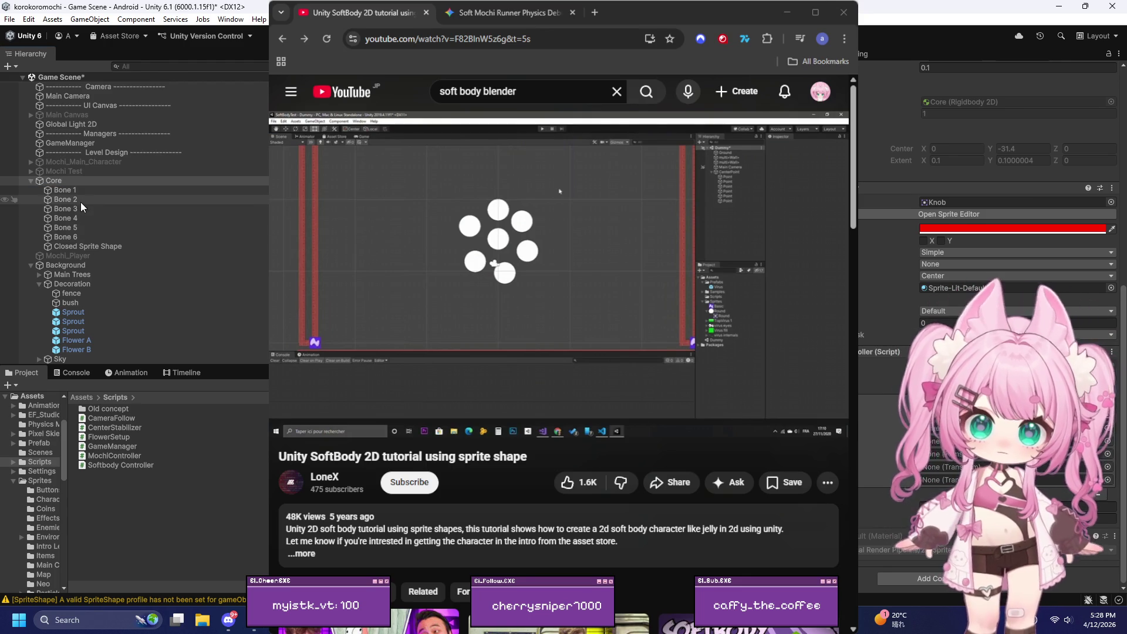
left_click_drag(62, 218, 947, 465)
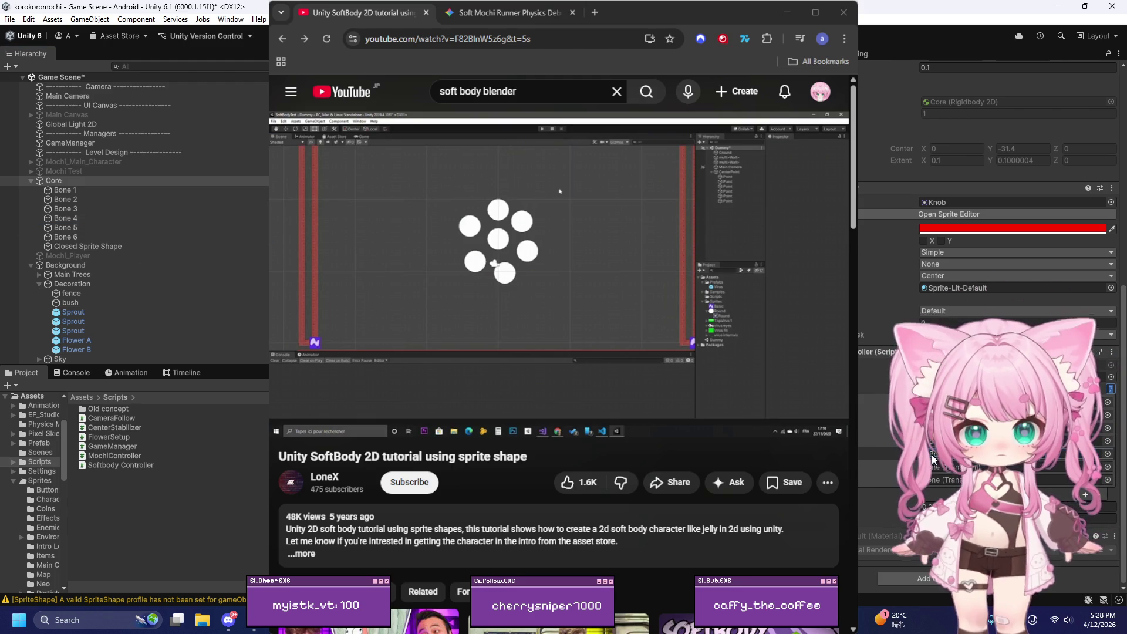
mouse_move(66, 236)
left_mouse_down()
mouse_move(411, 352)
mouse_move(941, 469)
left_mouse_up()
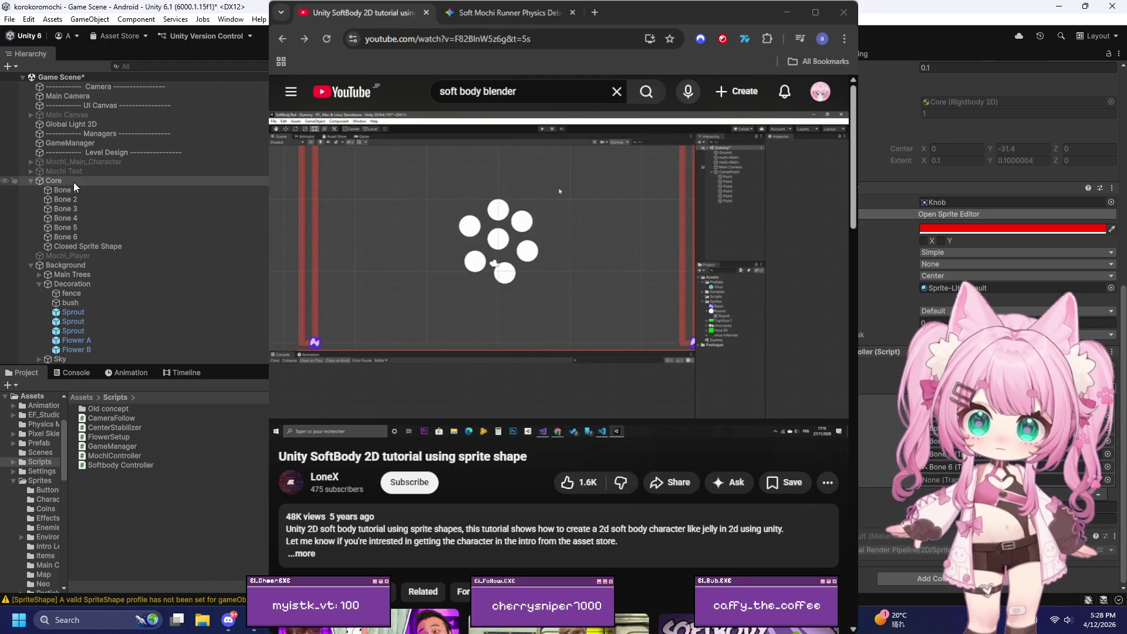
mouse_move(73, 183)
left_mouse_down()
mouse_move(470, 352)
mouse_move(940, 479)
left_mouse_up()
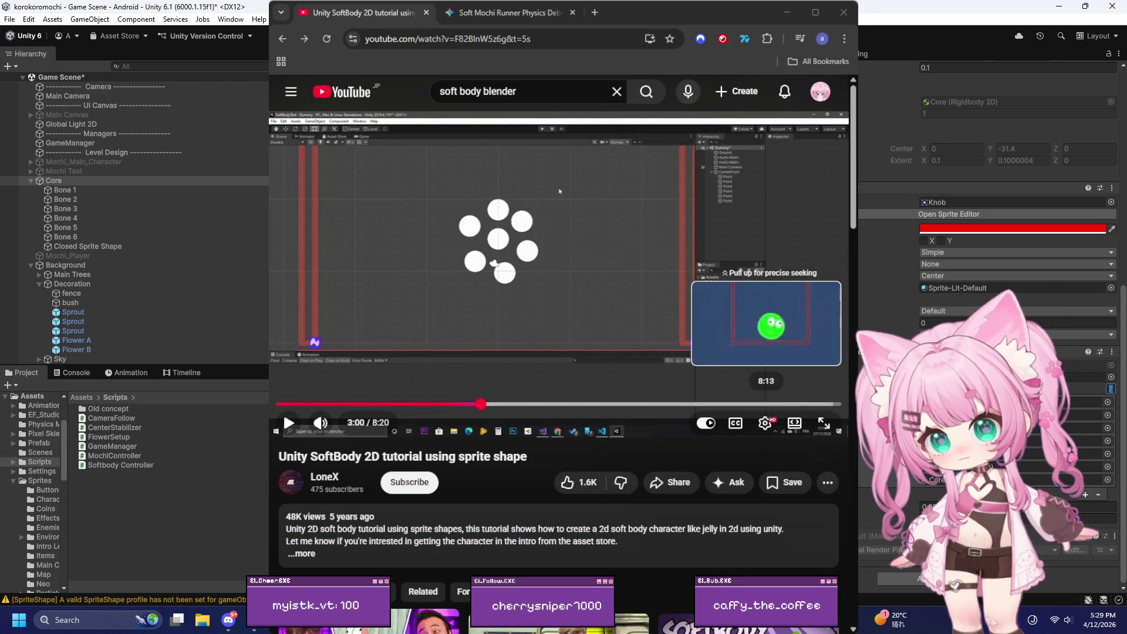
Step: Play the soft body tutorial fullscreen, jump to about 6:30 for the finished green jelly, then exit fullscreen
left_click(824, 423)
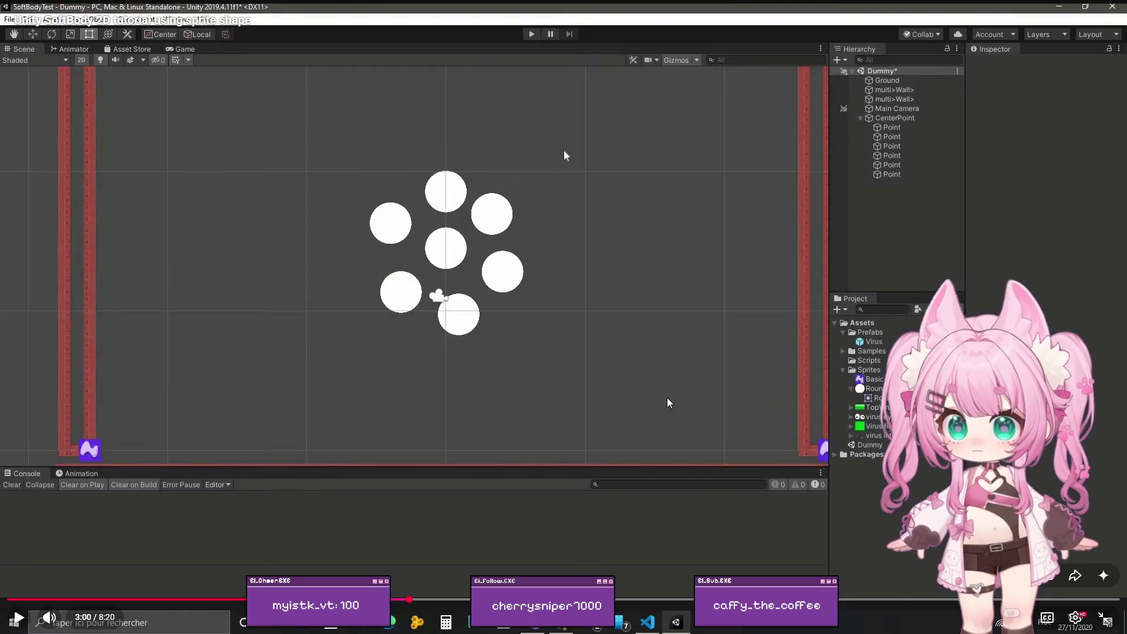
mouse_move(410, 599)
left_mouse_down()
mouse_move(452, 609)
mouse_move(879, 603)
left_mouse_up()
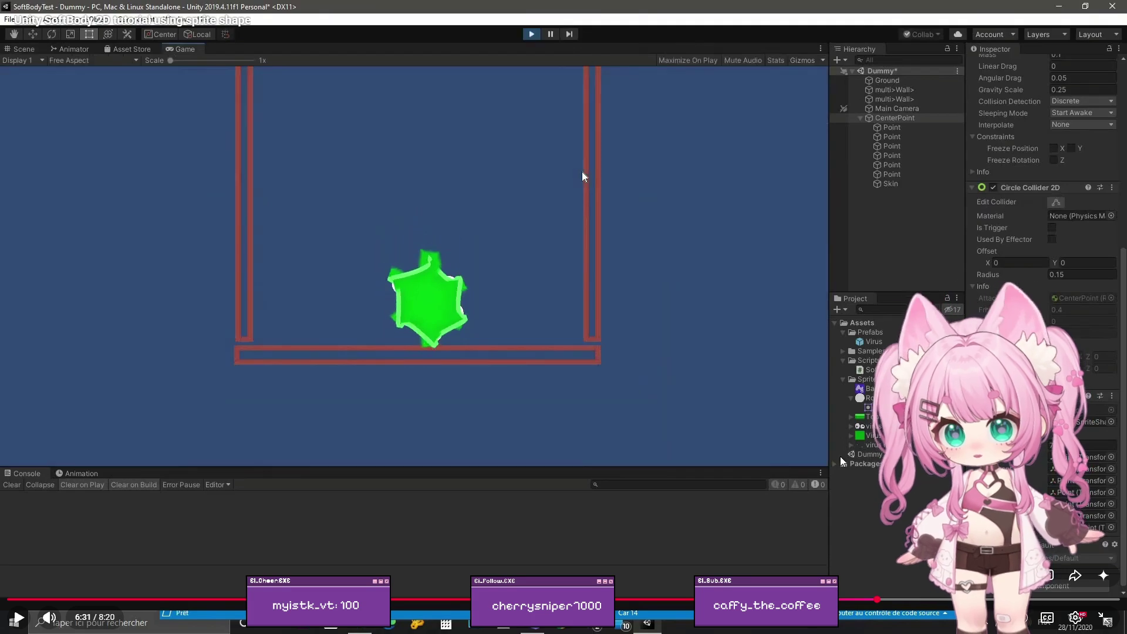
key("Escape")
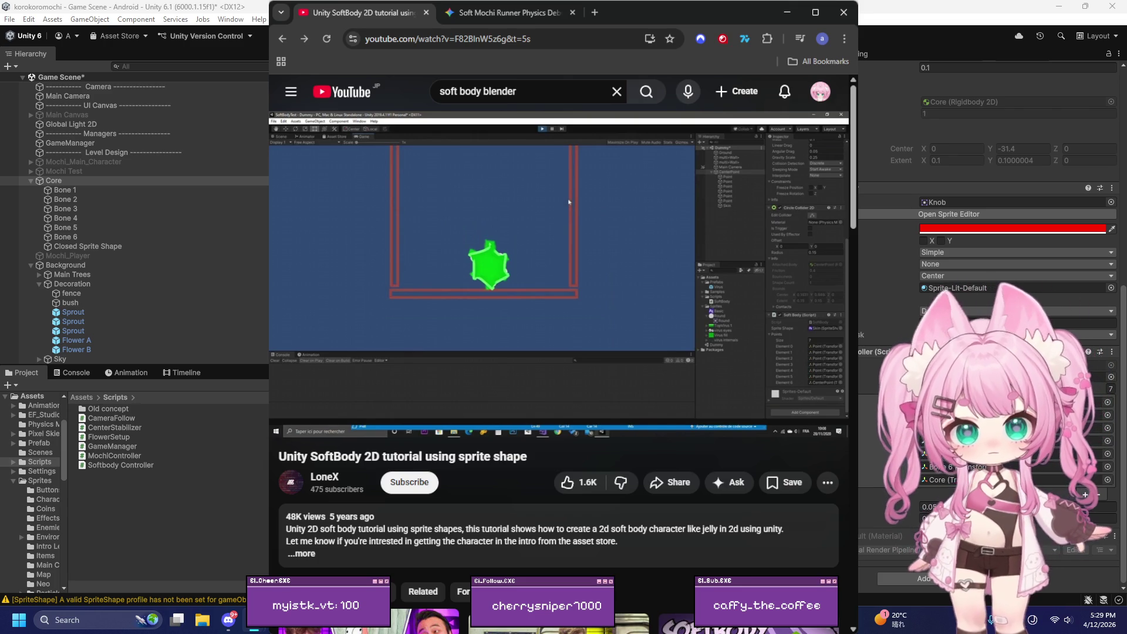
Step: Back in Unity, deactivate the Closed Sprite Shape object under Core with Alt+Shift+A
left_click(1109, 388)
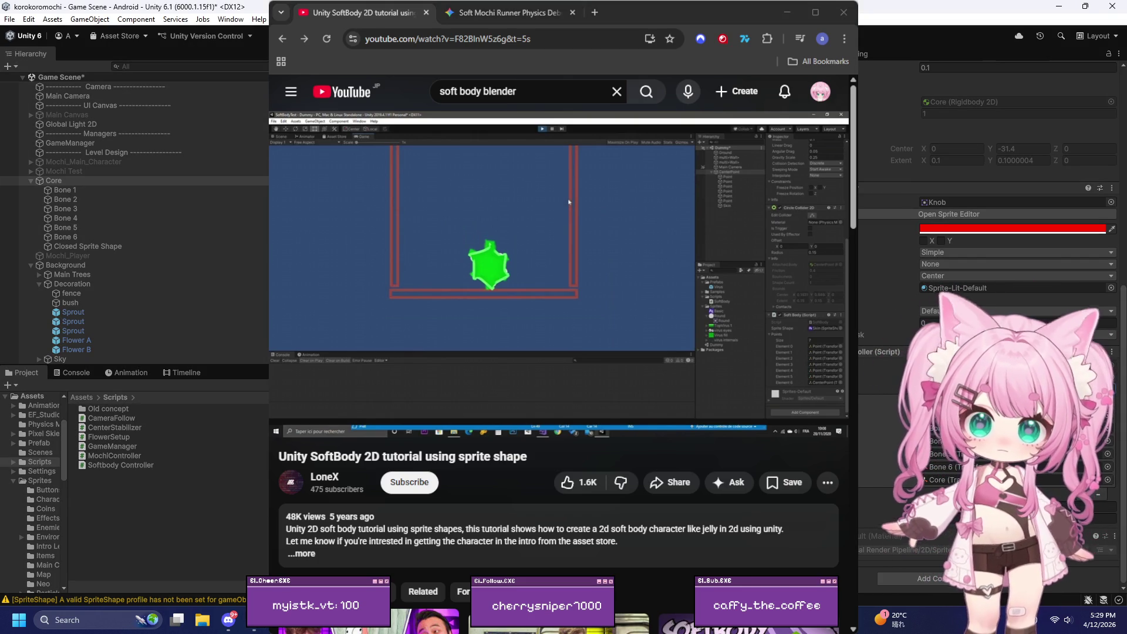
scroll(1016, 264, "up", 10)
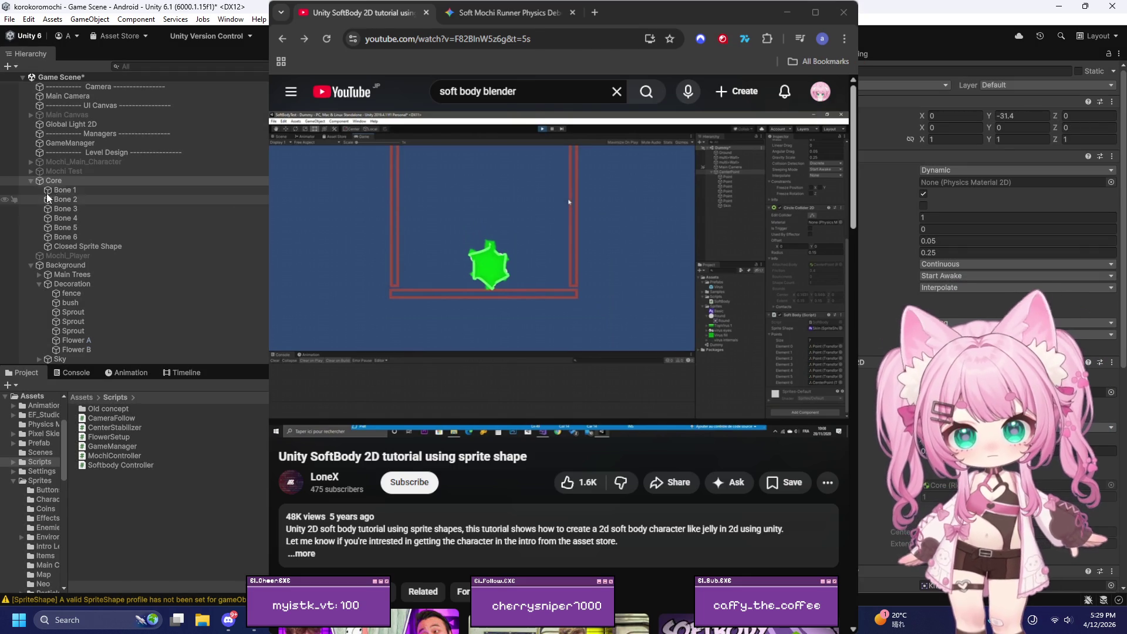
left_click(73, 189)
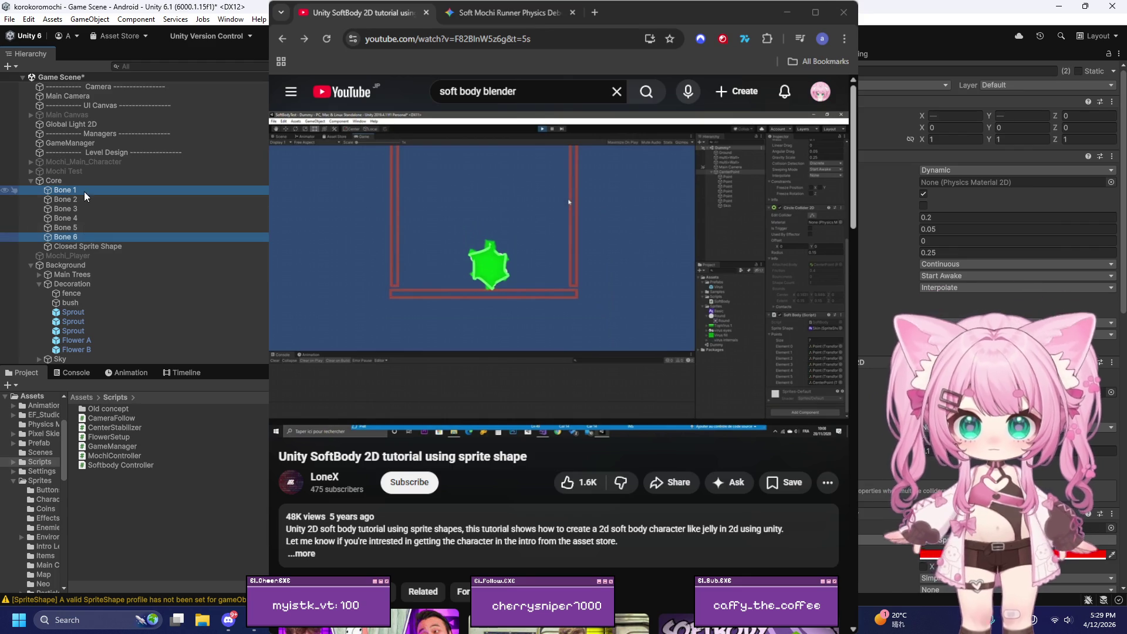
left_click(70, 236, "shift")
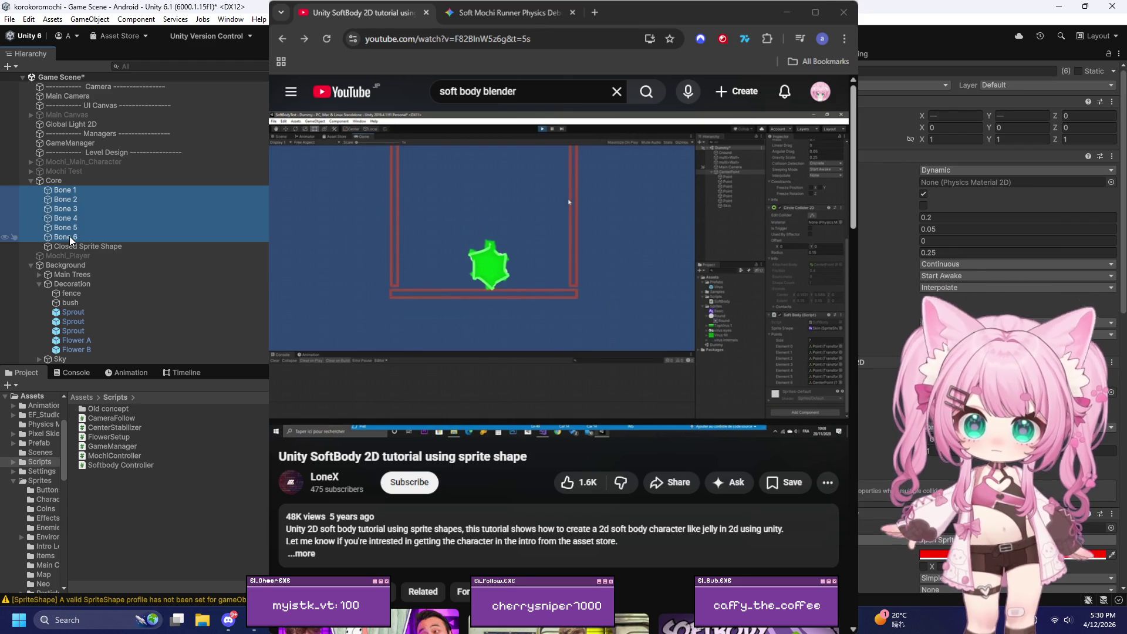
left_click(75, 244)
key("alt+shift+a")
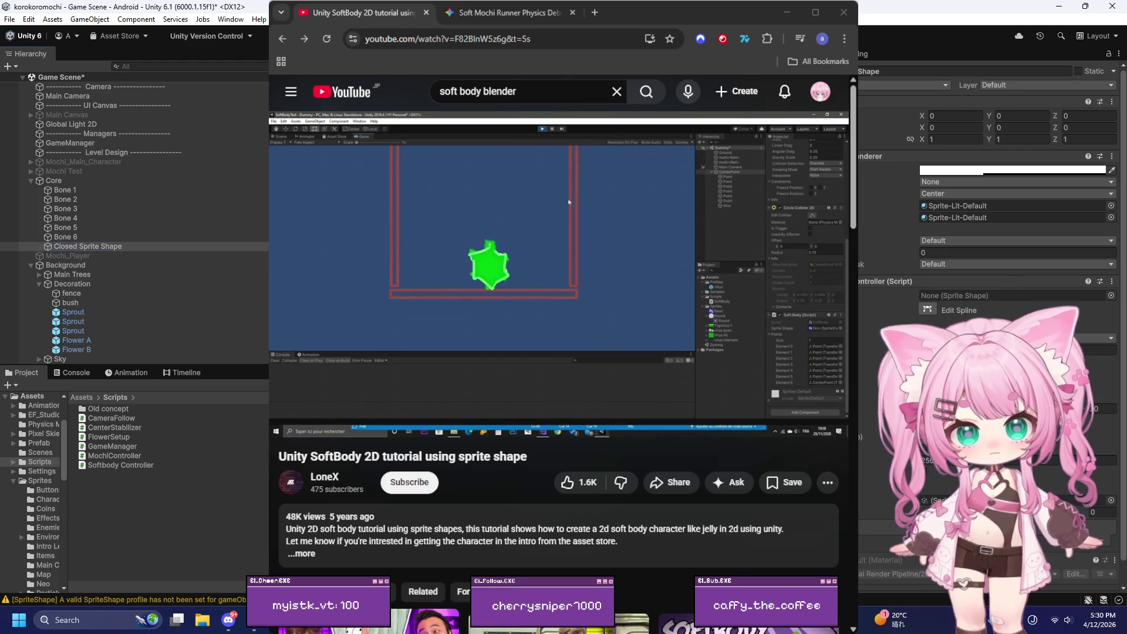
Step: Select Bone 1 through Bone 6 in the Hierarchy, then Bone 1 with Bone 6
left_click(104, 191)
left_click(96, 239, "shift")
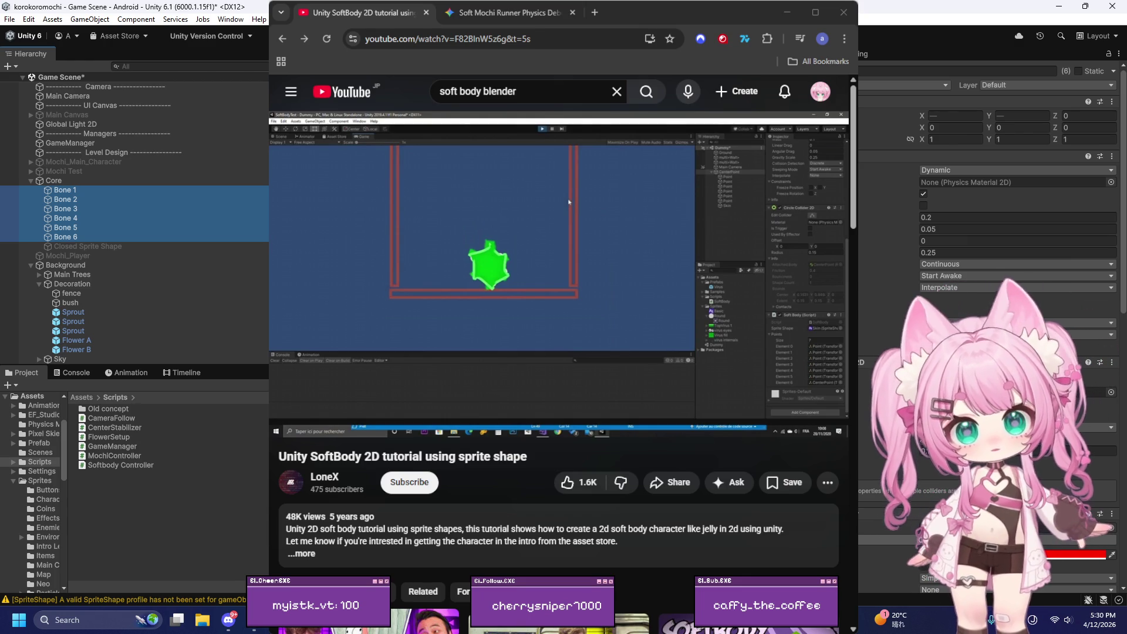
left_click(66, 190)
Step: Compare the positions of Core and Bones 1–6 to plan the eight-bone ring
left_click(66, 237, "ctrl")
left_click(66, 237, "ctrl")
left_click(54, 180)
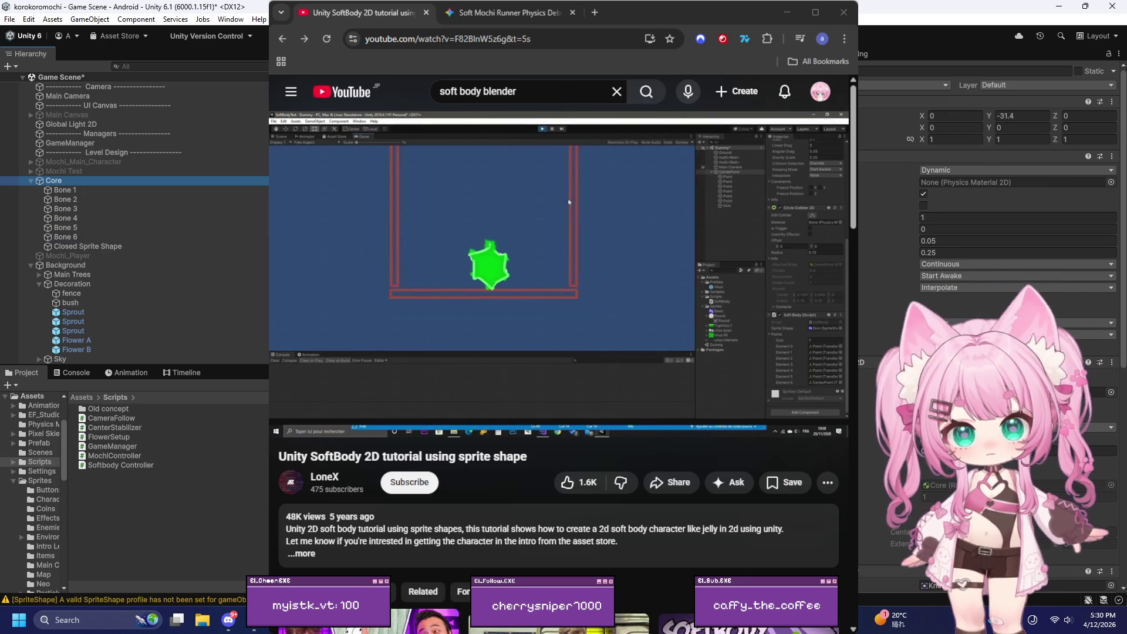
left_click(66, 237)
left_click(66, 227)
left_click(65, 218)
left_click(66, 208)
left_click(66, 199)
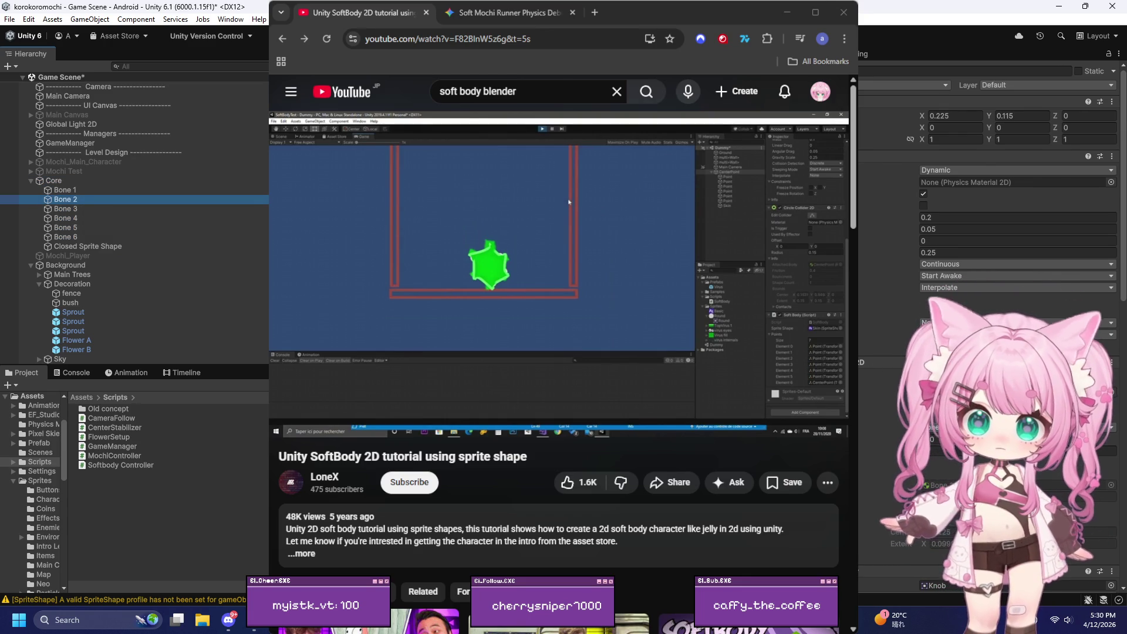
left_click(66, 237)
left_click(66, 227)
left_click(65, 218)
left_click(66, 208)
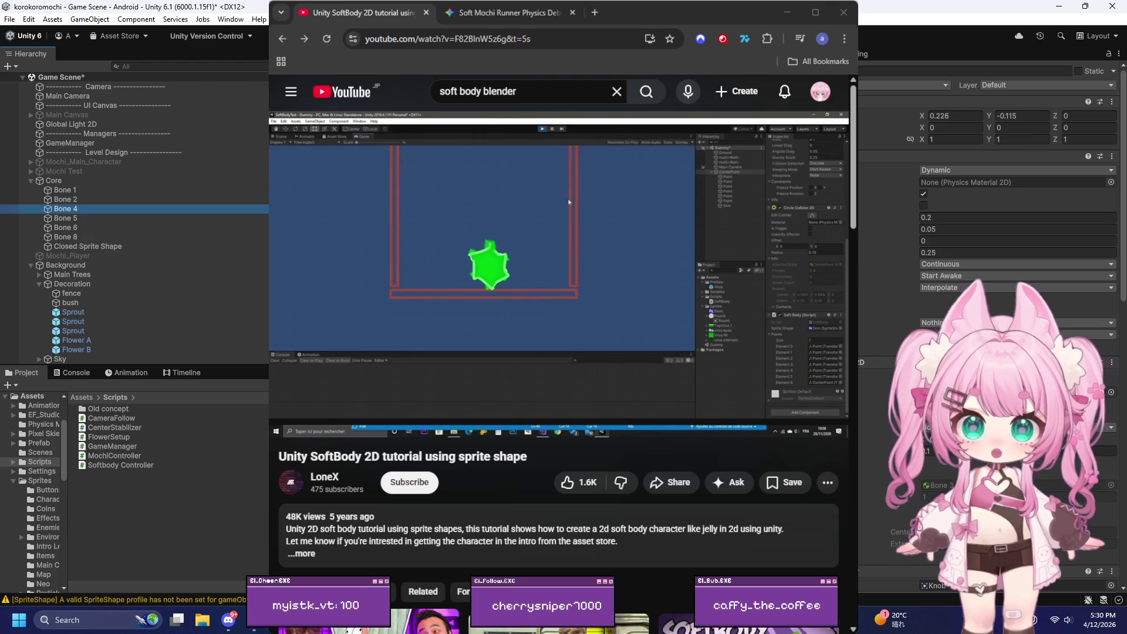
left_click(66, 200)
left_click(66, 189)
left_click(66, 237)
left_click(66, 218)
left_click(66, 190)
left_click(66, 236)
left_click(66, 190)
left_click(66, 217, "ctrl")
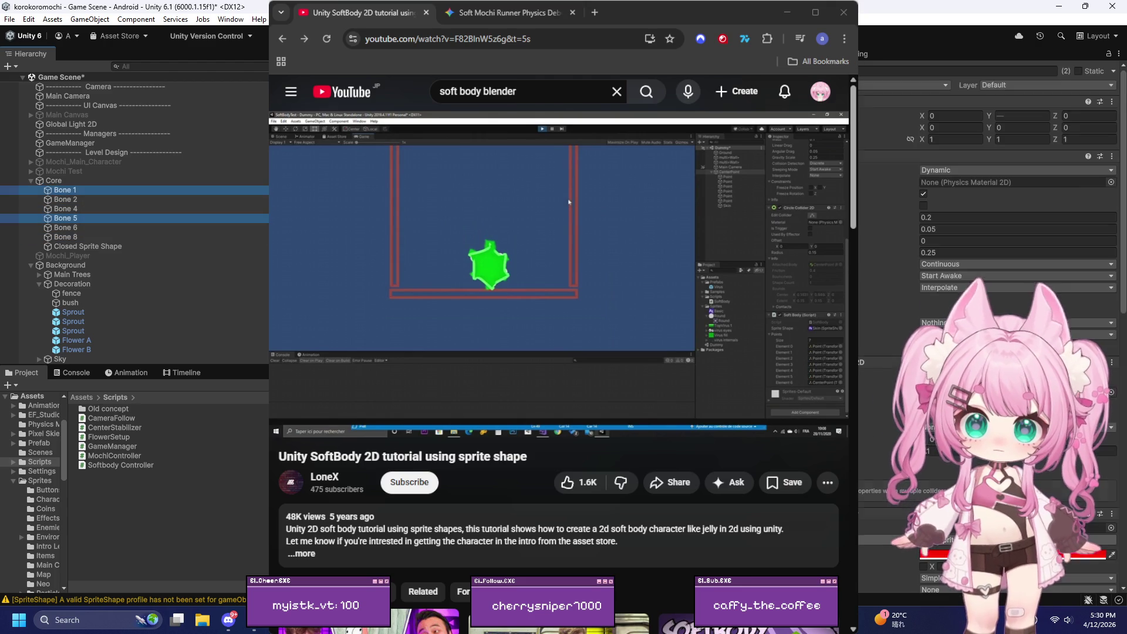
left_click(65, 208)
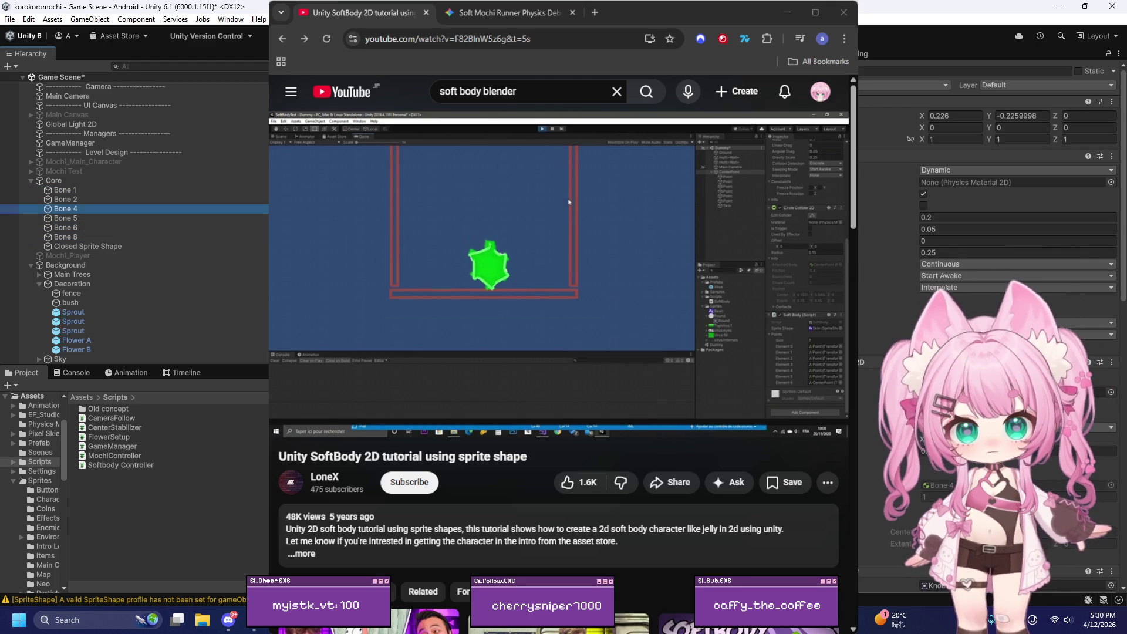
Step: Select Bone 2 and Bone 8, undoing once to restore Bone 3 in the ring
left_click(66, 236)
left_click(66, 199)
left_click(65, 237, "ctrl")
key("ctrl+z")
key("ctrl+z")
key("ctrl+z")
key("ctrl+z")
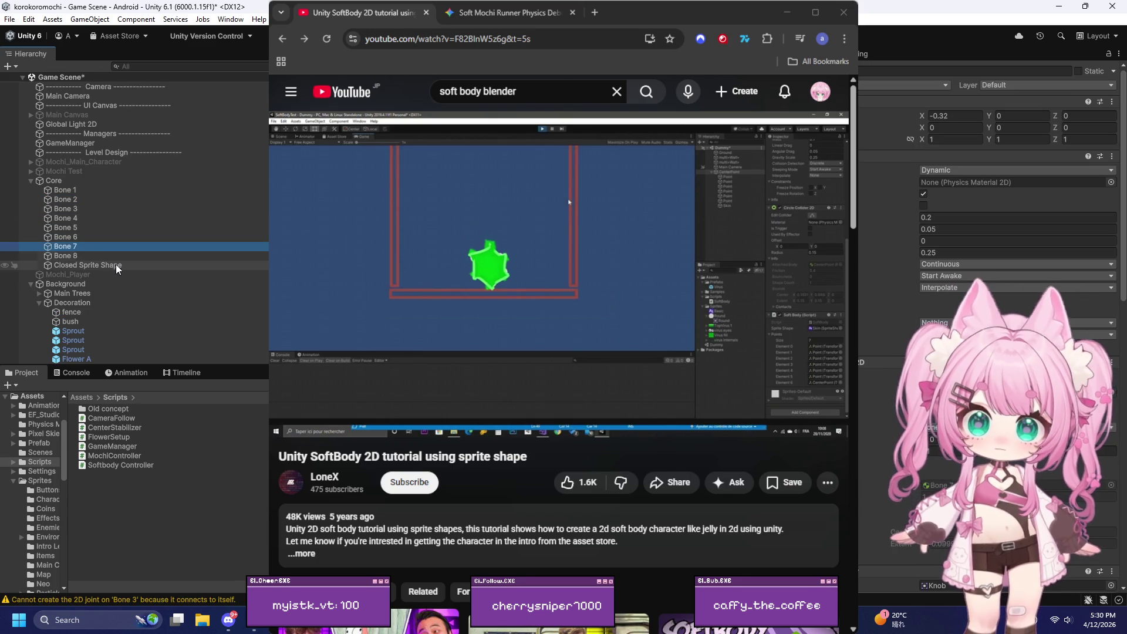
Step: Deactivate Closed Sprite Shape again and select the main character to view its components
left_click(115, 265)
key("alt+shift+a")
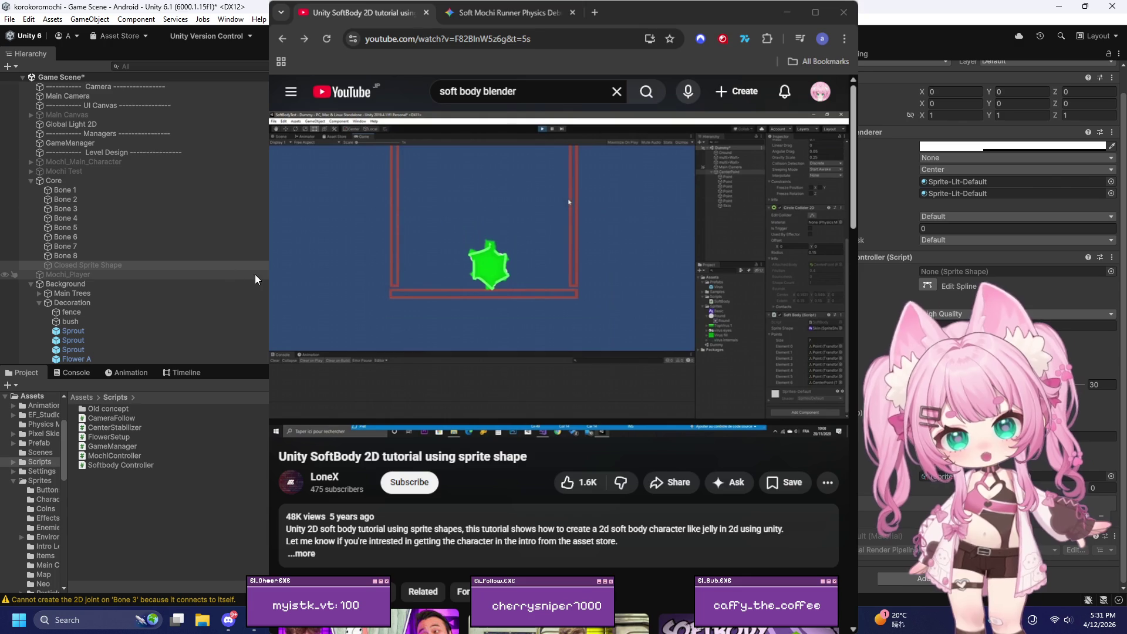
left_click(108, 161)
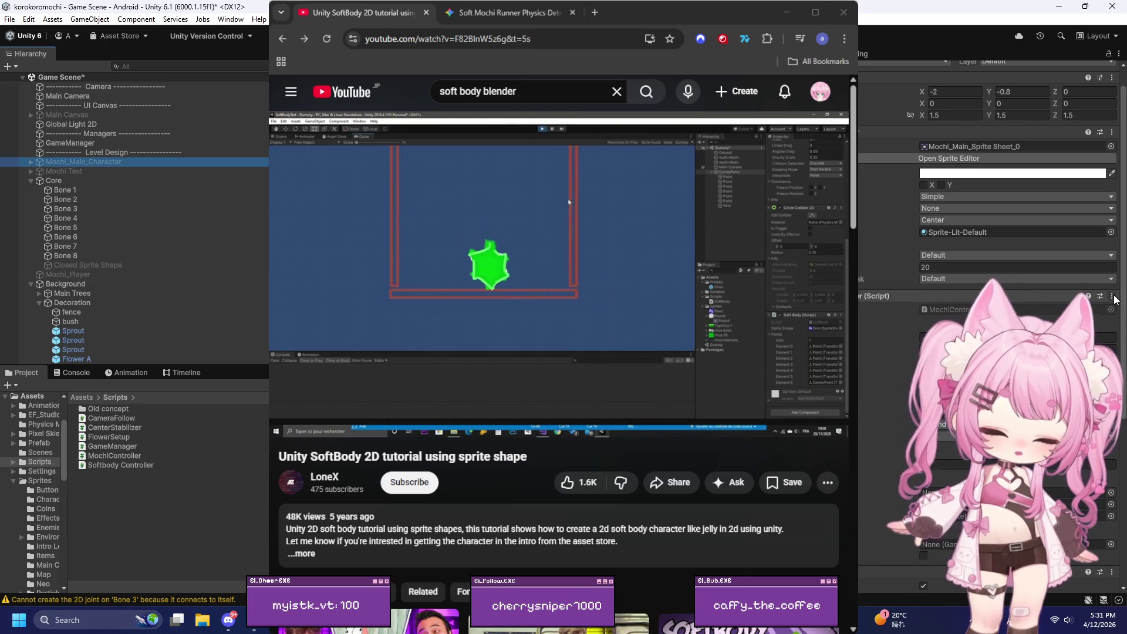
Step: Copy the character's MochiController (torque -2.5, move 5, jump 0.8) and paste it onto Core as new
left_click(1022, 310)
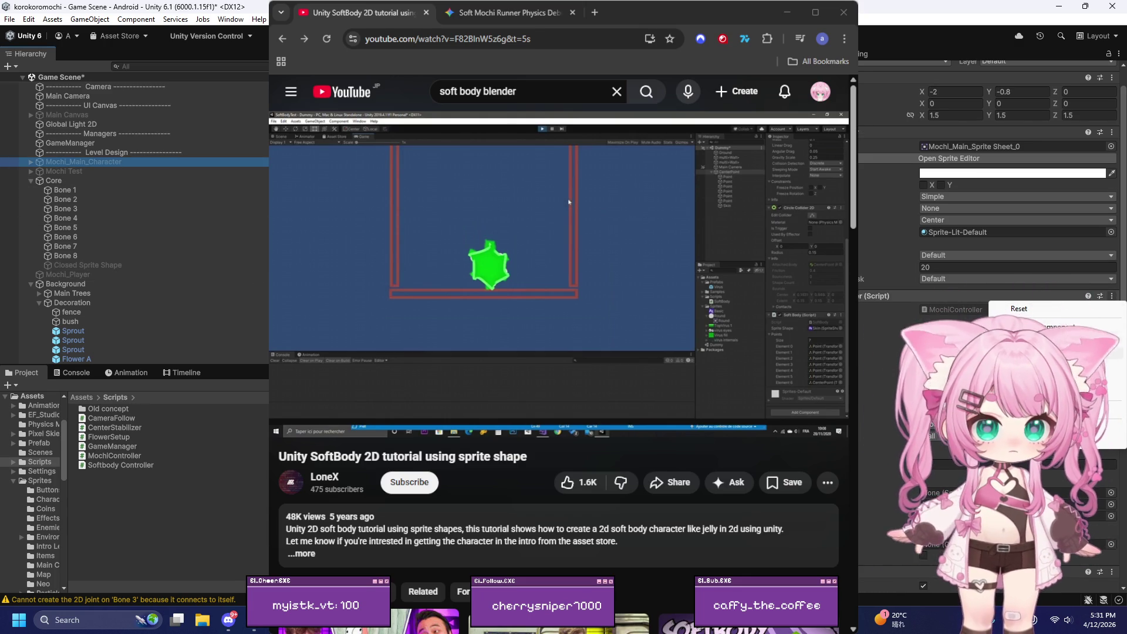
left_click(55, 180)
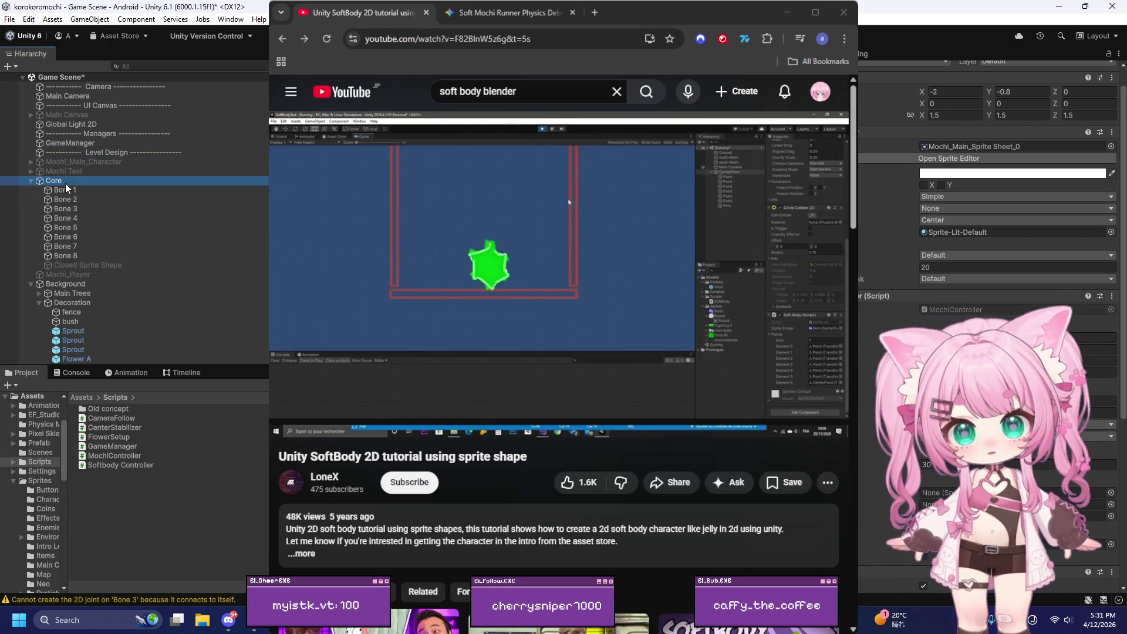
scroll(886, 317, "down", 10)
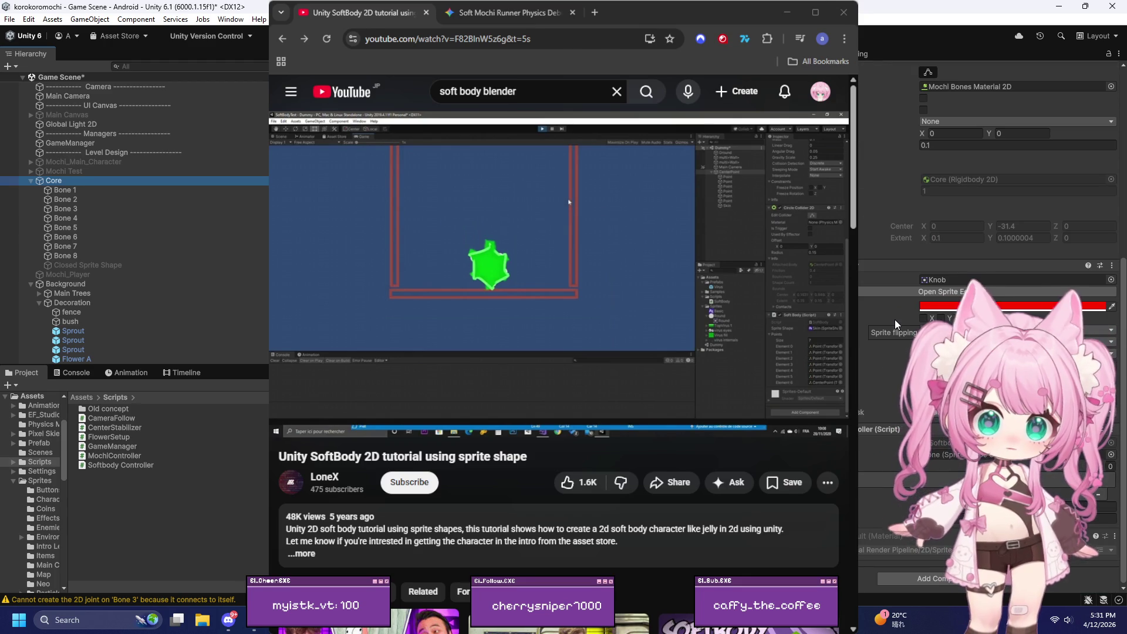
scroll(895, 320, "up", 10)
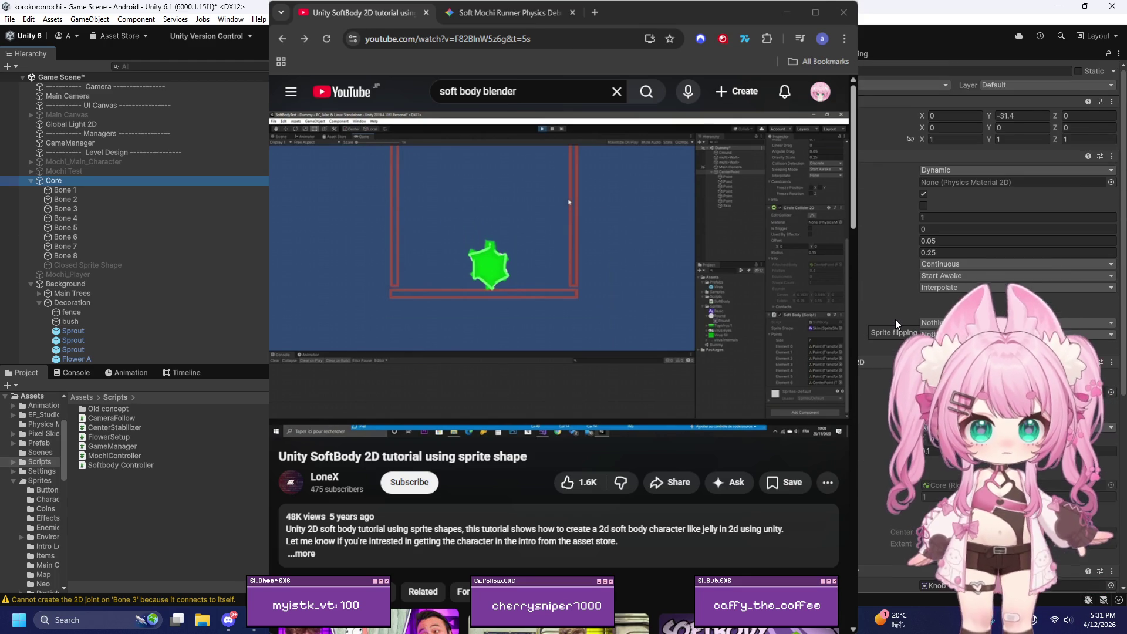
left_click(1112, 156)
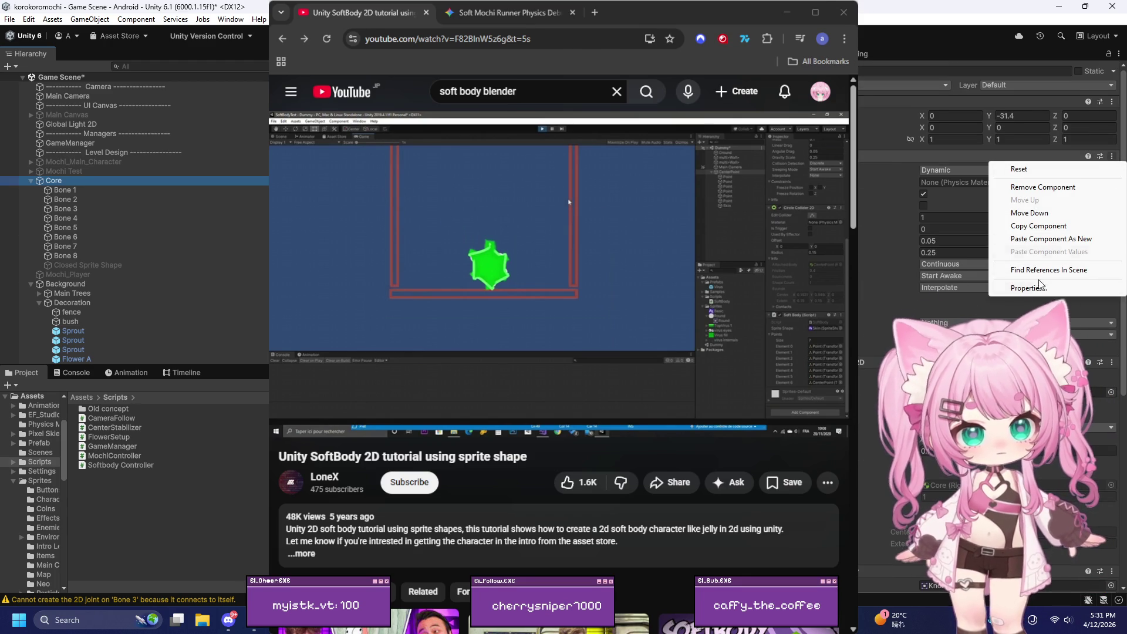
left_click(1040, 242)
Step: Select GameManager, then Core again, and minimise the browser to show the Scene
scroll(892, 347, "down", 10)
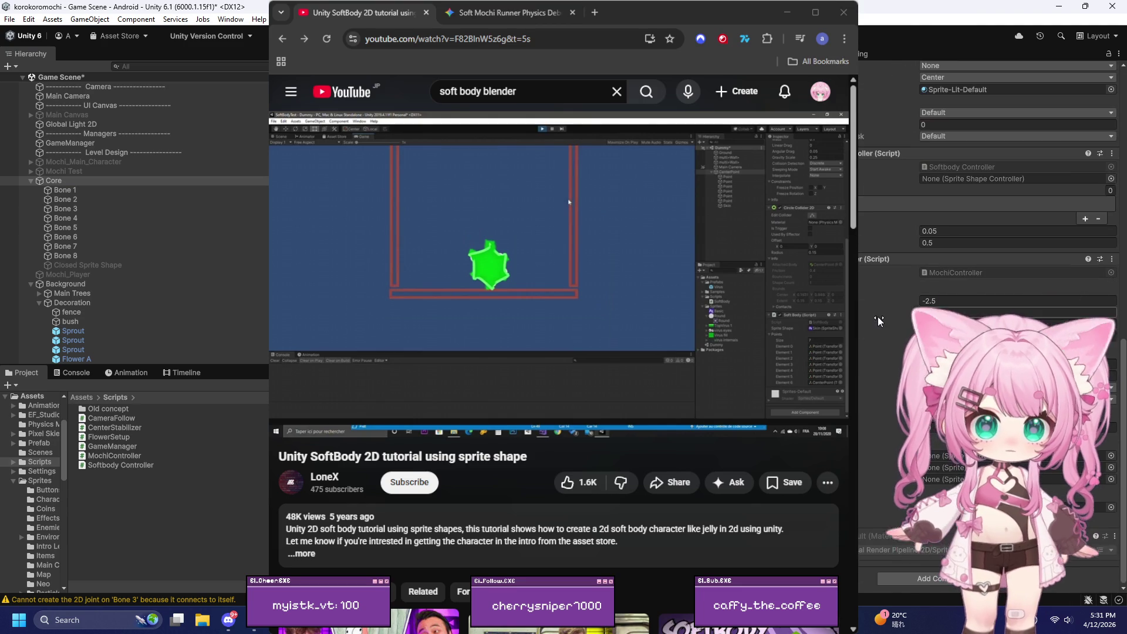
left_click(146, 145)
left_click(54, 181)
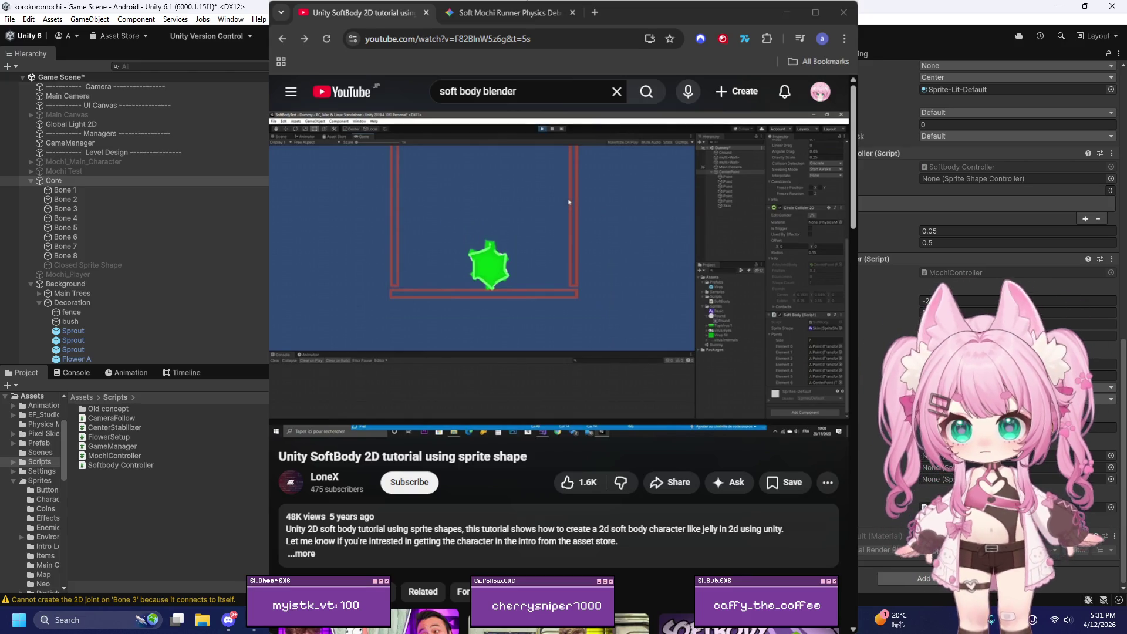
left_click(787, 12)
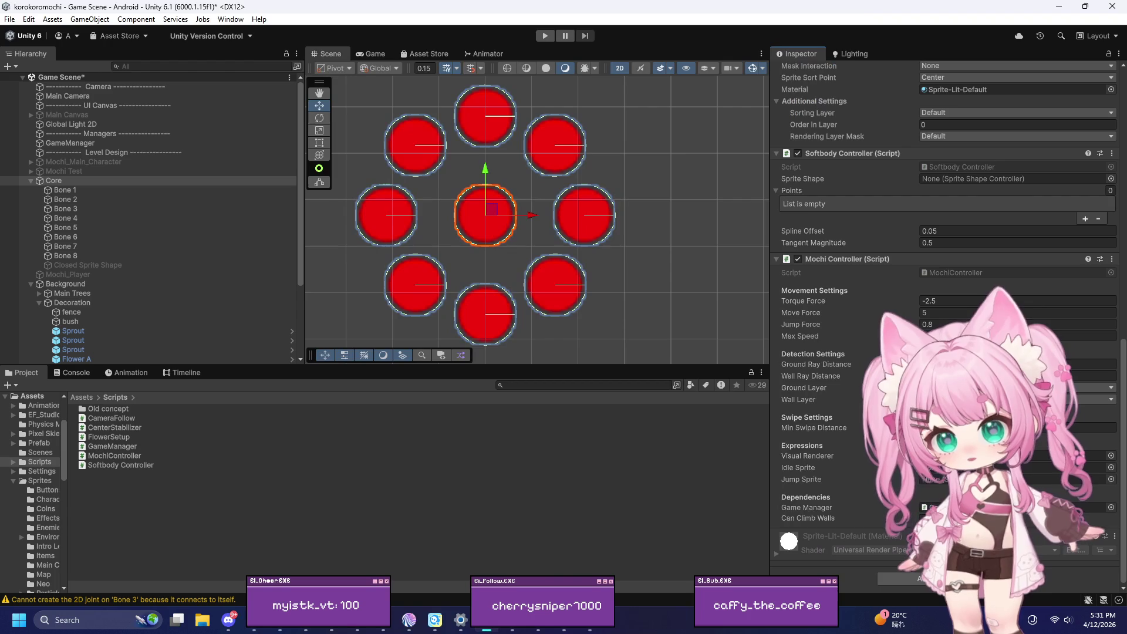
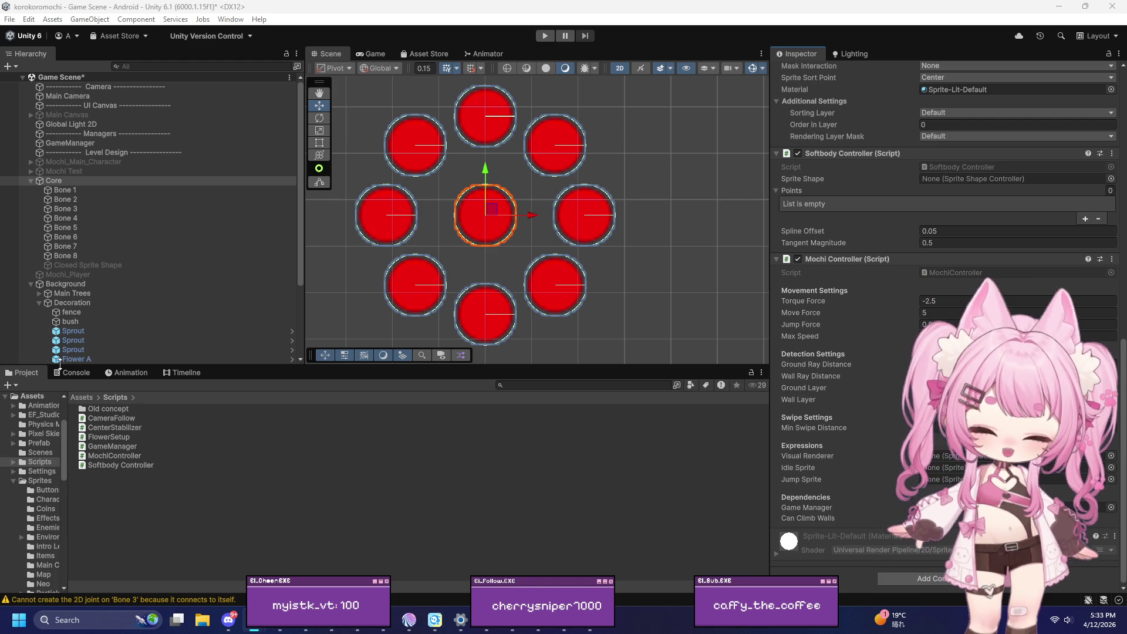
Step: Play the scene, roll the mochi right and left several times with D and A, then stop
scroll(476, 178, "down", 3)
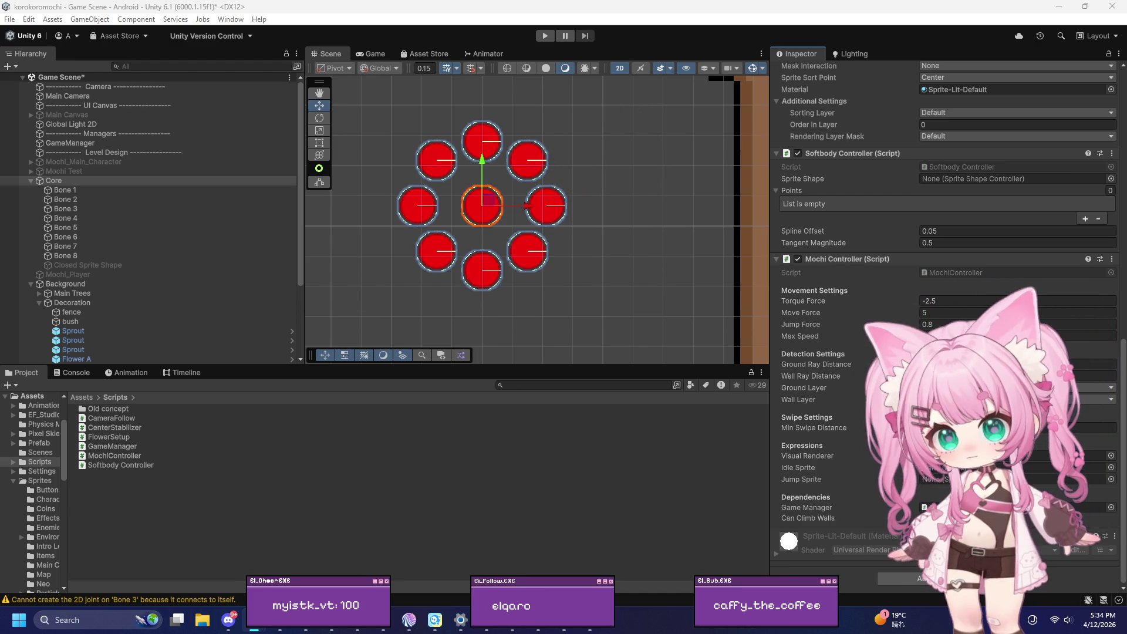
scroll(478, 216, "down", 10)
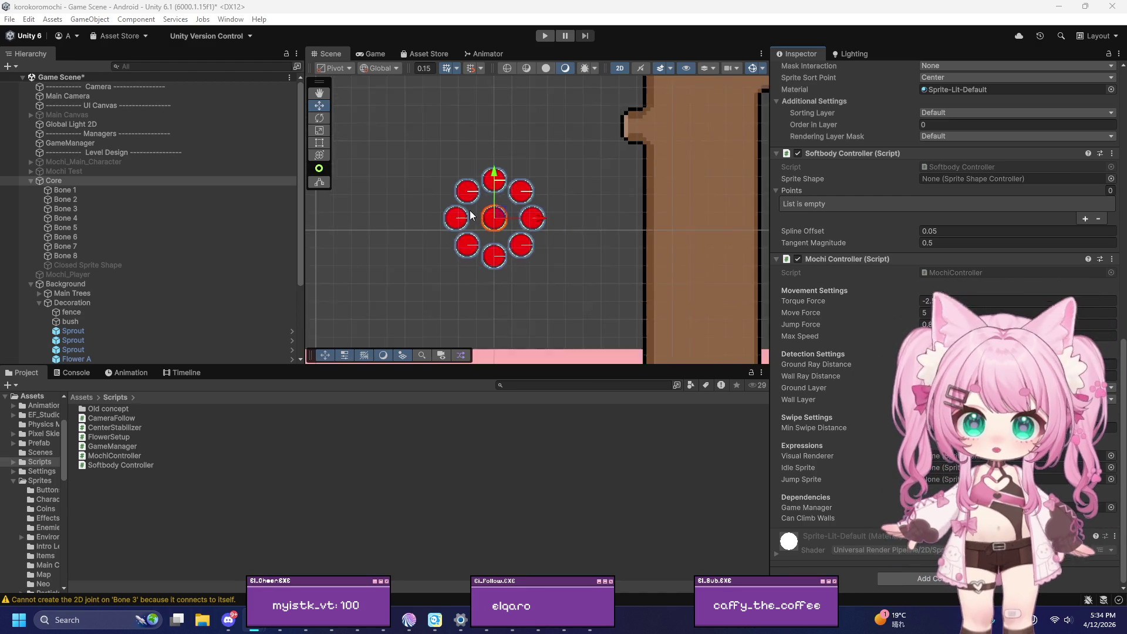
scroll(536, 185, "up", 3)
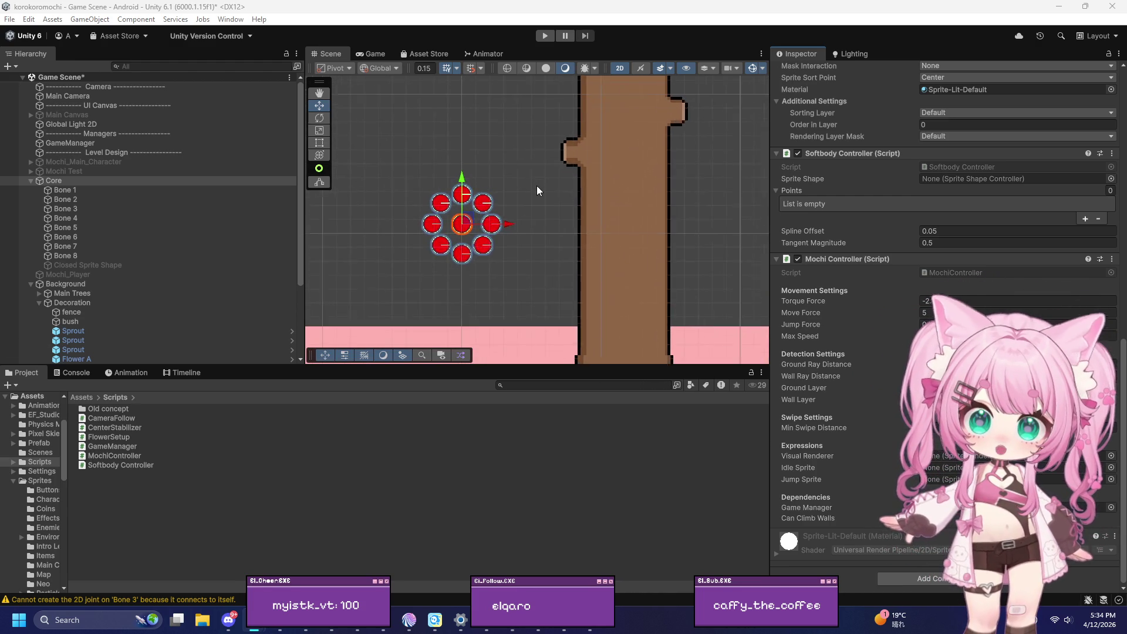
left_click(545, 36)
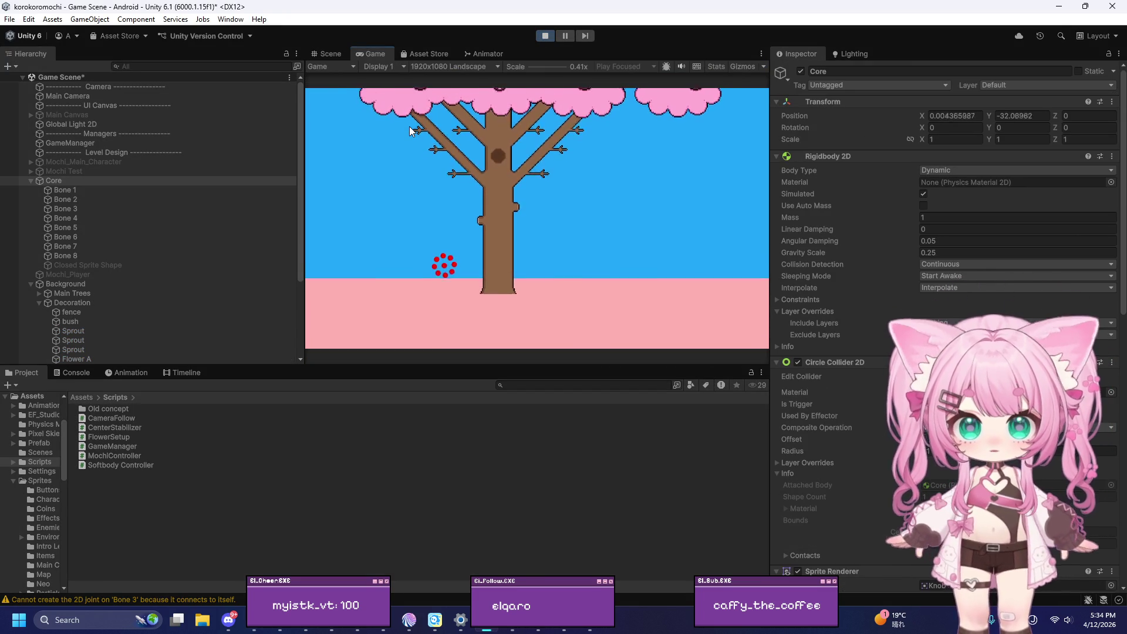
key("d")
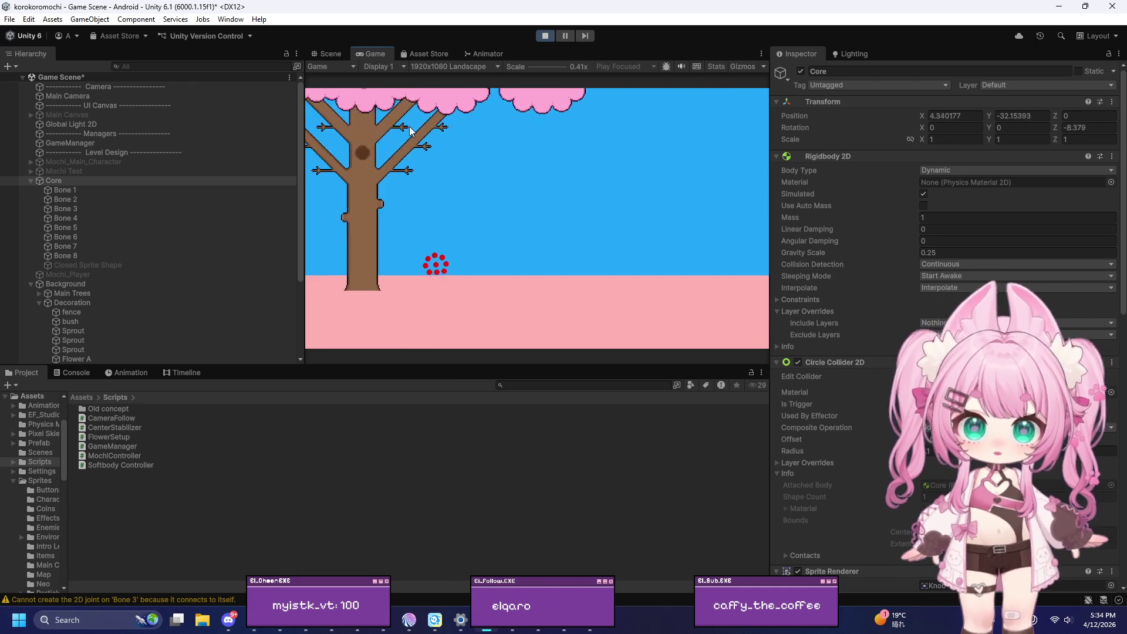
key("a")
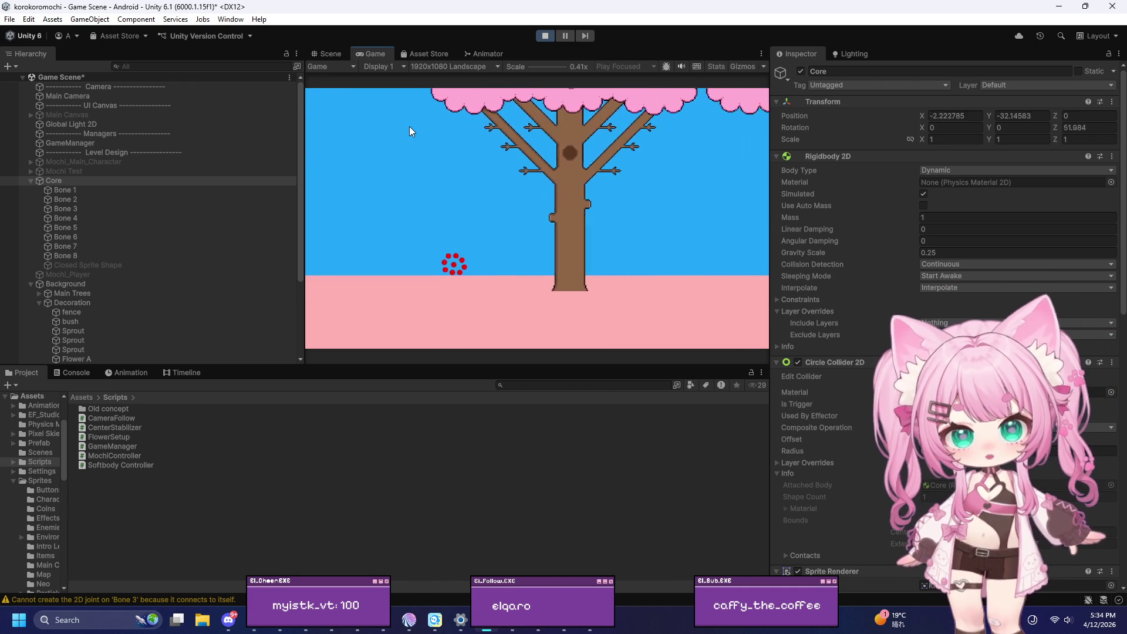
key("d")
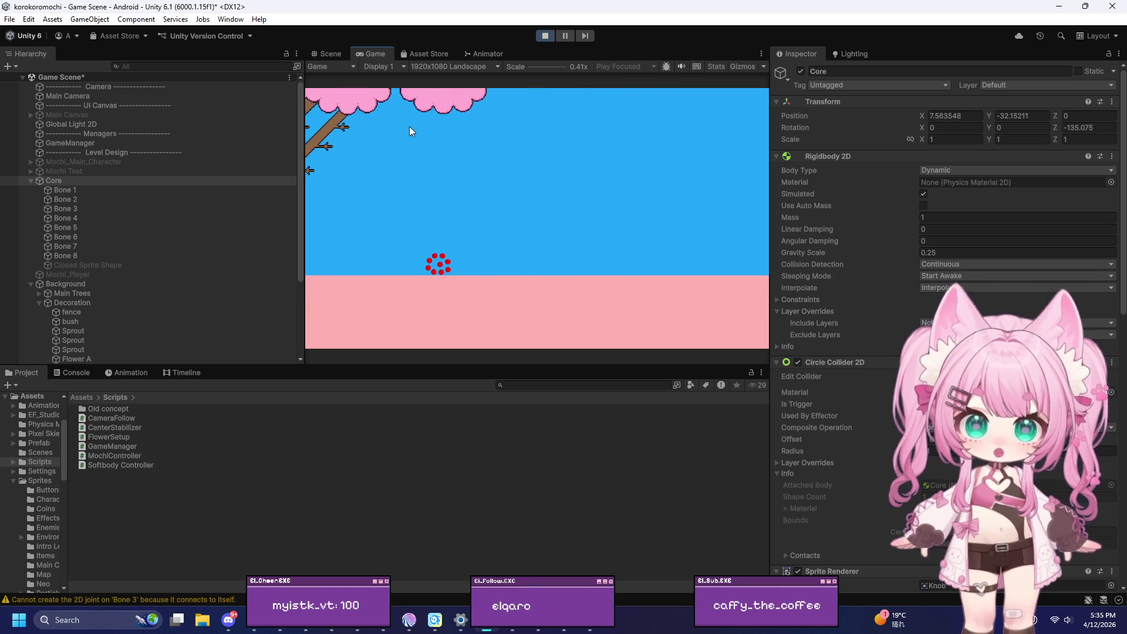
key("a")
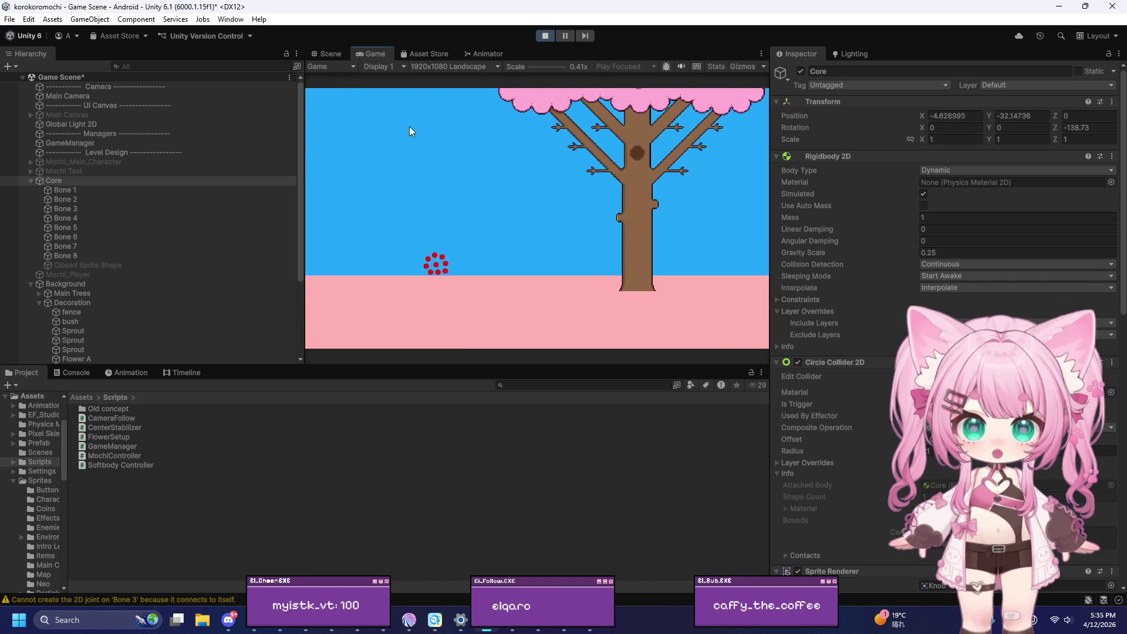
key("d")
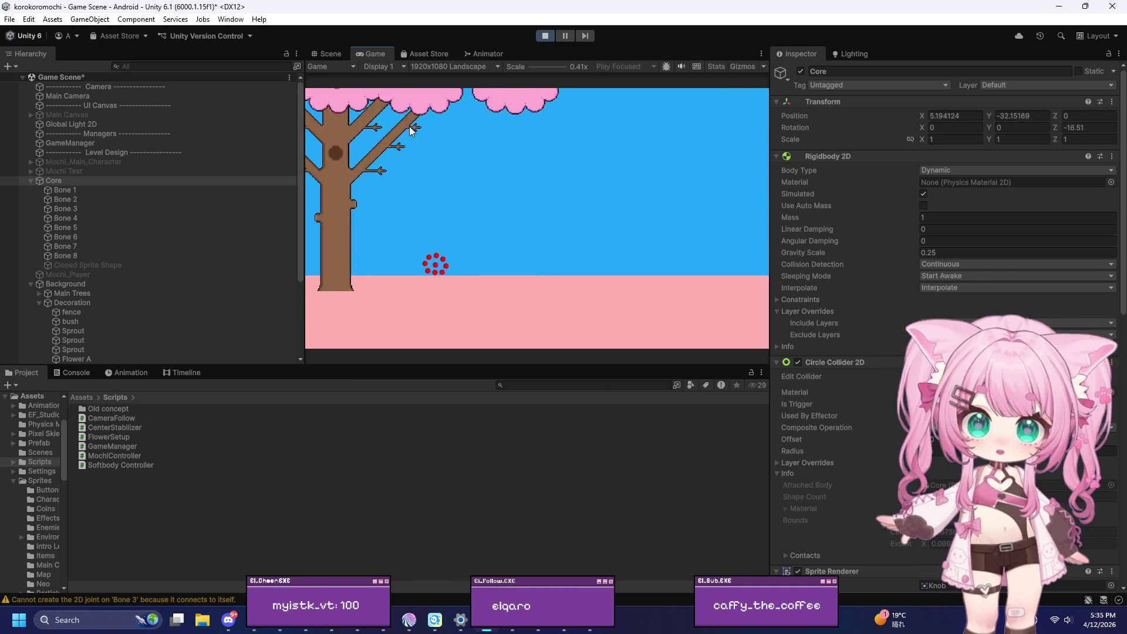
key("a")
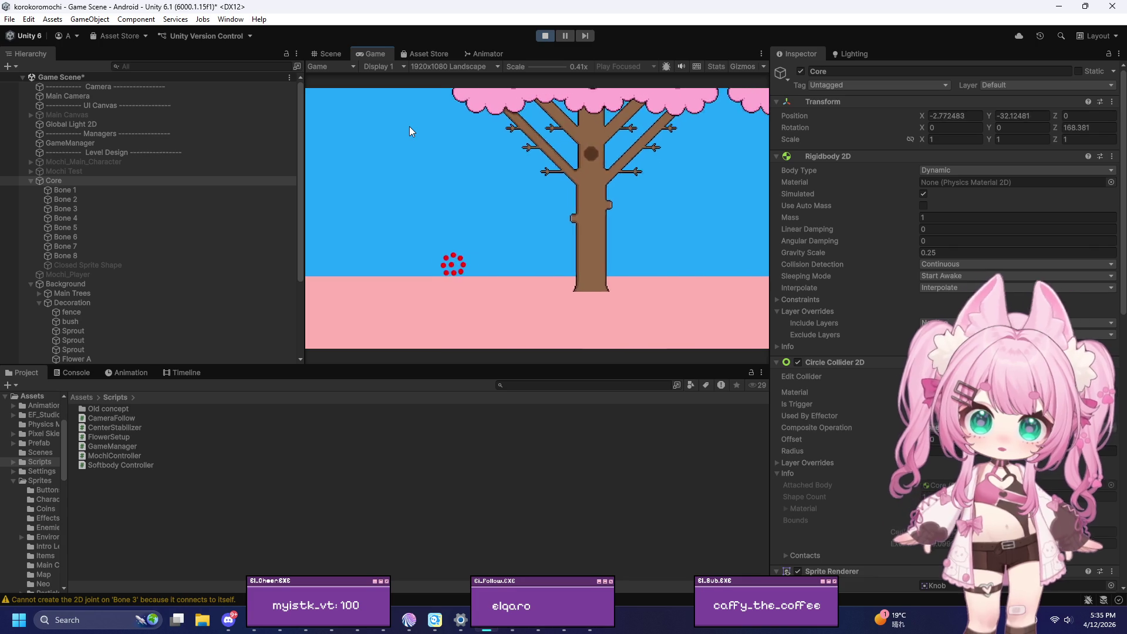
key("d")
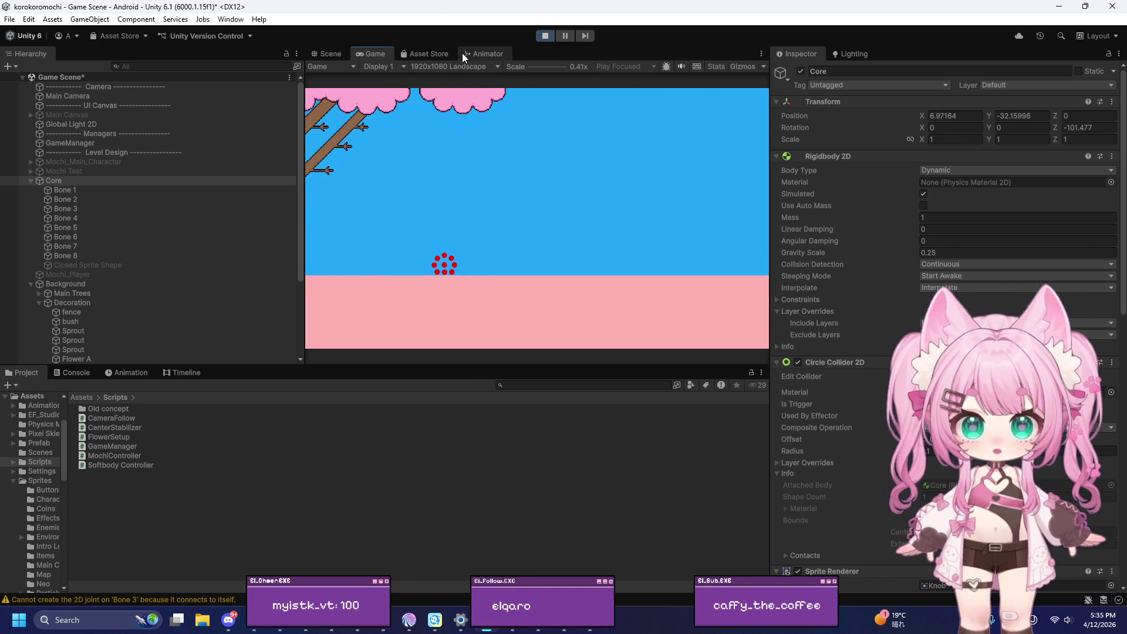
left_click(550, 34)
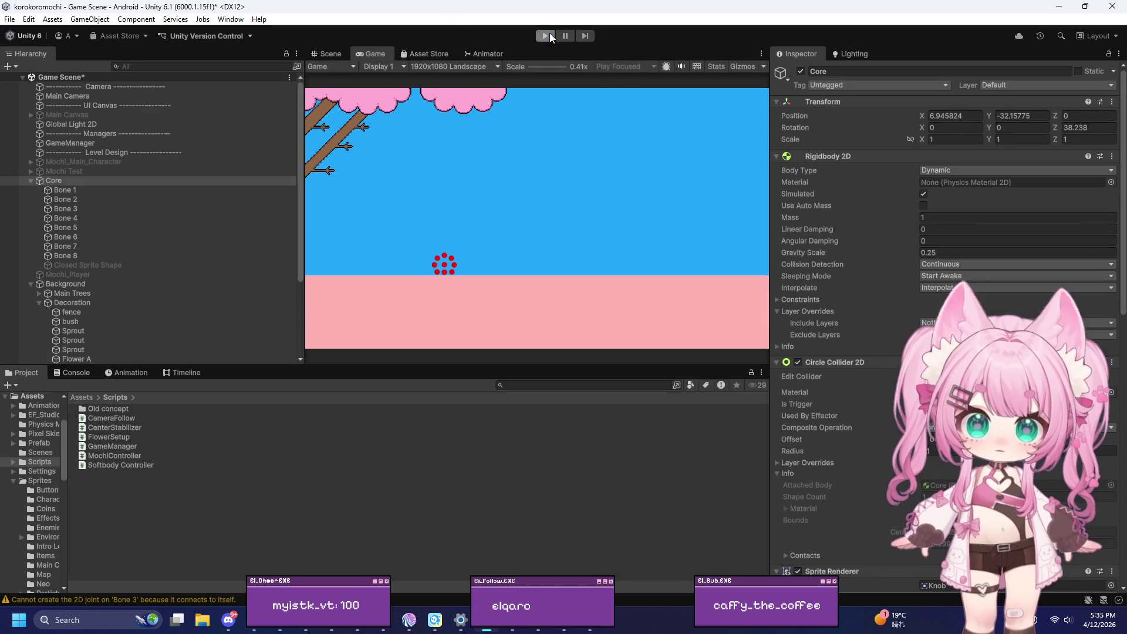
Step: Select the Closed Sprite Shape object and enter spline editing mode
scroll(875, 303, "down", 5)
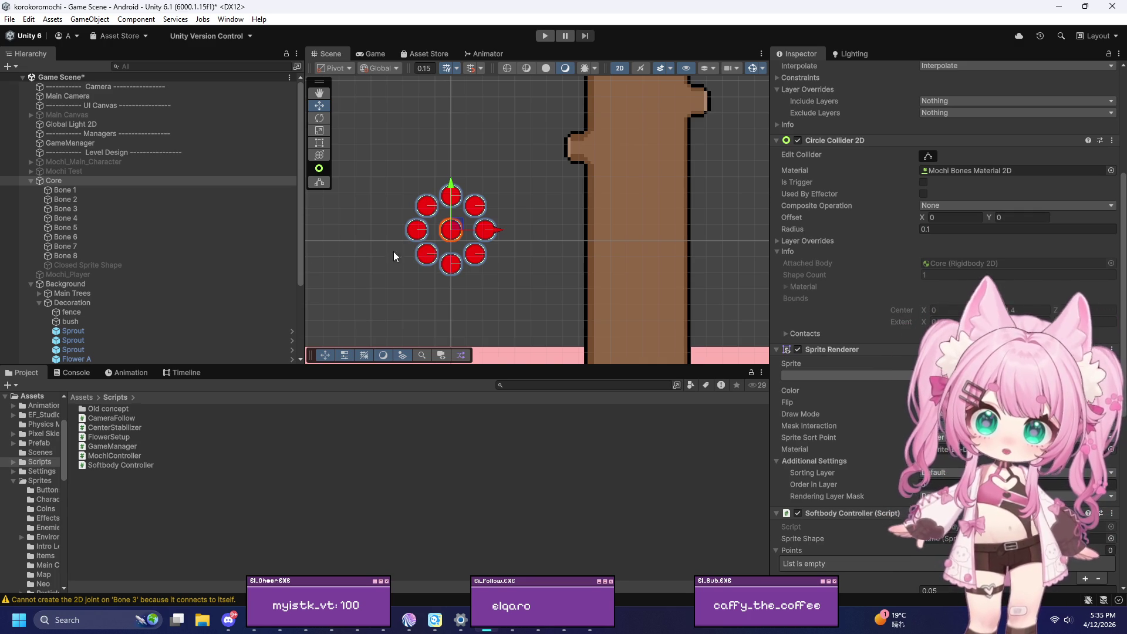
left_click(144, 265)
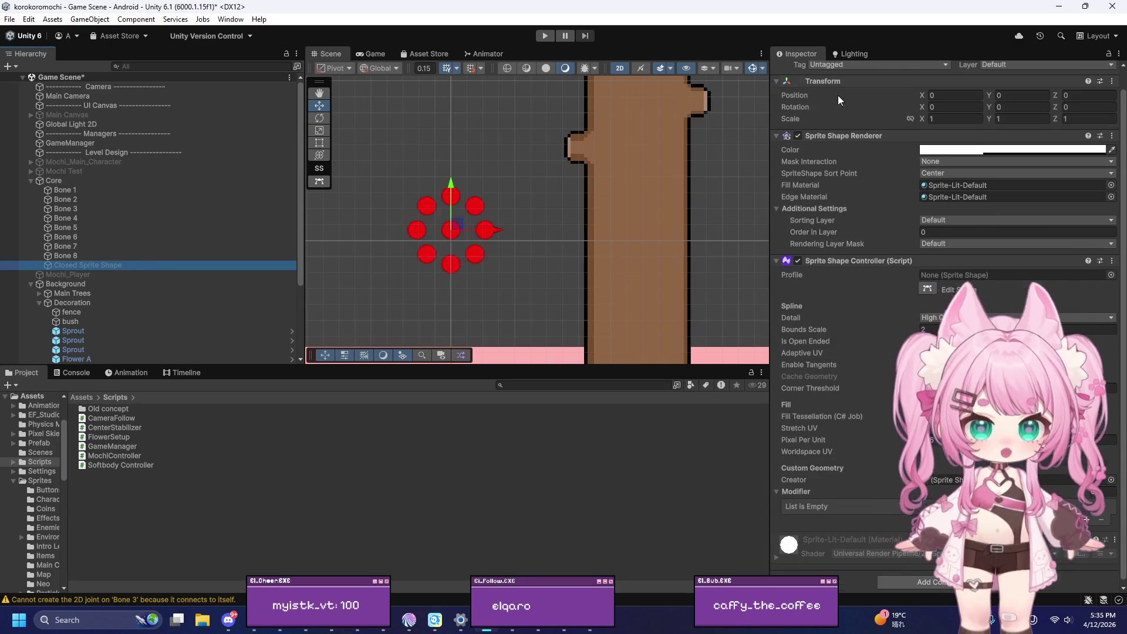
scroll(833, 93, "up", 1)
left_click(417, 230)
scroll(417, 223, "up", 6)
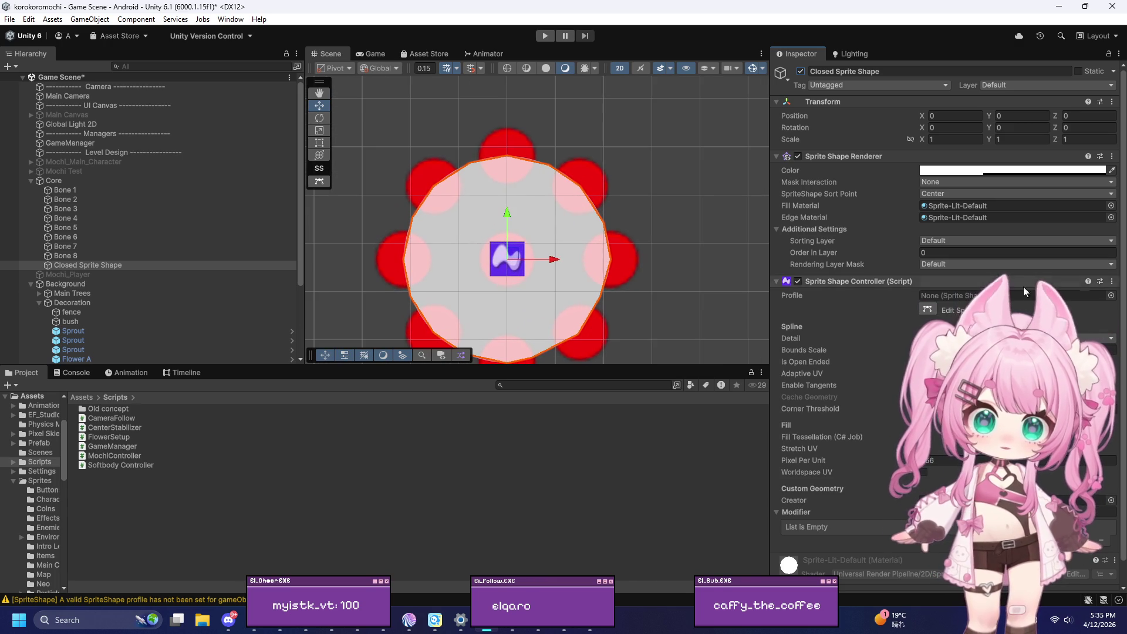
left_click(927, 310)
Step: Drag the left, upper-left, top and upper-right outline points outward over their bones
left_click_drag(402, 259, 378, 257)
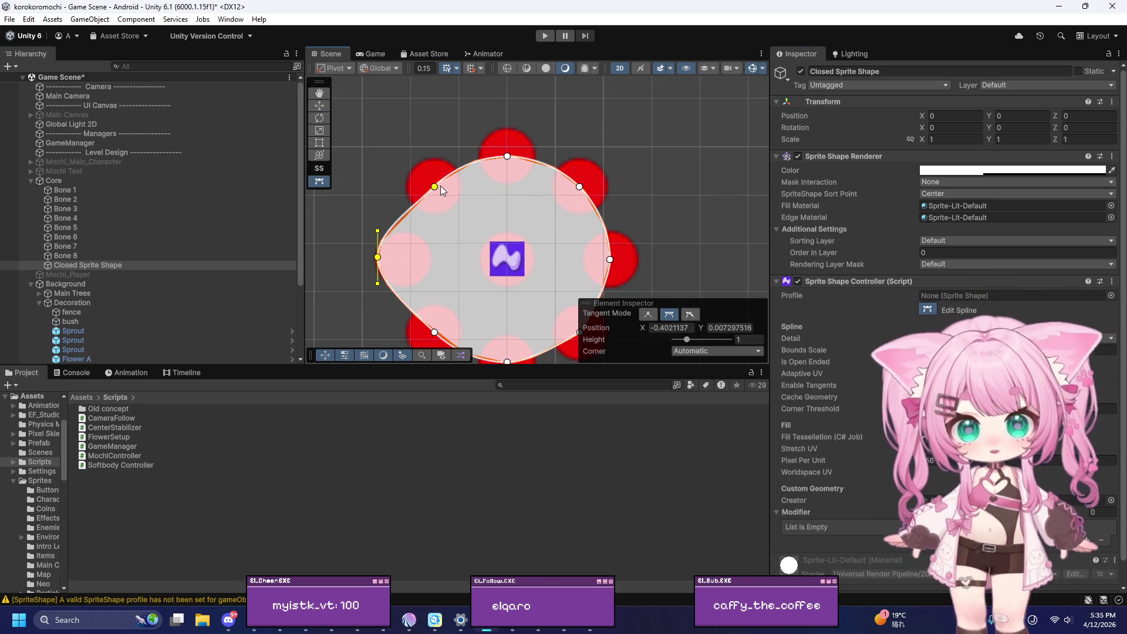
left_click_drag(442, 185, 421, 164)
left_click_drag(508, 156, 506, 130)
left_click_drag(580, 188, 597, 166)
key("f")
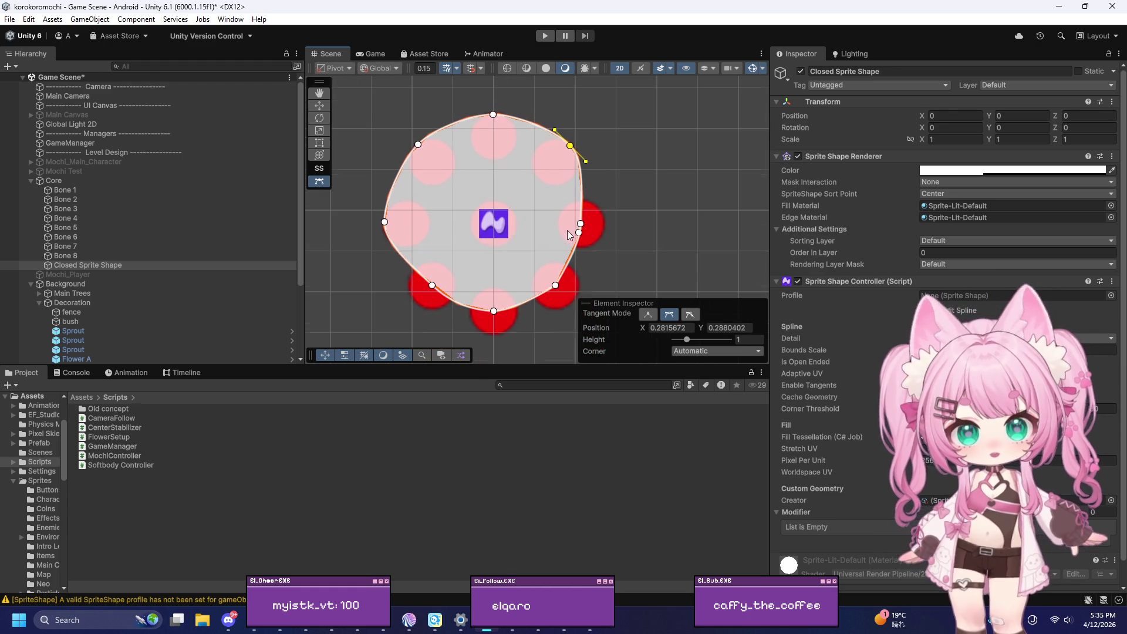
Step: Push the right and lower outline points outward, making the lower-right and bottom points Continuous
left_click_drag(580, 225, 602, 224)
left_click_drag(557, 290, 569, 304)
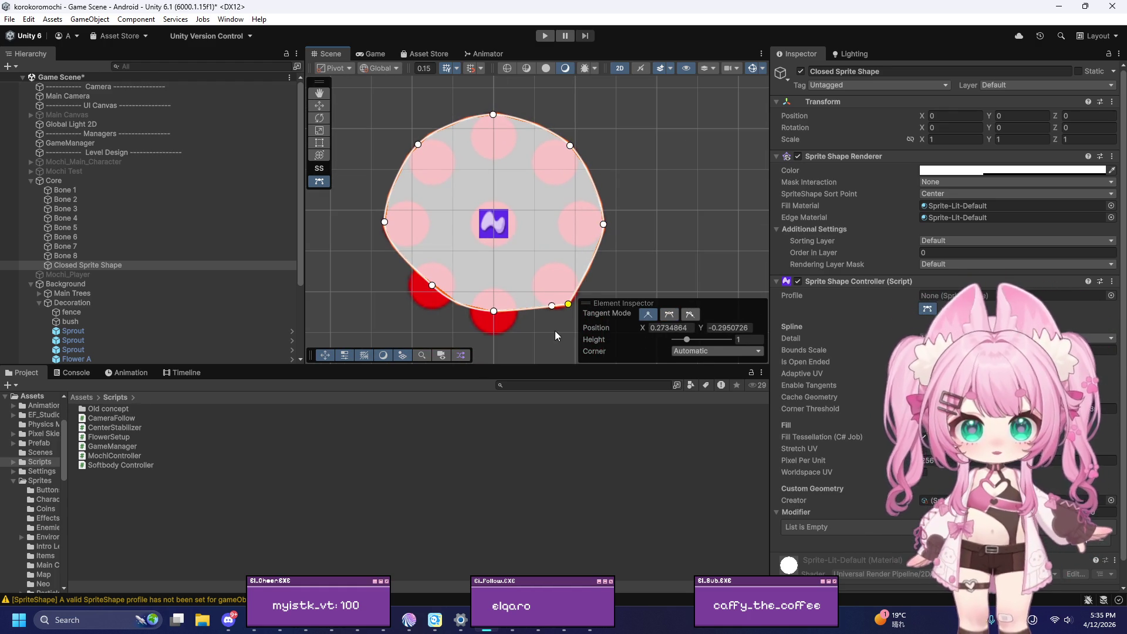
key("m")
left_click_drag(495, 311, 494, 332)
key("m")
mouse_move(435, 288)
left_mouse_down()
mouse_move(427, 281)
mouse_move(418, 303)
left_mouse_up()
left_click(375, 289)
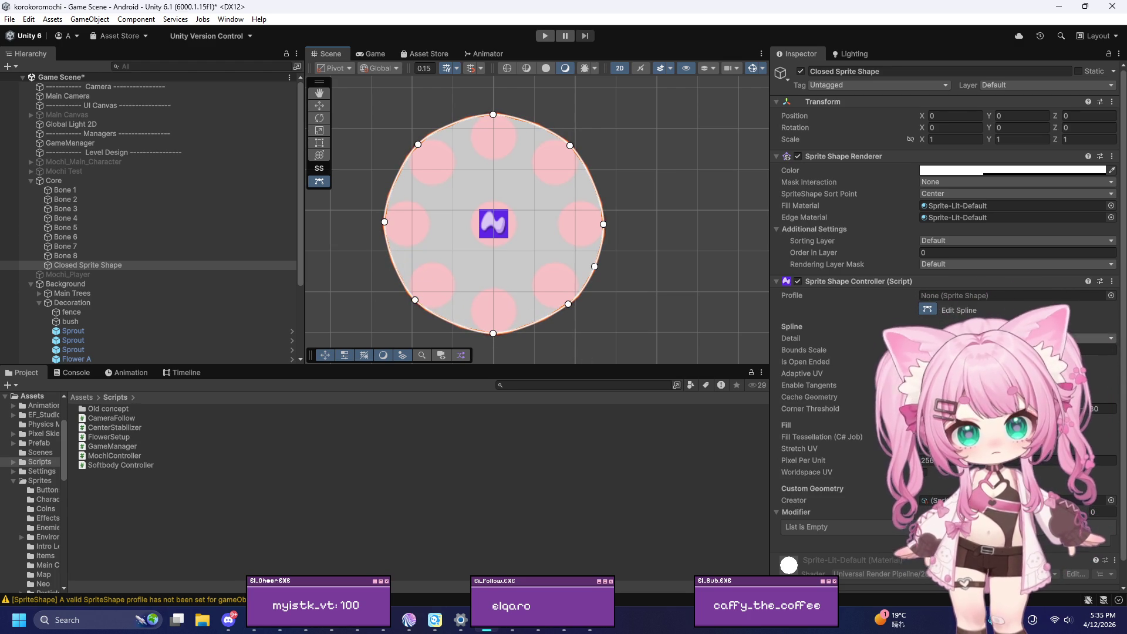
left_click(1111, 296)
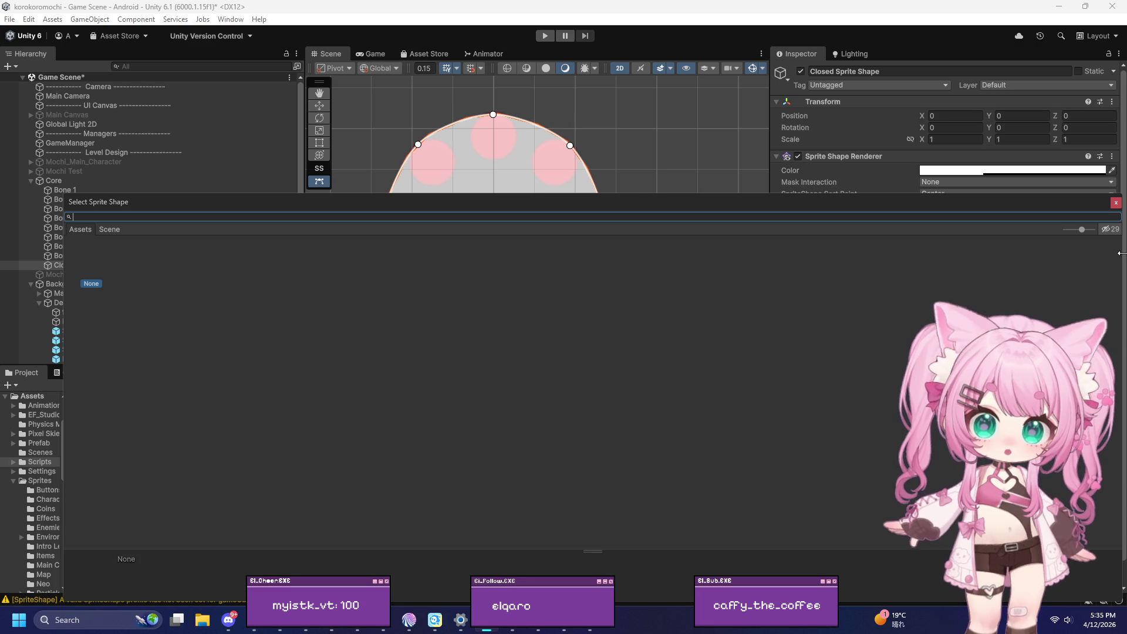
Step: Close the profile picker, exit Edit Spline, and leave the Profile field unassigned
key("Escape")
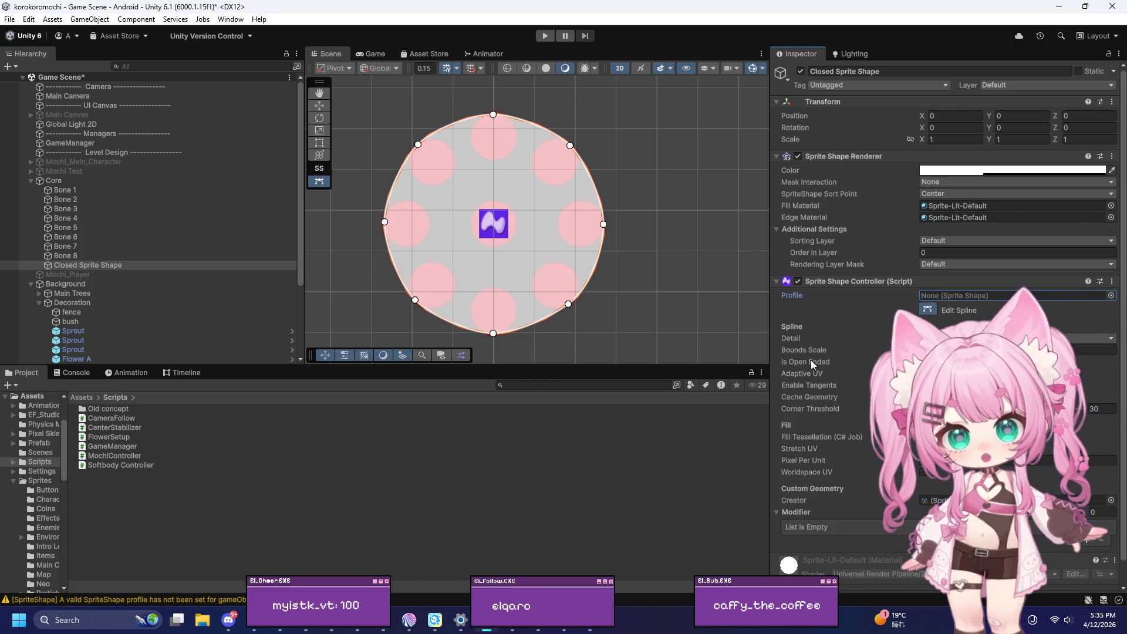
left_click(925, 310)
left_click(1111, 295)
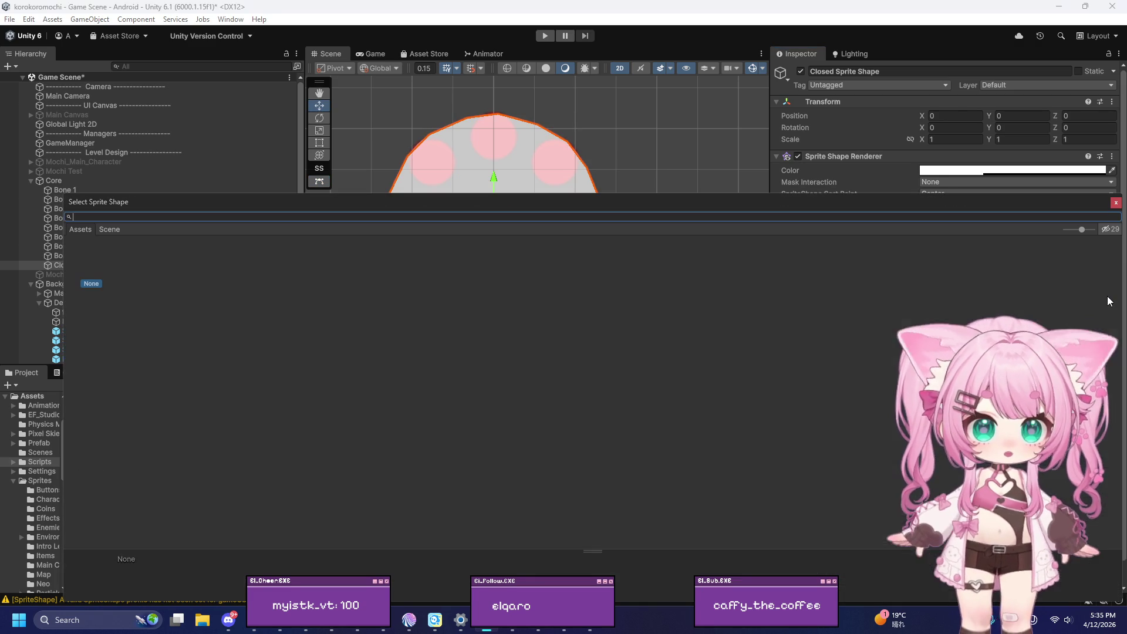
left_click(1117, 203)
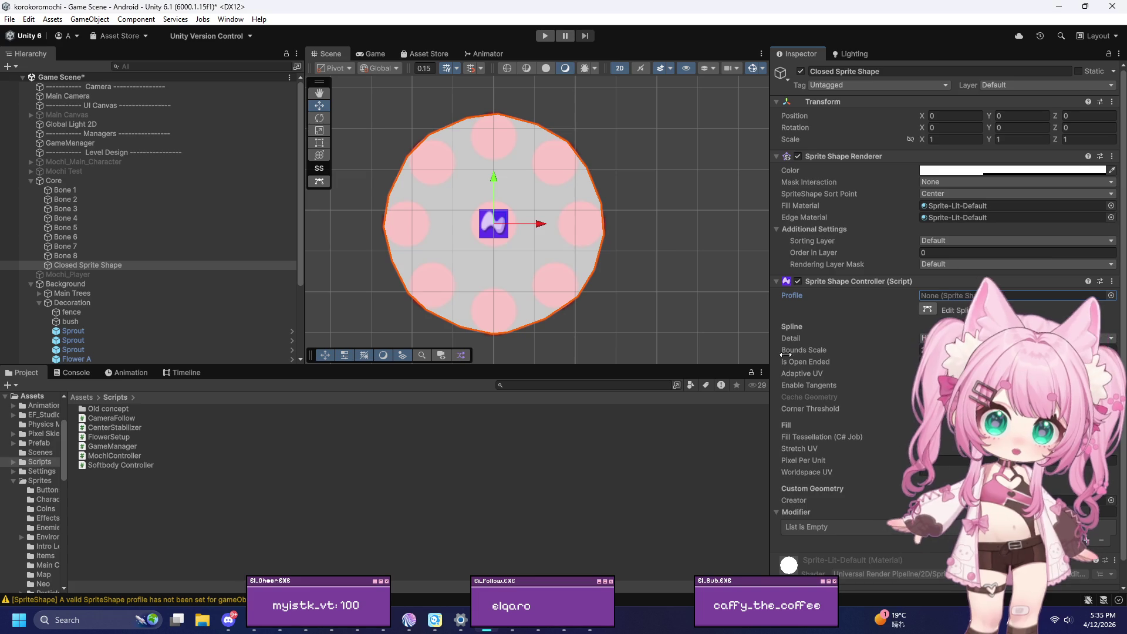
scroll(889, 357, "down", 1)
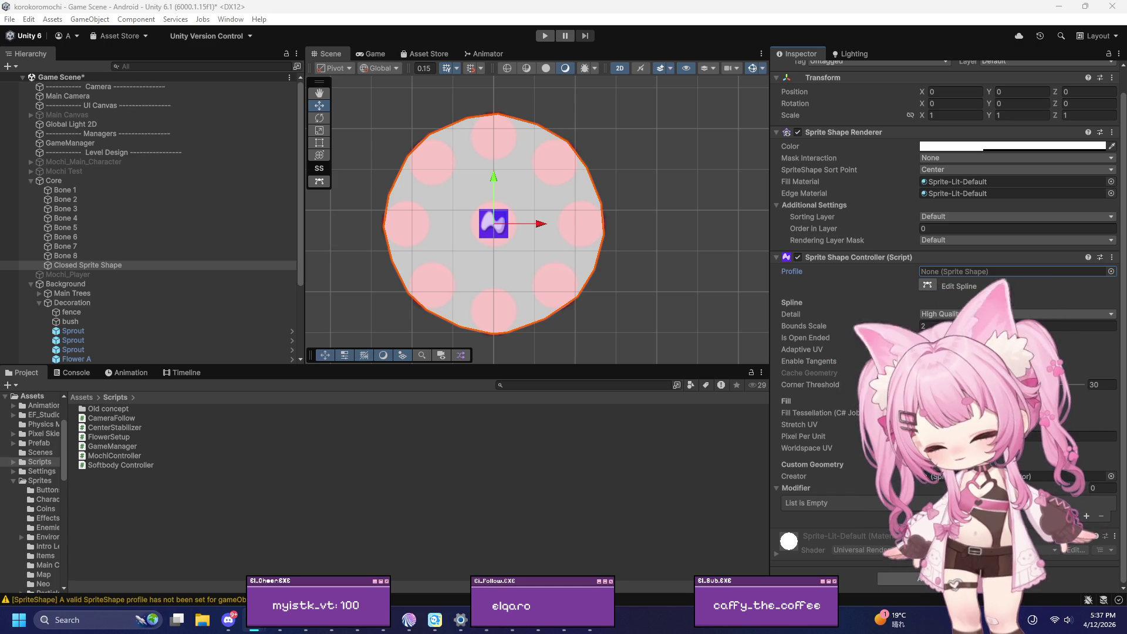
key("alt+Tab")
Step: Maximize the browser and resume the Closed 2D Sprite Shape tutorial in fullscreen
mouse_move(293, 270)
left_mouse_down()
mouse_move(504, 125)
mouse_move(528, 122)
left_mouse_up()
double_click(528, 122)
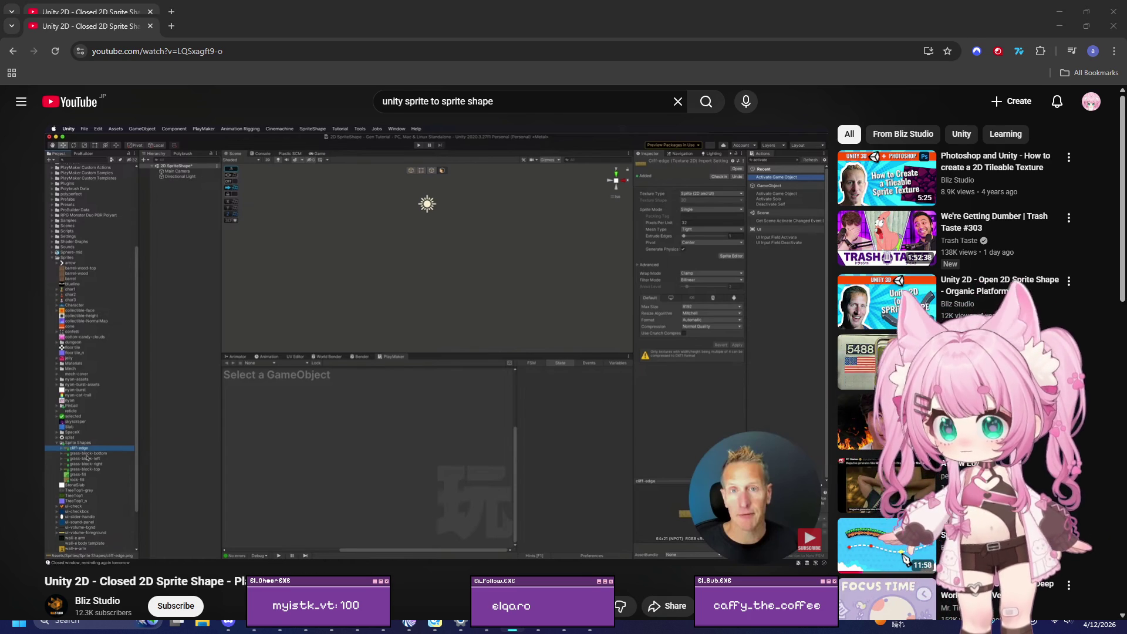
key("space")
left_click(120, 553)
left_click(422, 371)
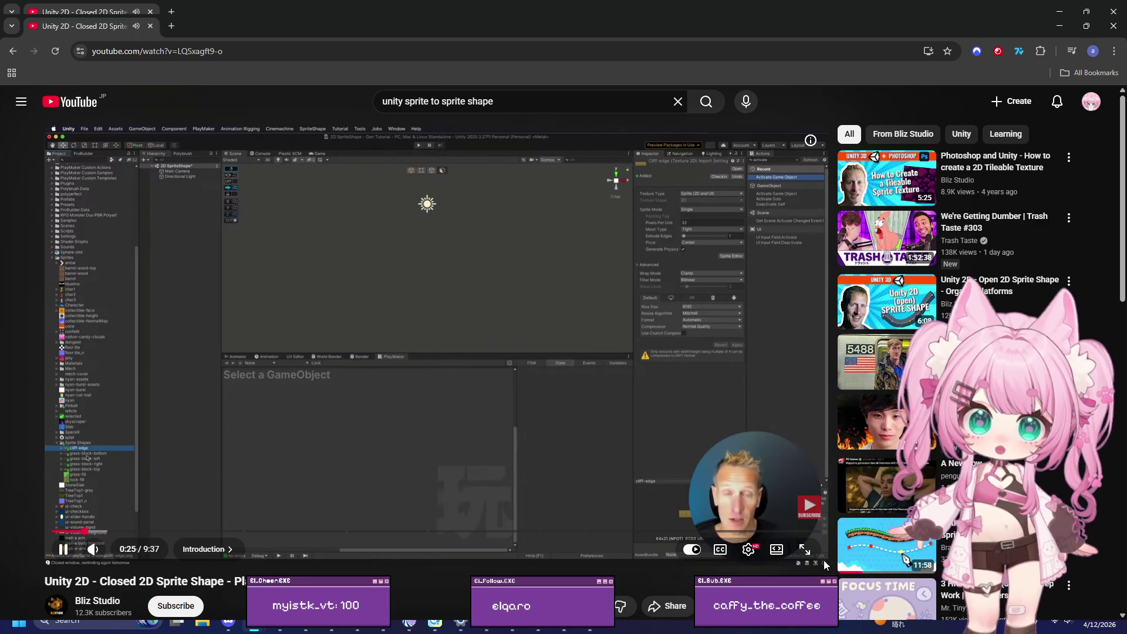
left_click(811, 542)
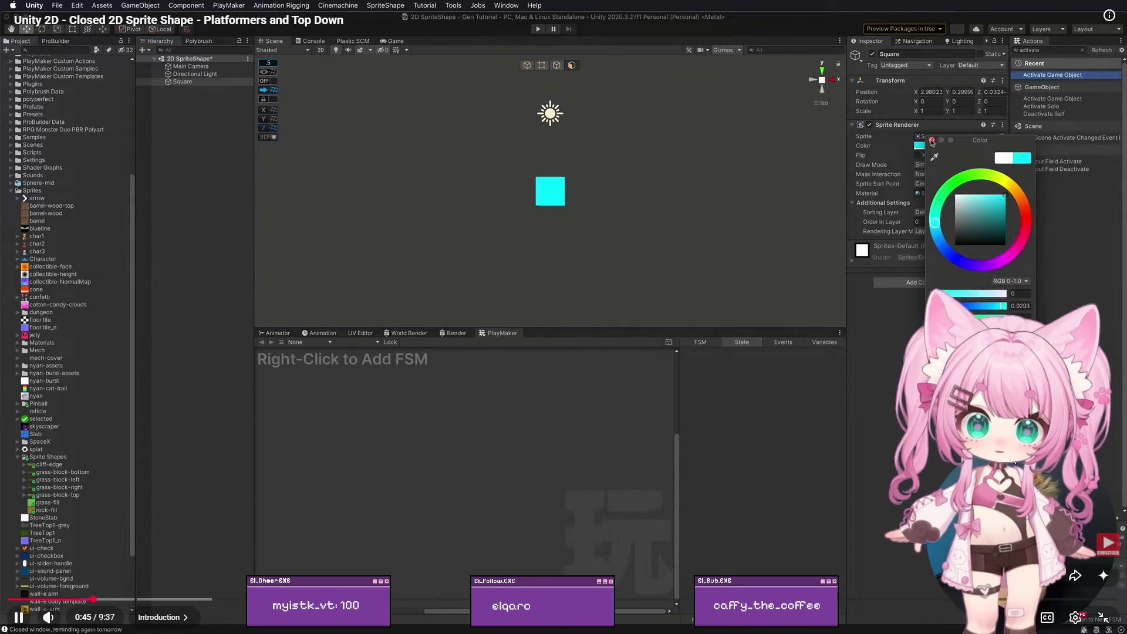
Step: Raise the playback speed, pause the video at 1:06, and exit fullscreen
left_click(1075, 617)
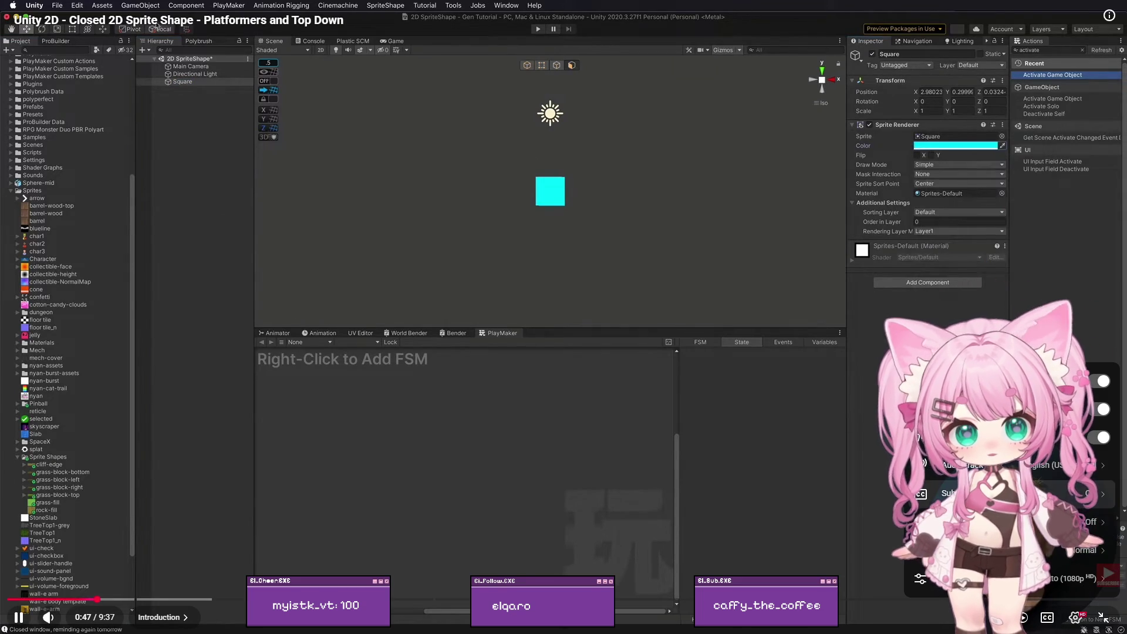
left_click(1086, 551)
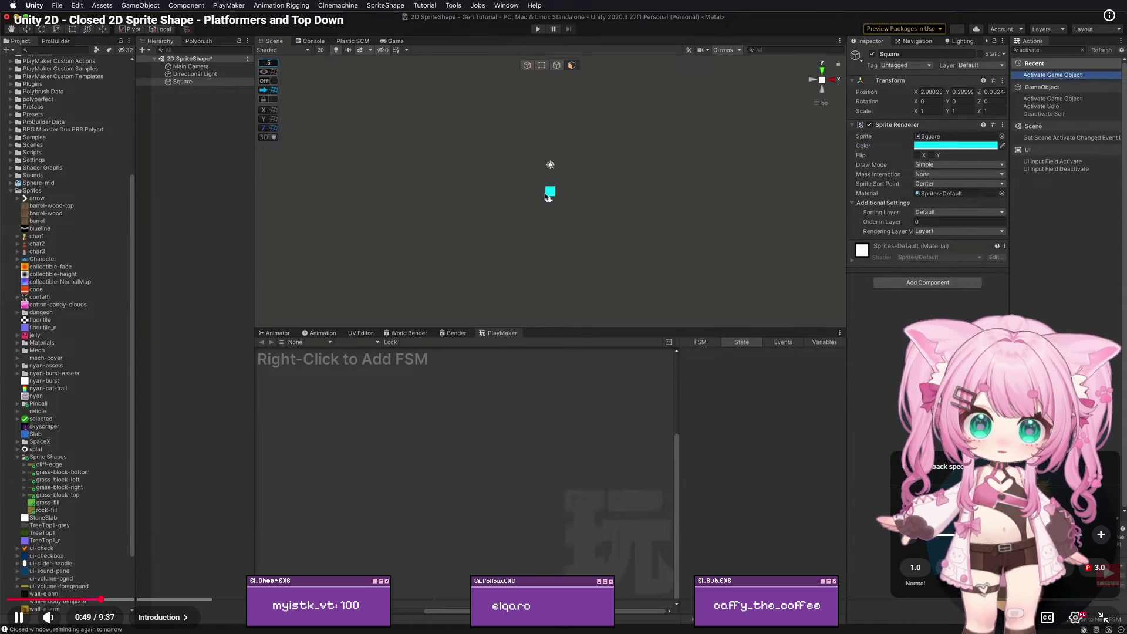
left_click(1060, 570)
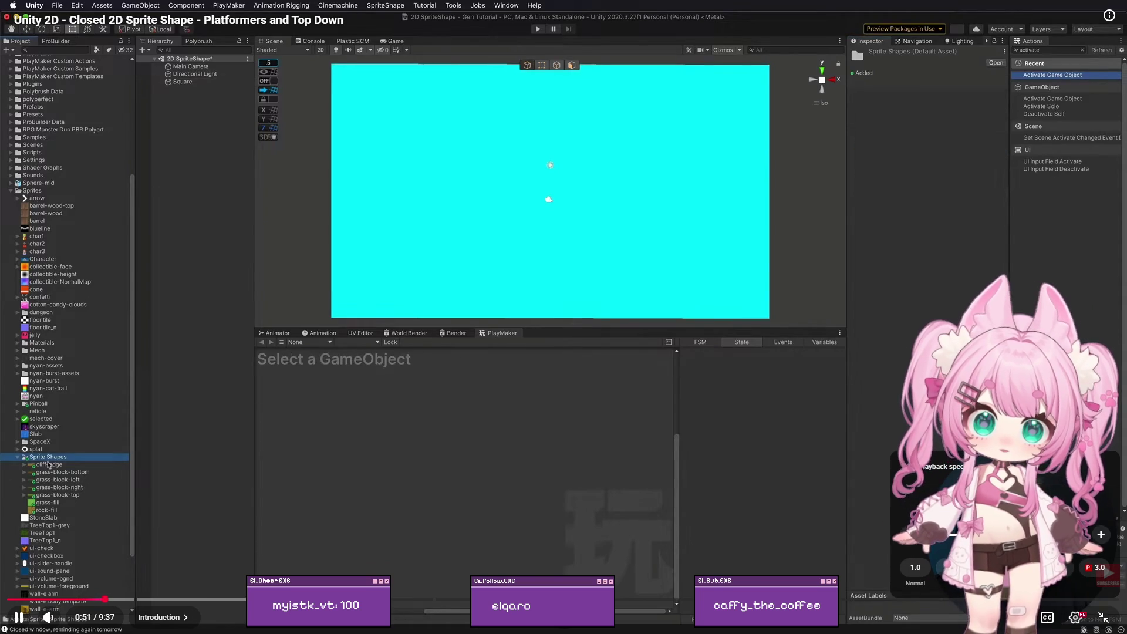
left_click(805, 445)
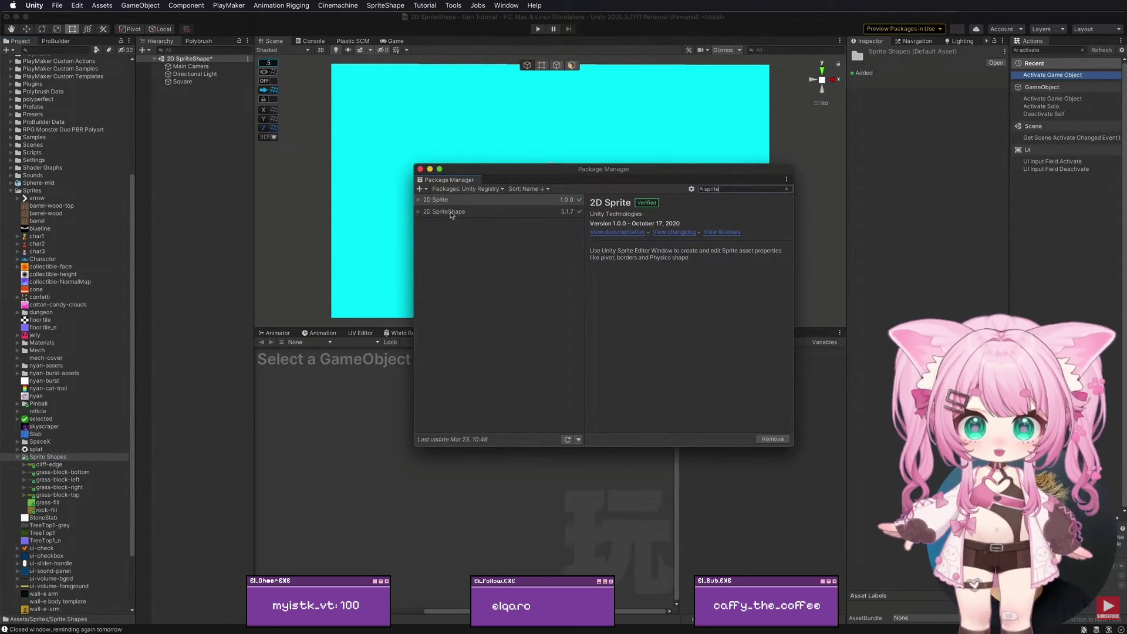
left_click(1065, 569)
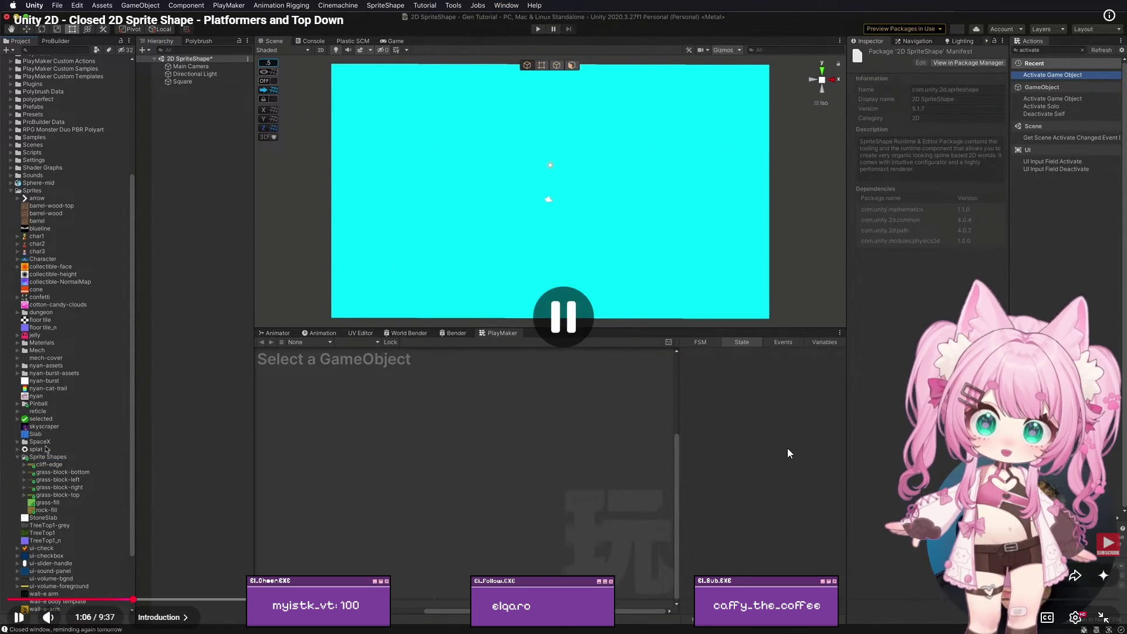
key("Escape")
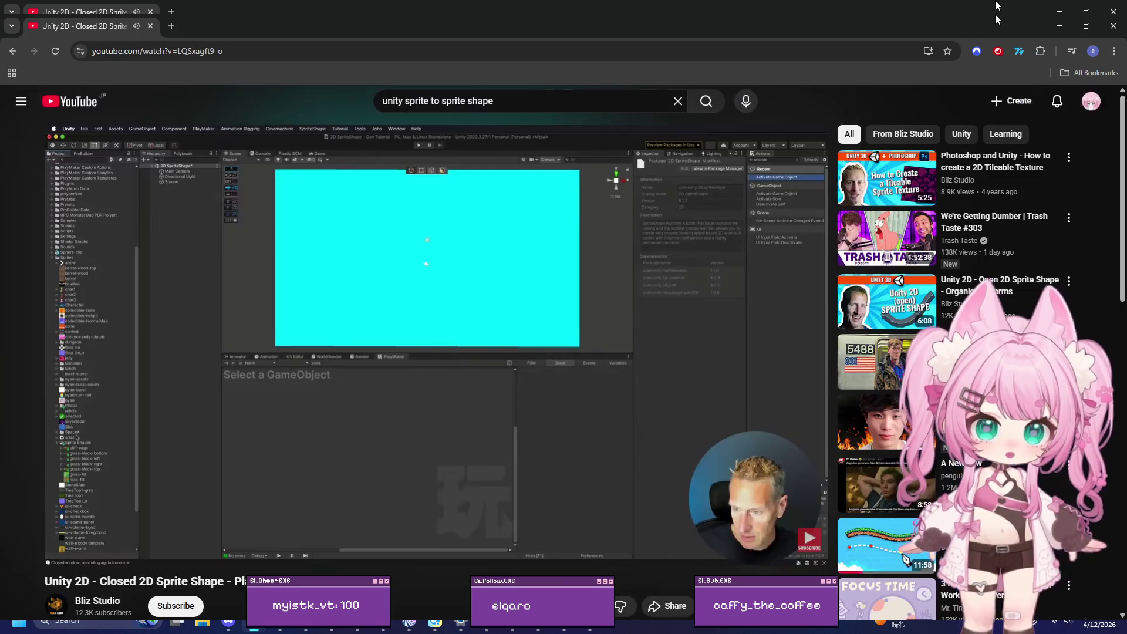
left_click_drag(1013, 23, 738, 21)
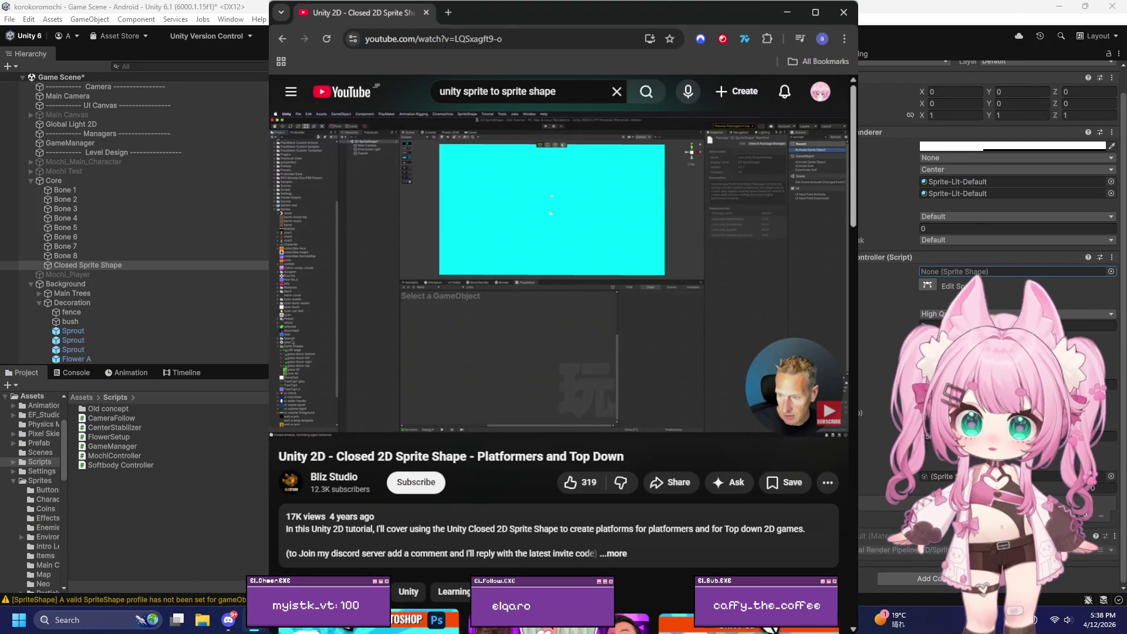
Step: Open Unity's Package Manager and find the 2D SpriteShape package, version 11.0.0
left_click(230, 19)
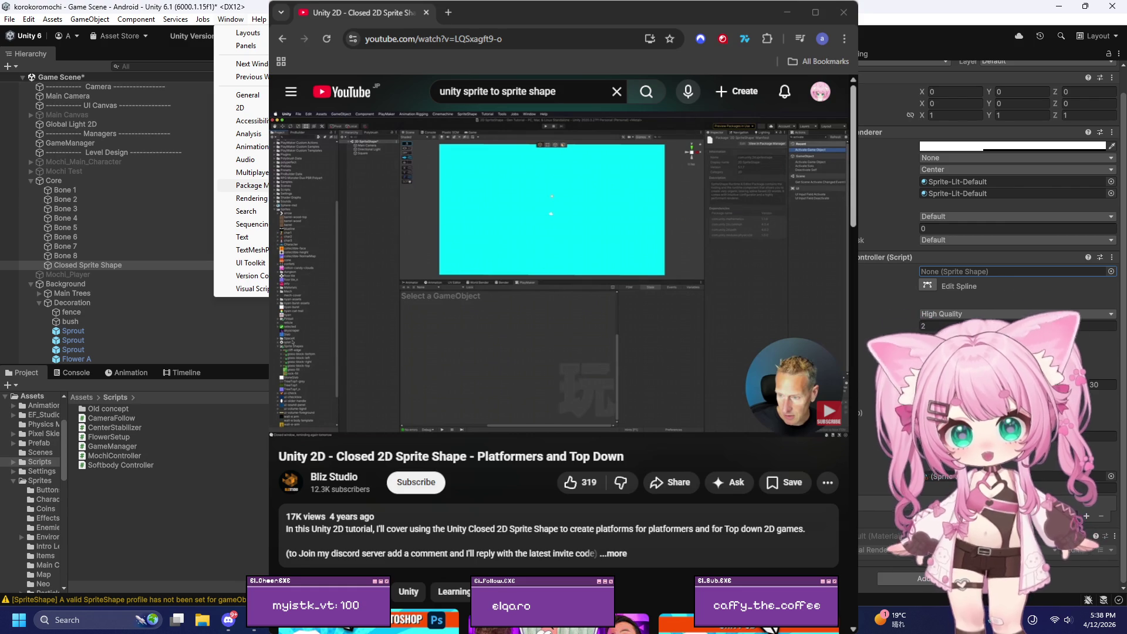
left_click(249, 185)
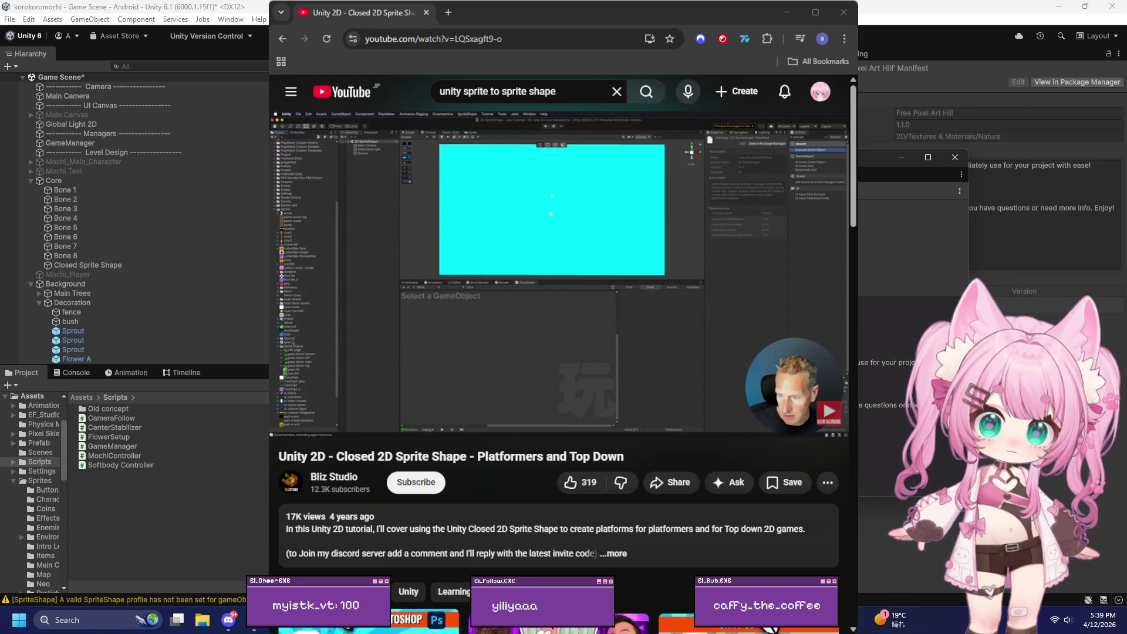
key("Down")
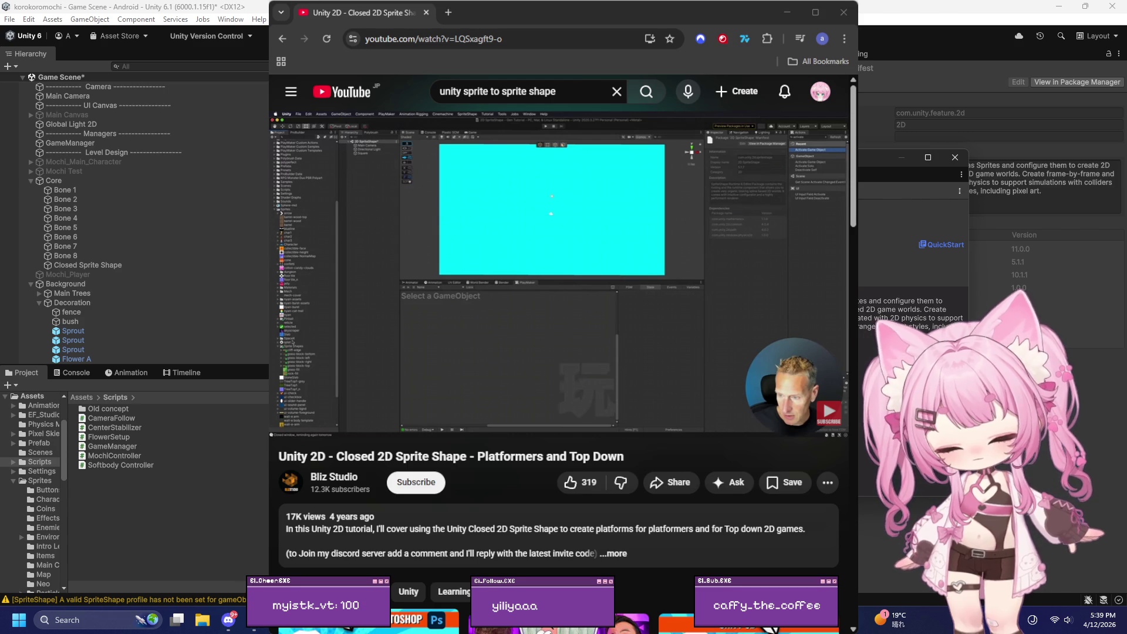
key("Down")
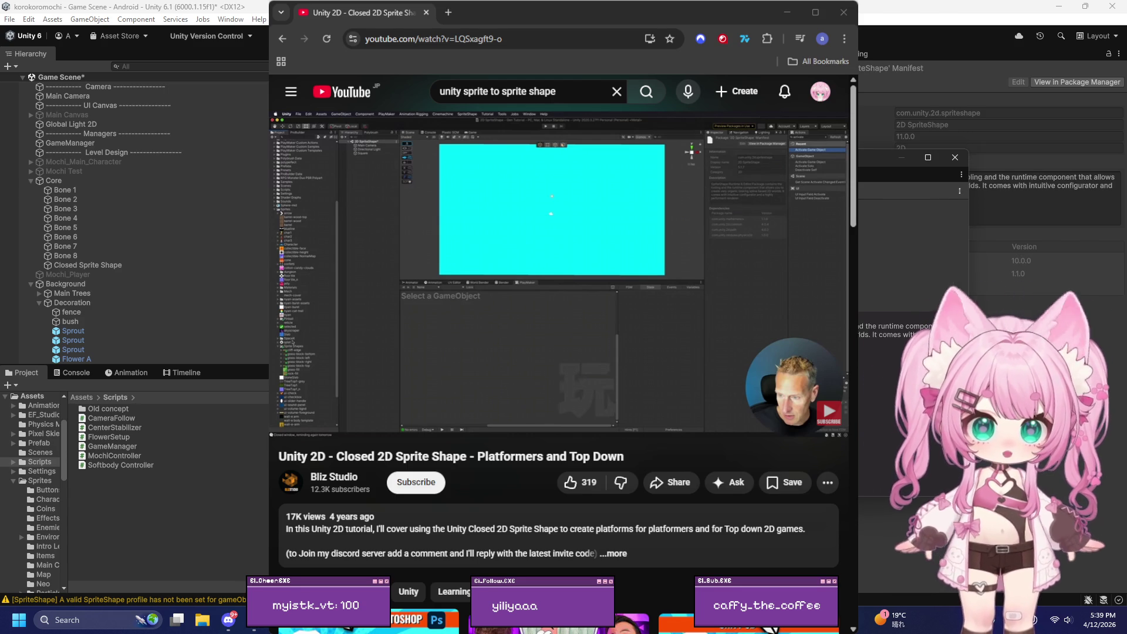
left_click(955, 157)
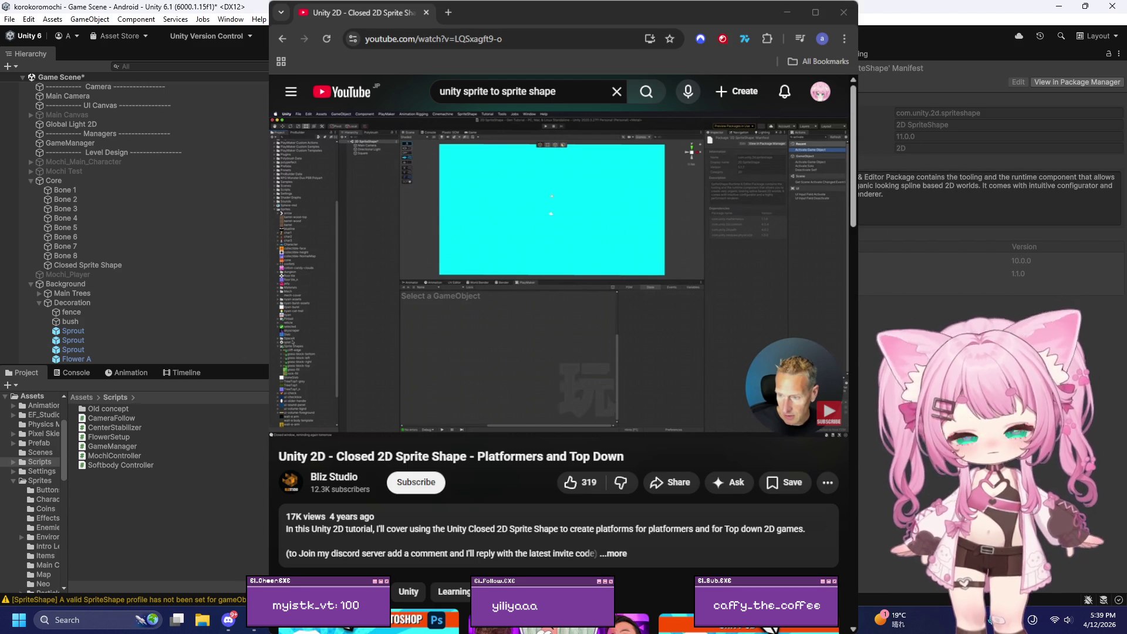
left_click(522, 11)
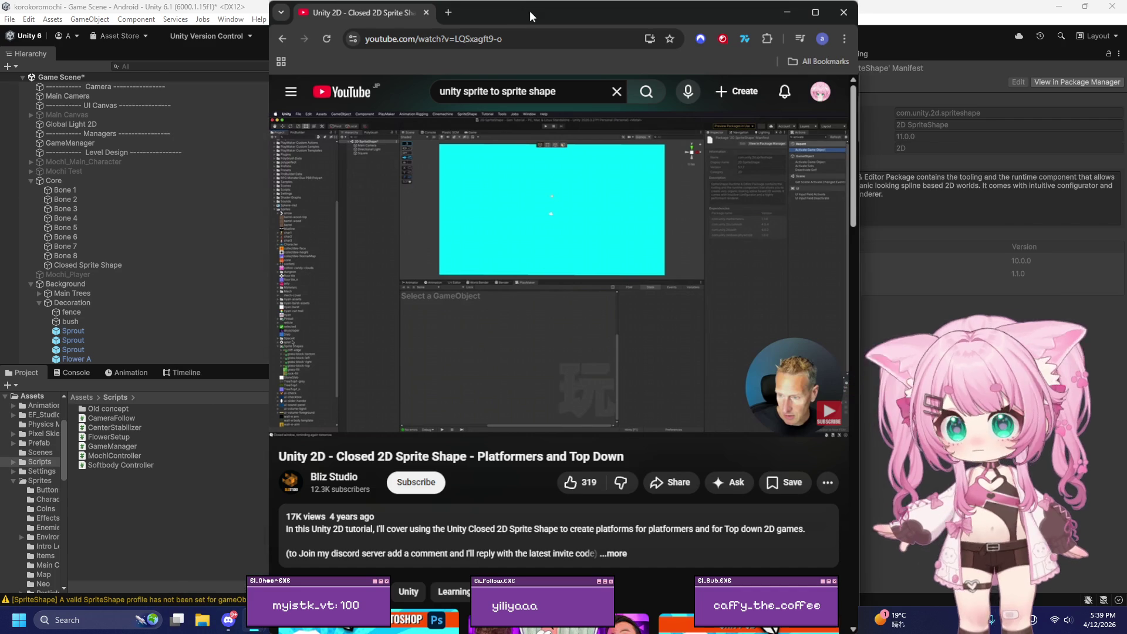
double_click(537, 10)
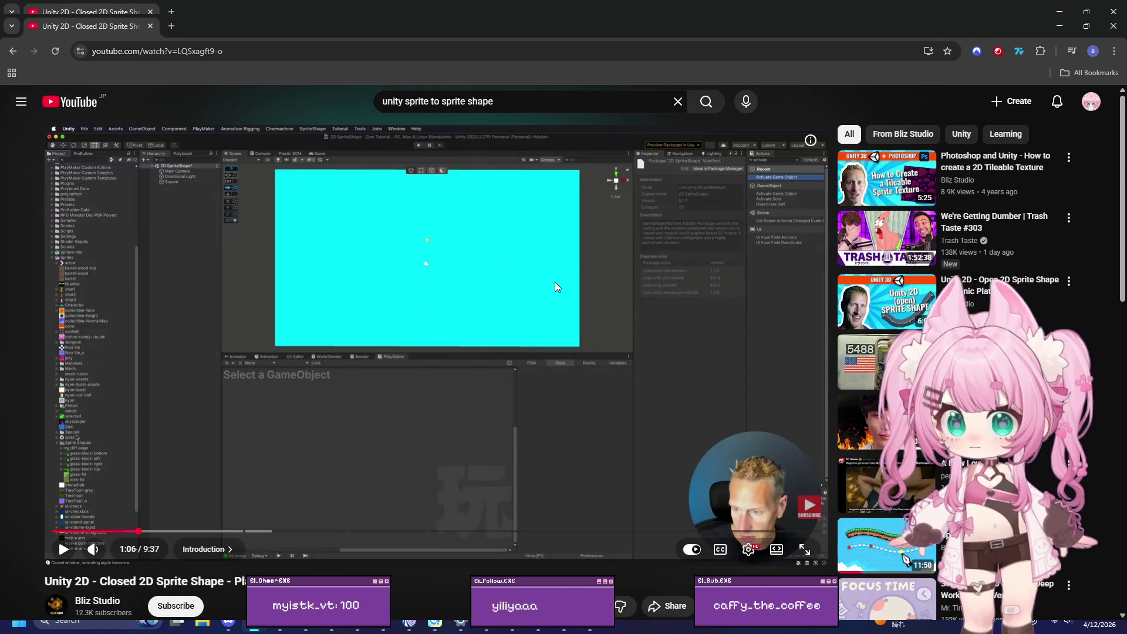
Step: Resume the tutorial and let it play to about 1:57
left_click(556, 283)
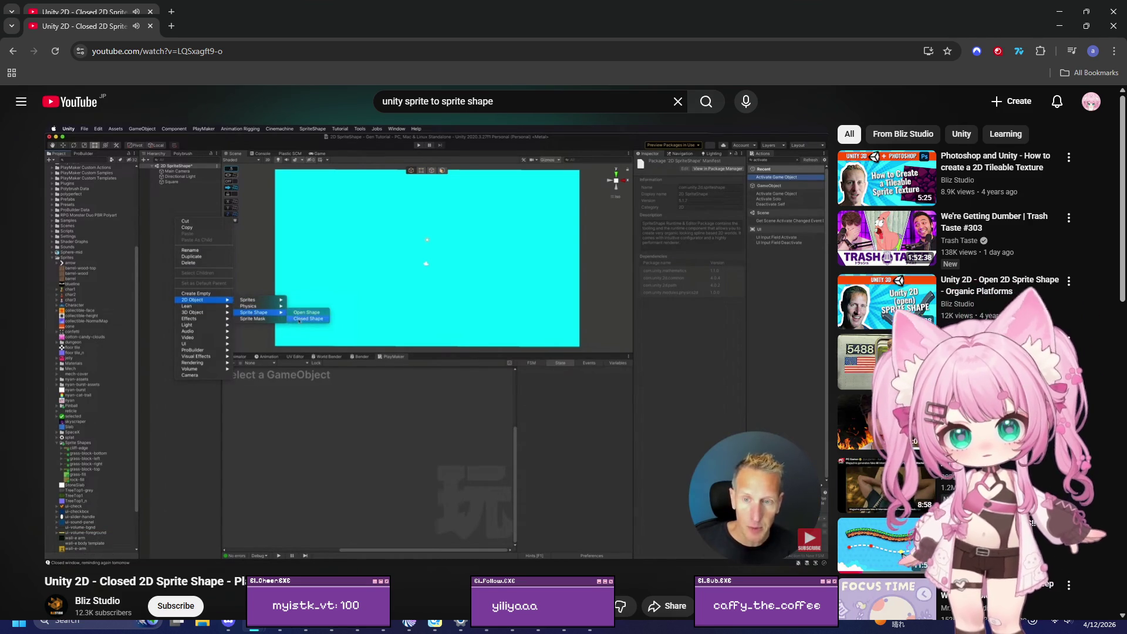
mouse_move(604, 299)
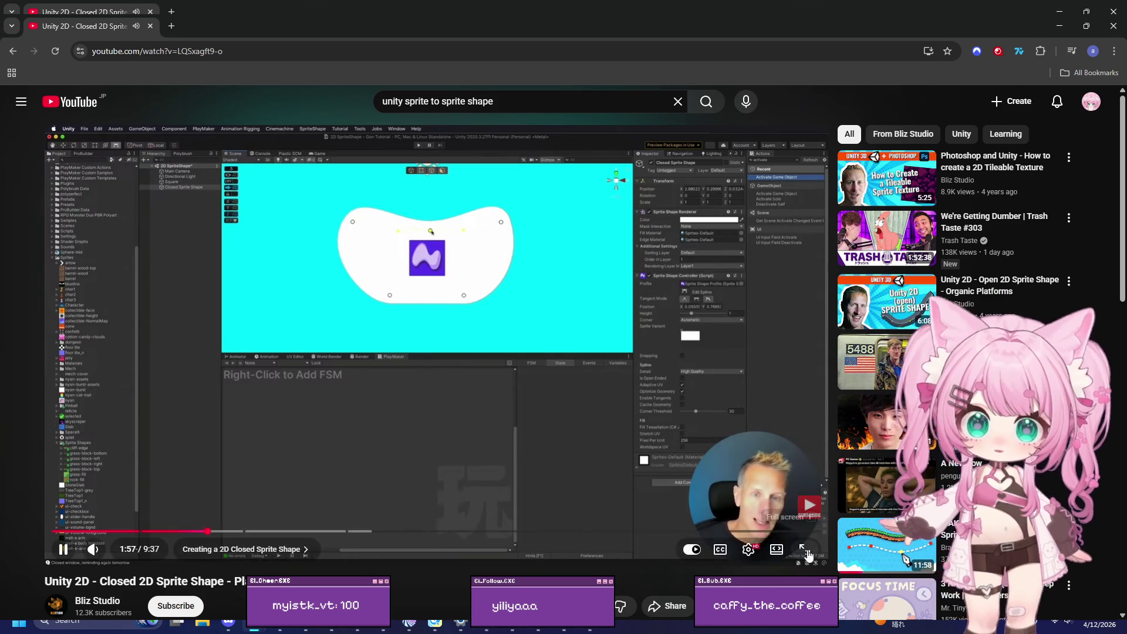
Step: Watch the Creating a Sprite Shape Profile chapter fullscreen to 3:24, then exit fullscreen and pause
left_click(807, 555)
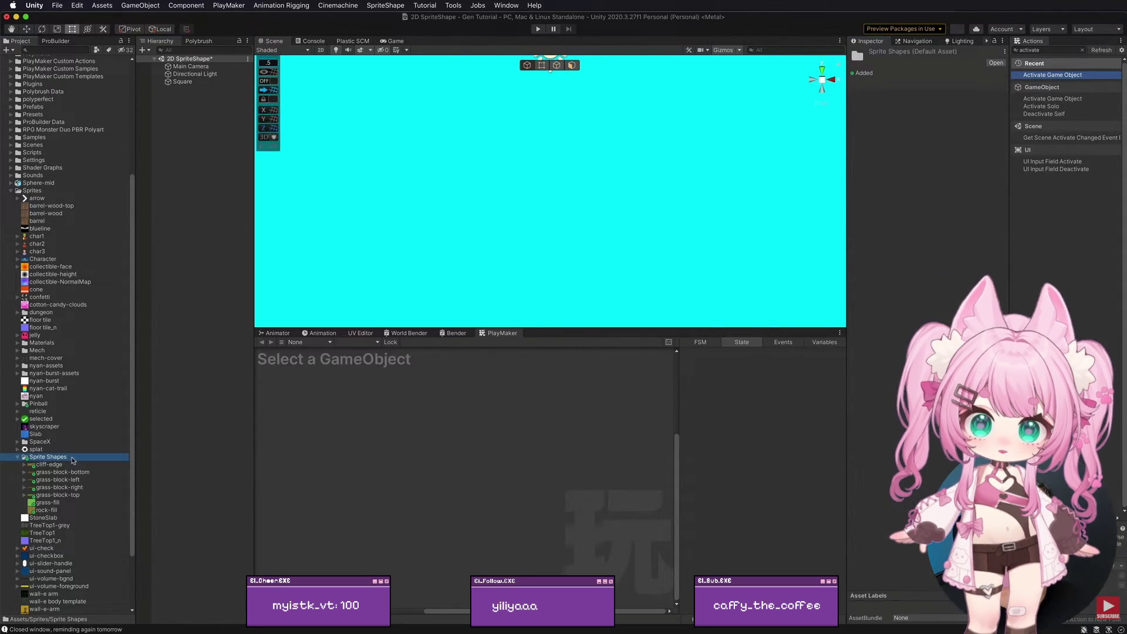
mouse_move(780, 316)
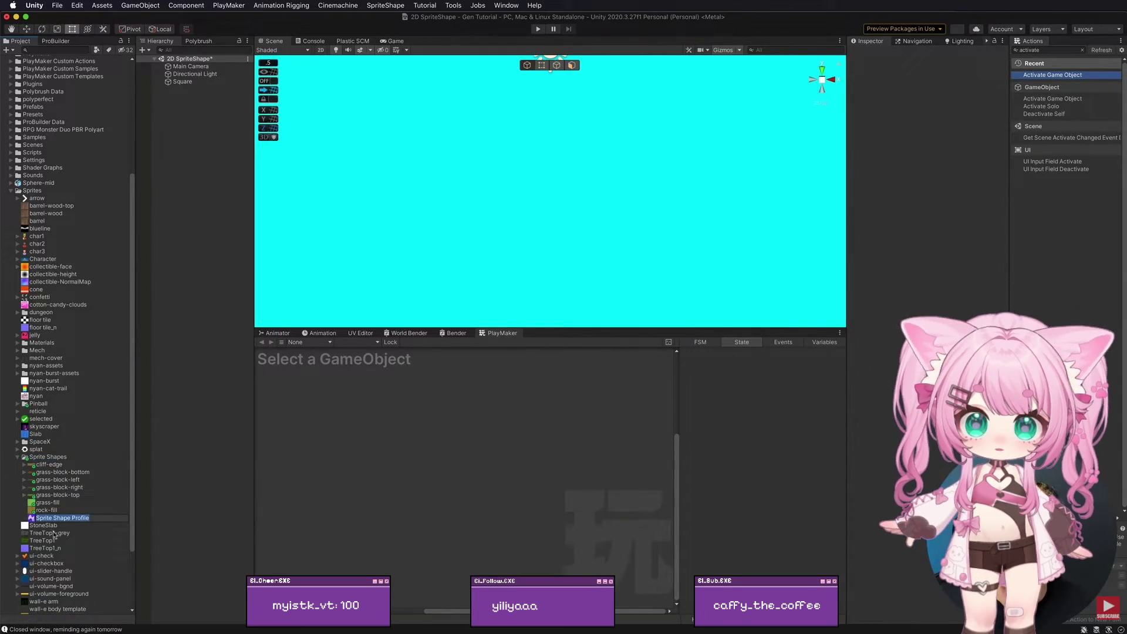
left_click(799, 312)
left_click(720, 316)
type("rock platform")
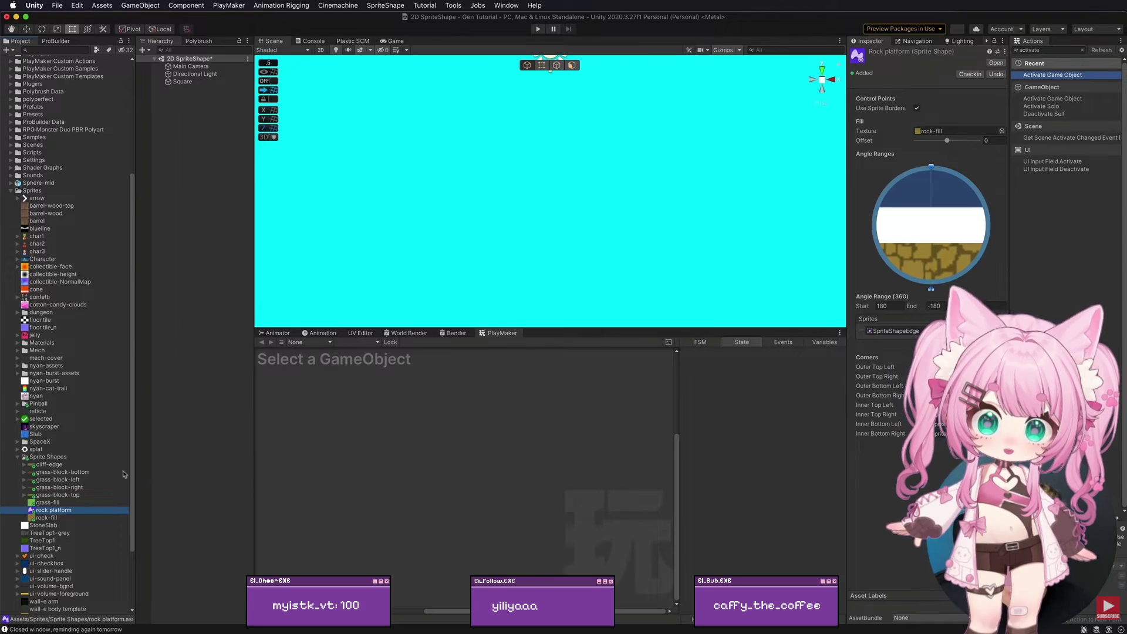
left_click(44, 517)
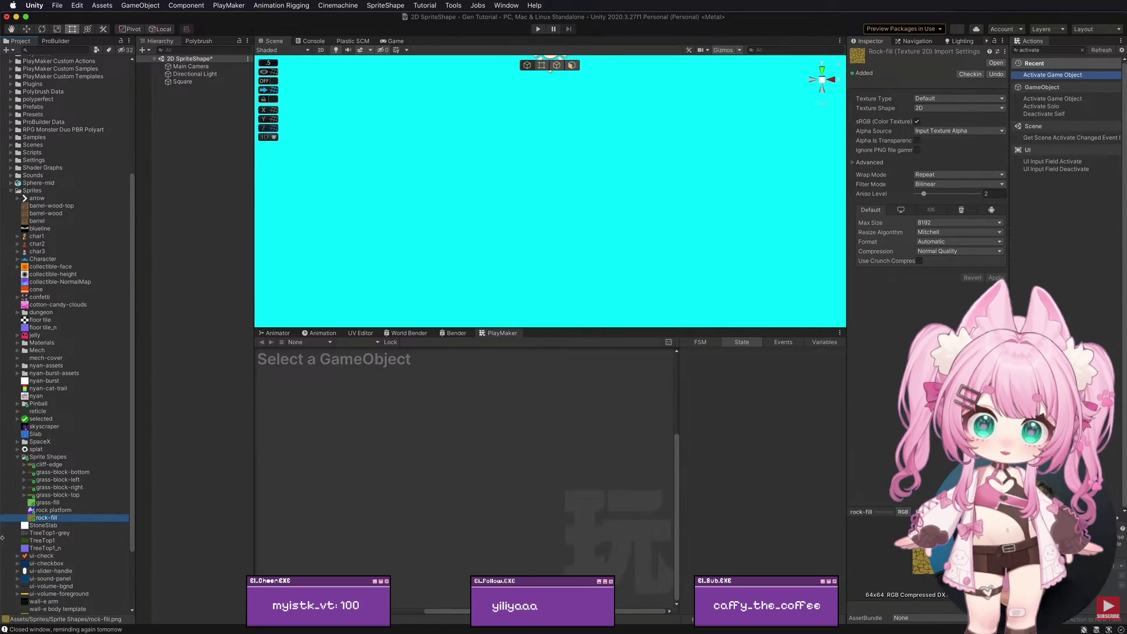
left_click(53, 510)
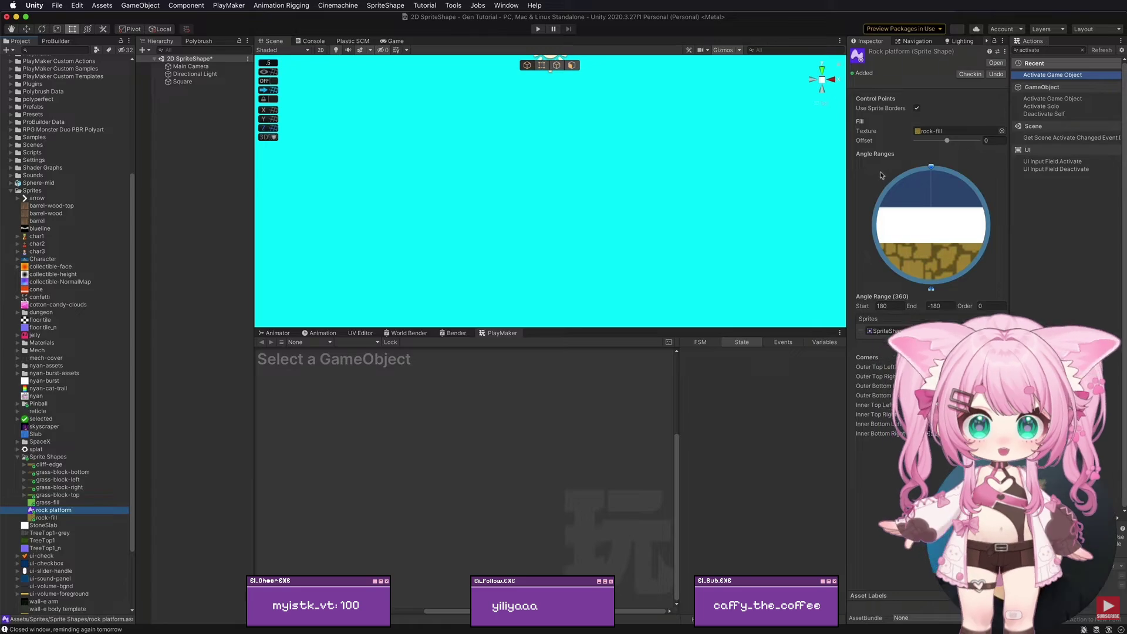
left_click(902, 306)
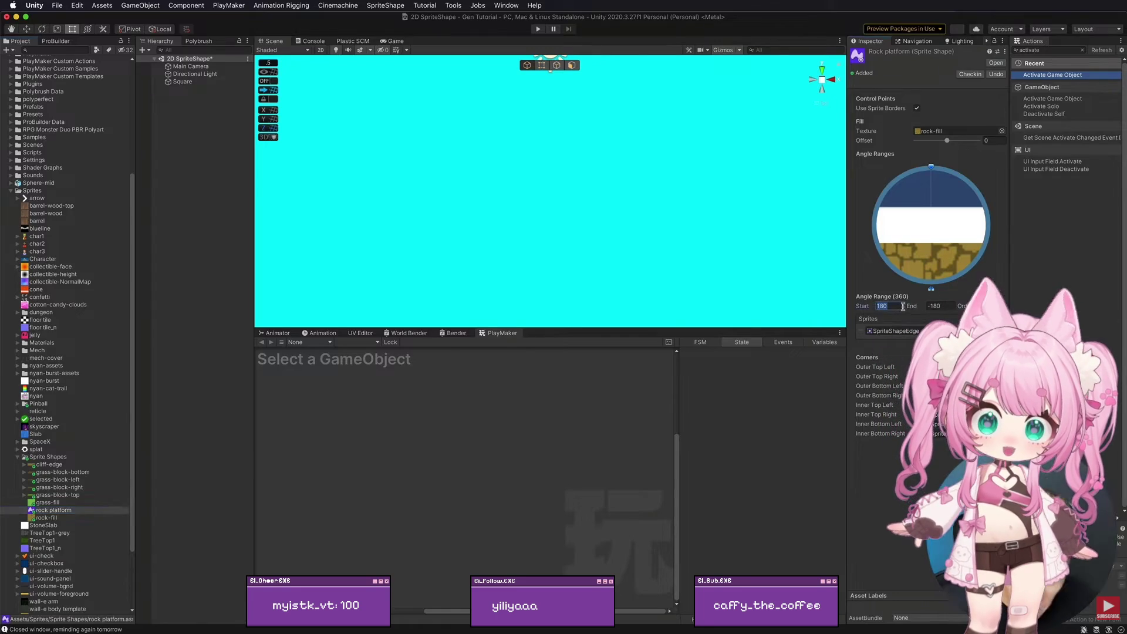
type("45")
mouse_move(1120, 408)
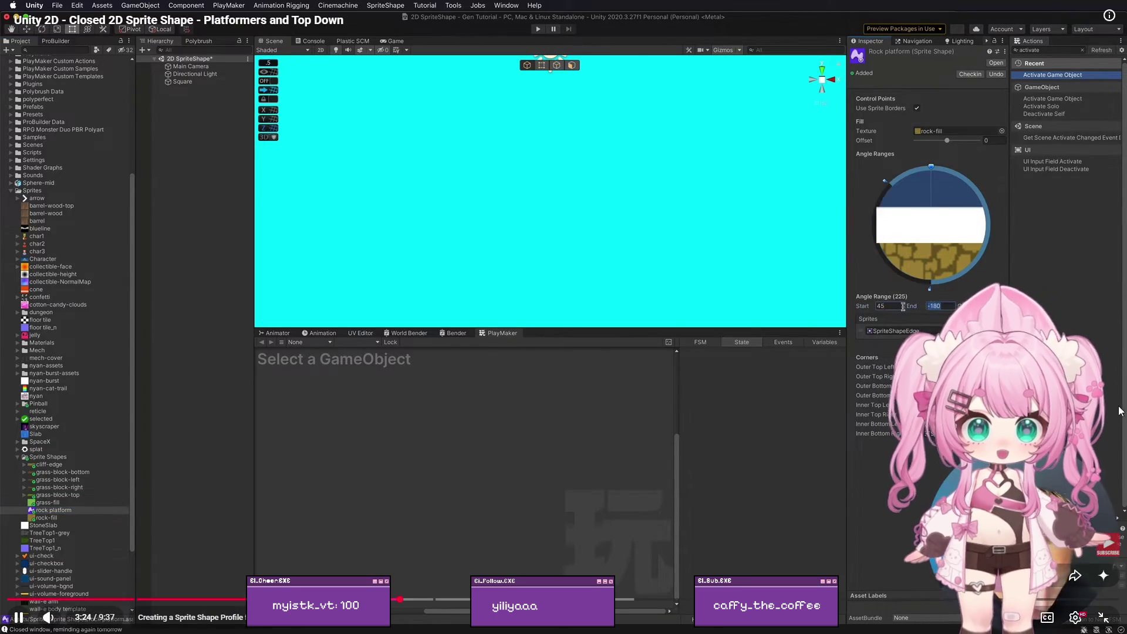
key("Escape")
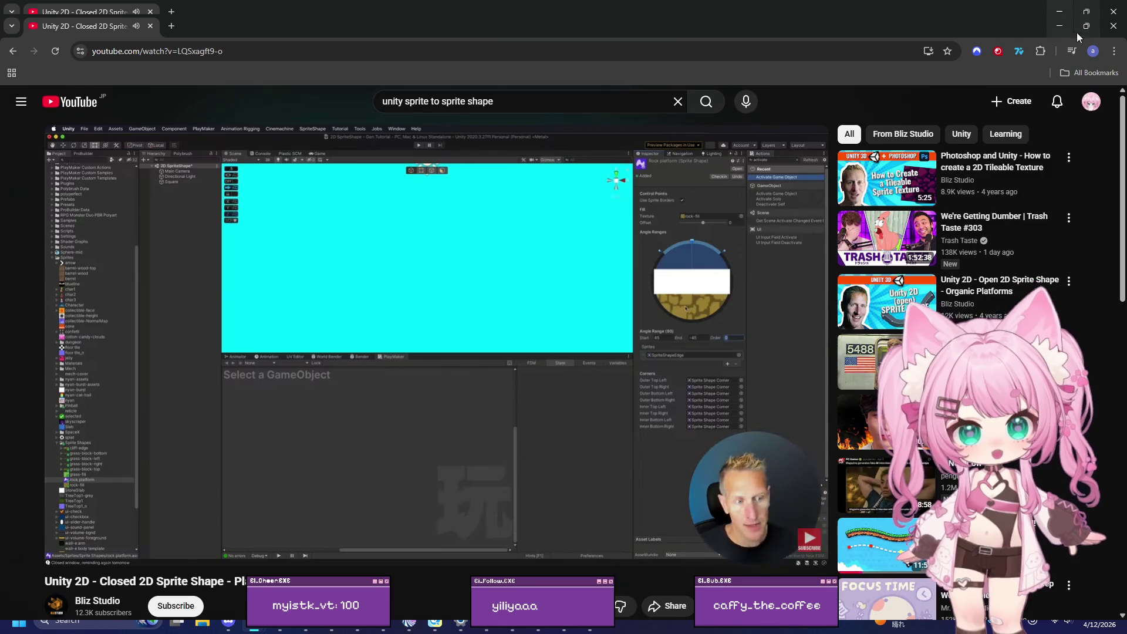
left_click(415, 284)
Step: Create a folder named 'Sprite Shape' in Assets and open it
key("alt+Tab")
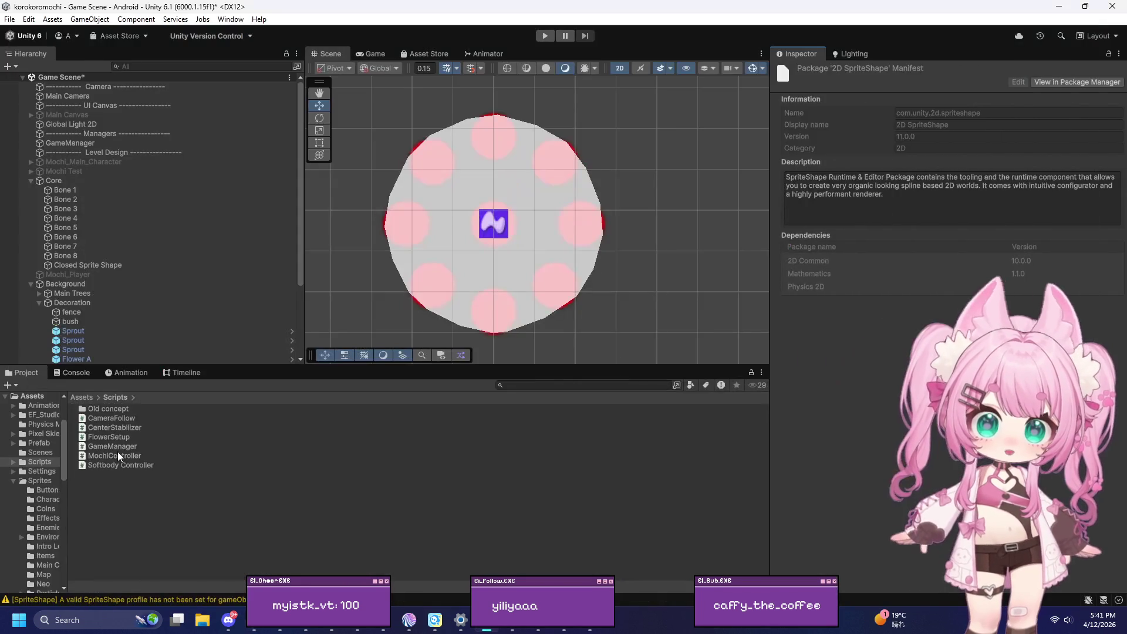
left_click(72, 398)
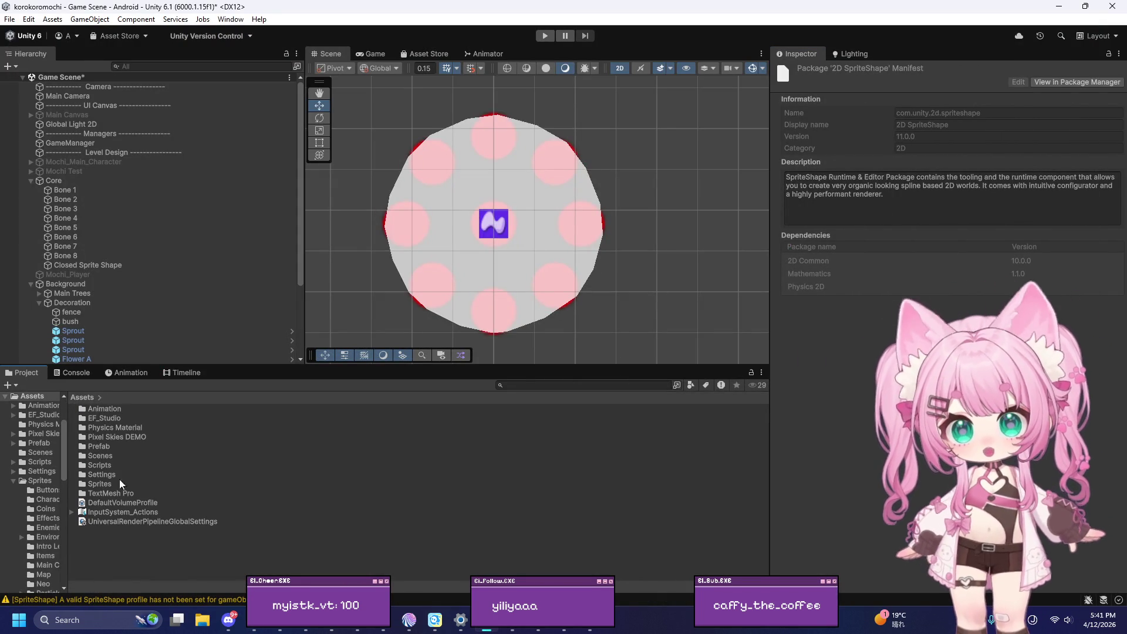
right_click(119, 546)
left_click(104, 551)
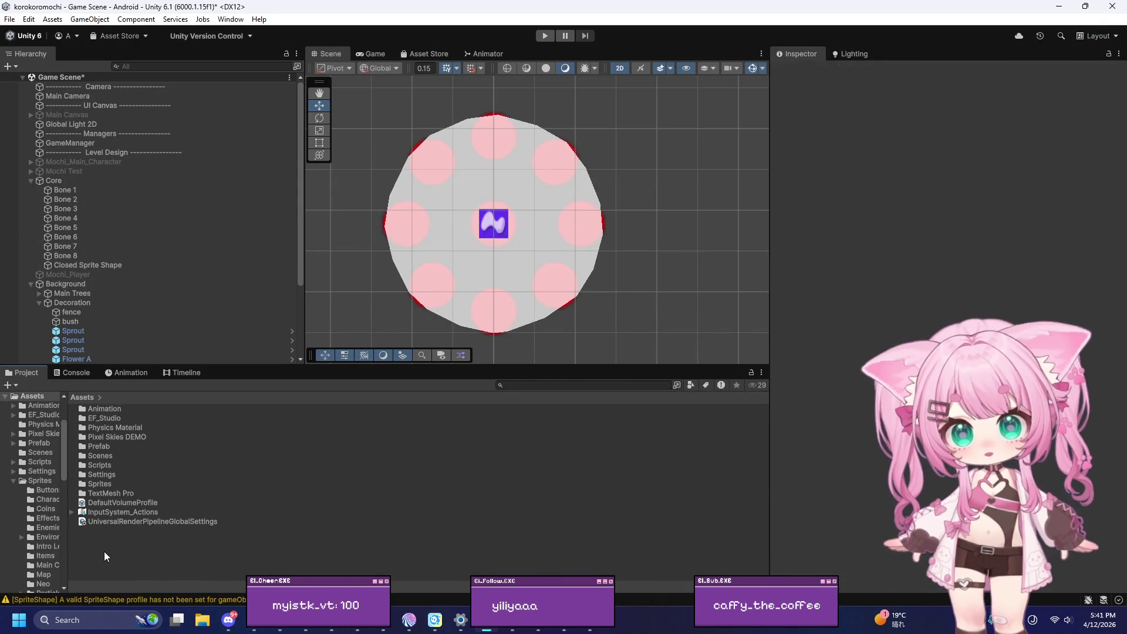
right_click(104, 552)
mouse_move(276, 240)
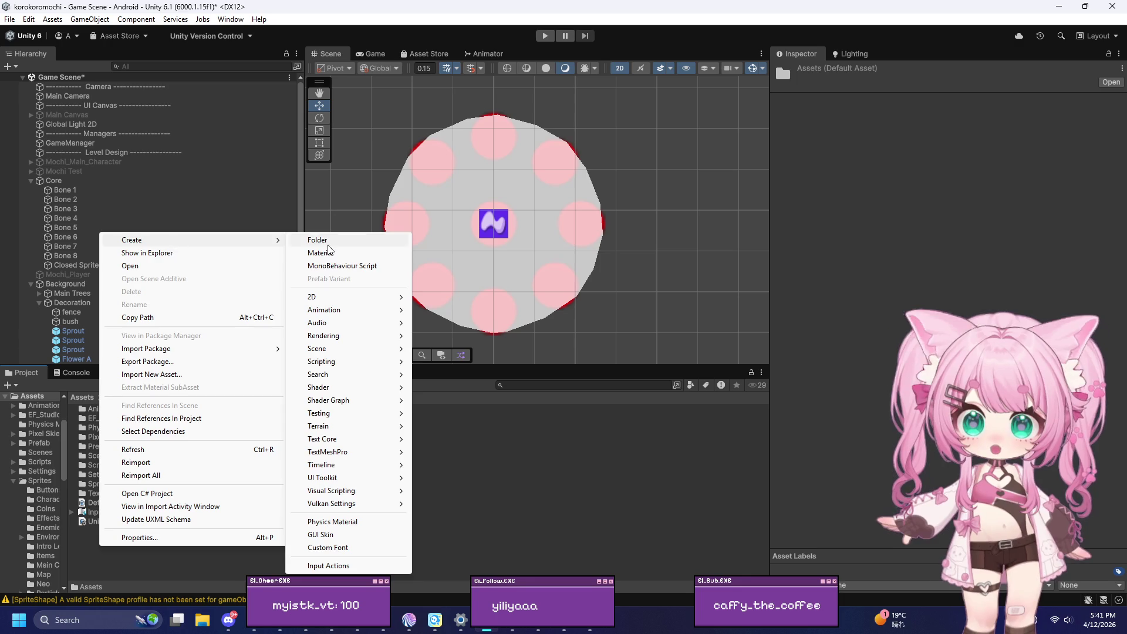
left_click(314, 240)
type("Sp")
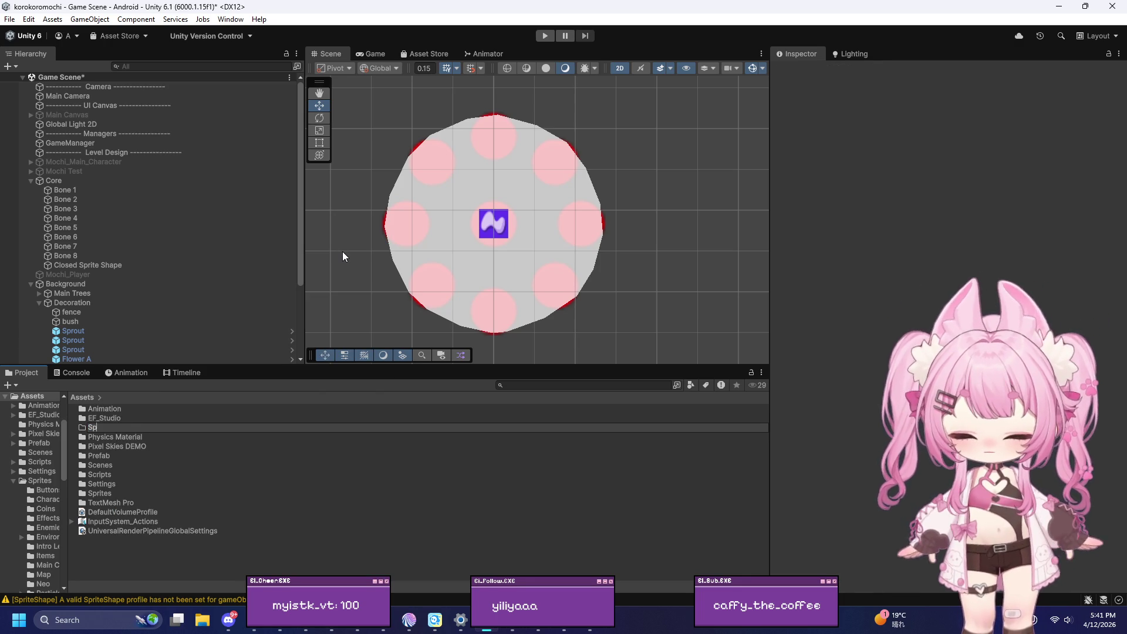
type("rite")
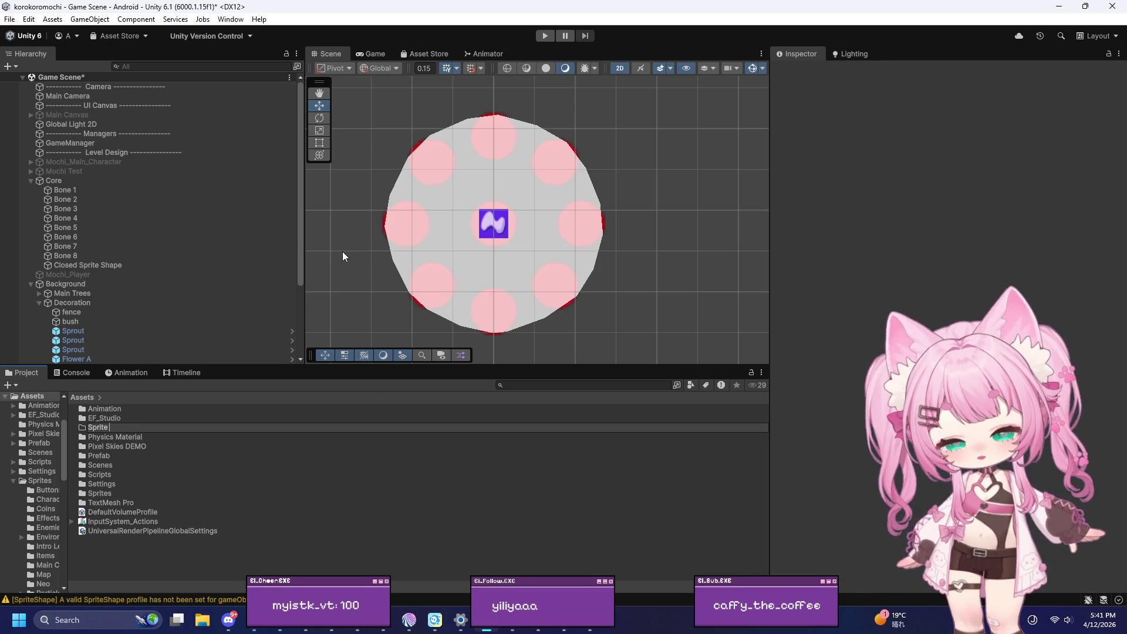
type(" Shape")
key("Return")
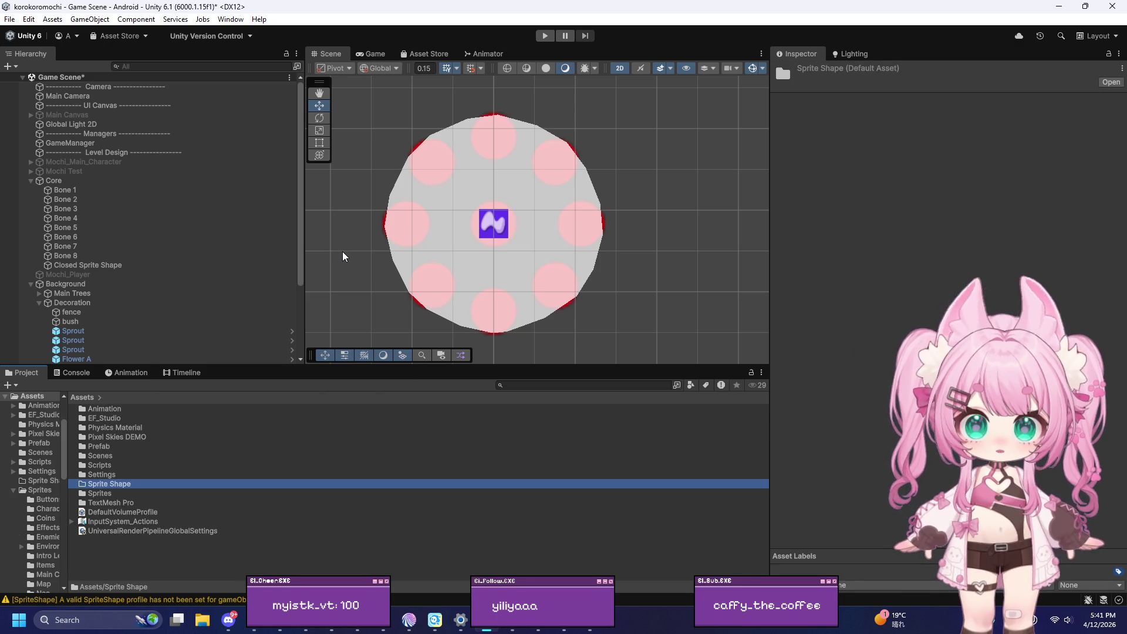
double_click(101, 481)
Step: Create a Sprite Shape Profile in the folder and rename it 'Mochi Profile'
right_click(135, 453)
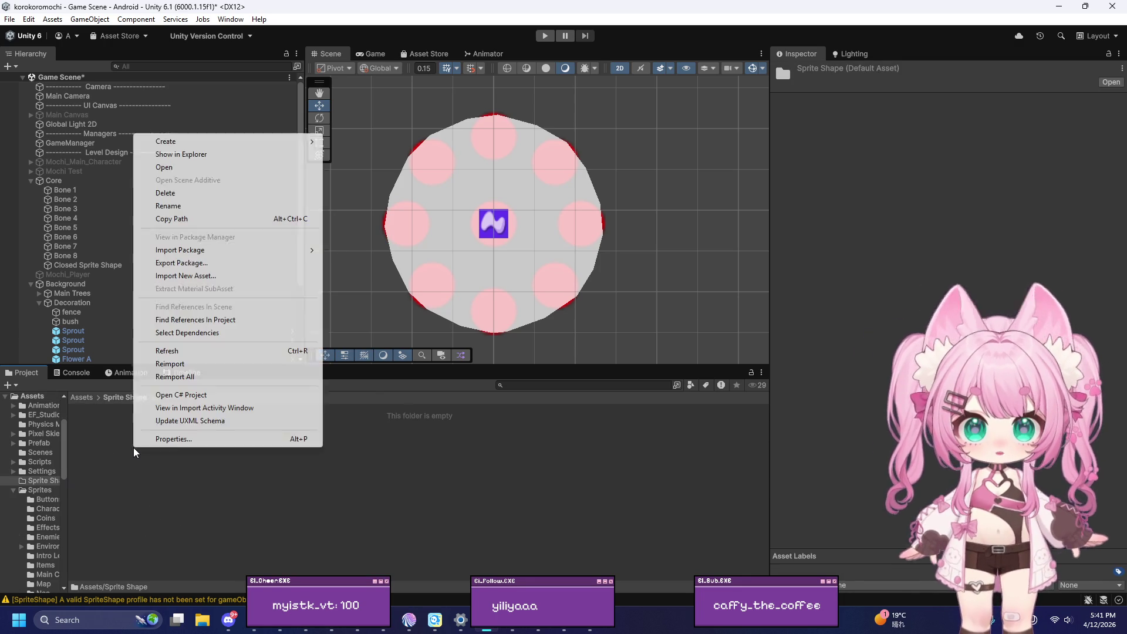
mouse_move(190, 144)
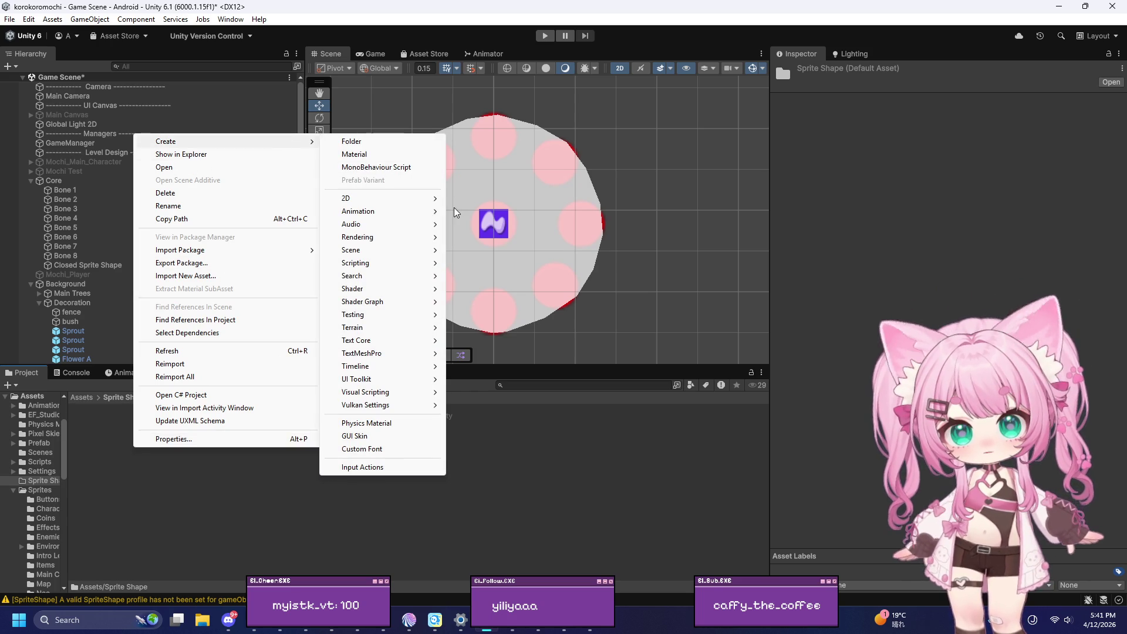
mouse_move(392, 204)
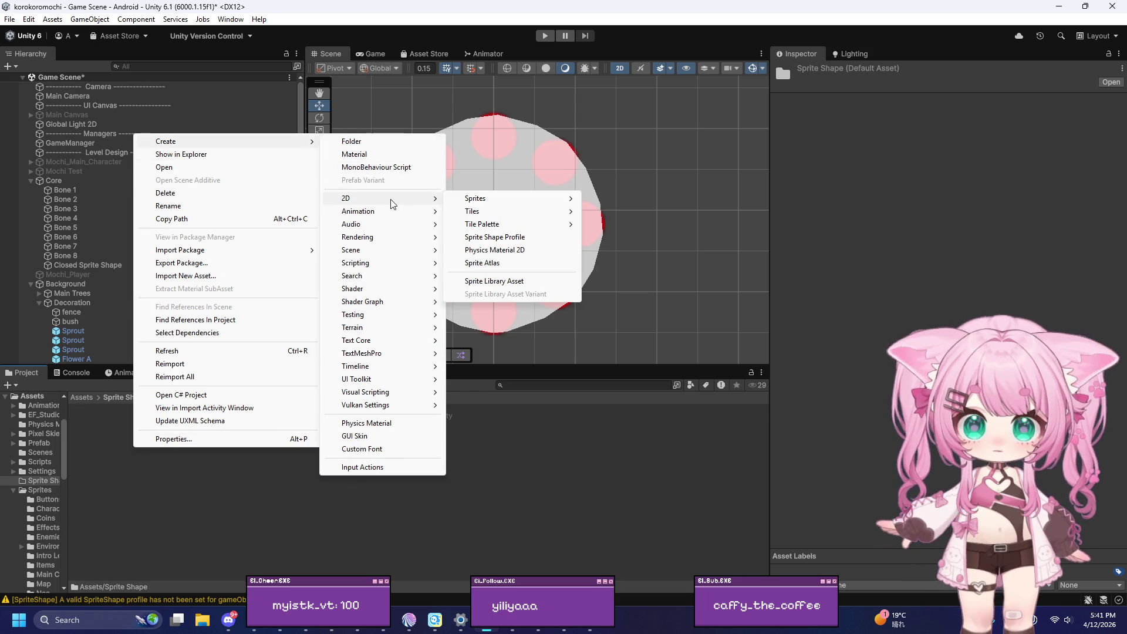
left_click(524, 244)
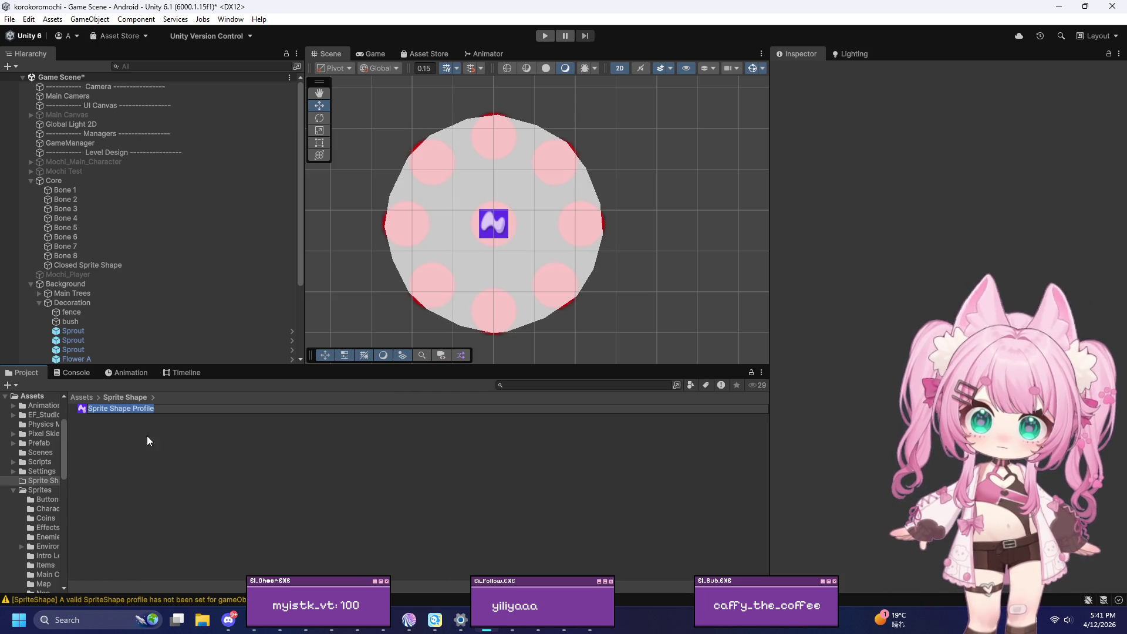
left_click(129, 437)
left_click(124, 410)
right_click(125, 411)
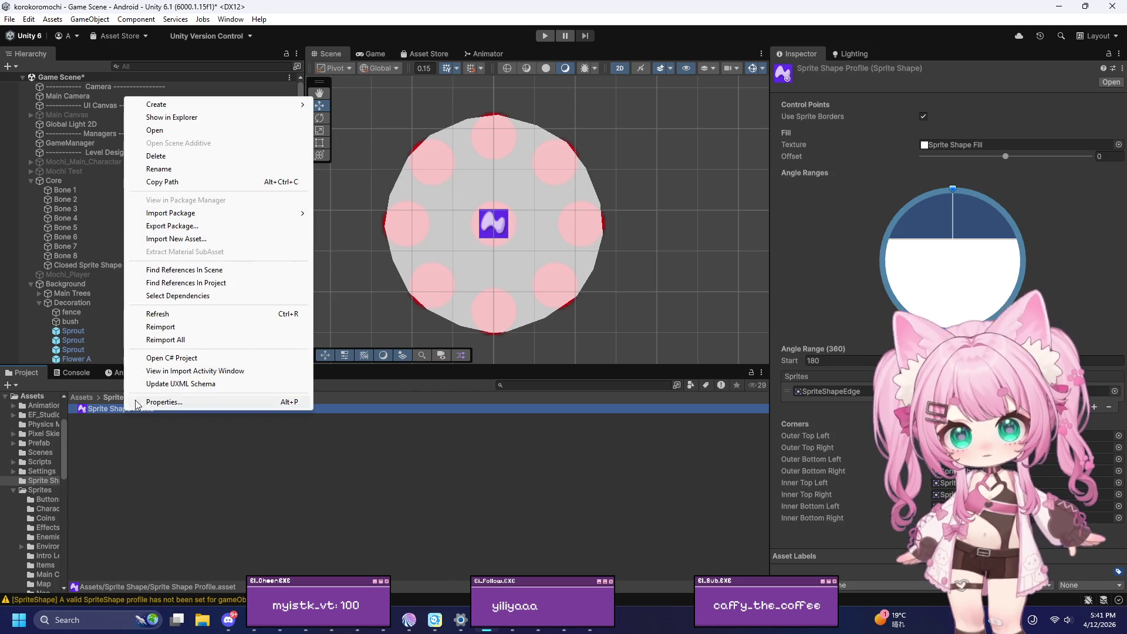
left_click(168, 170)
left_click(131, 406)
type("Mochi")
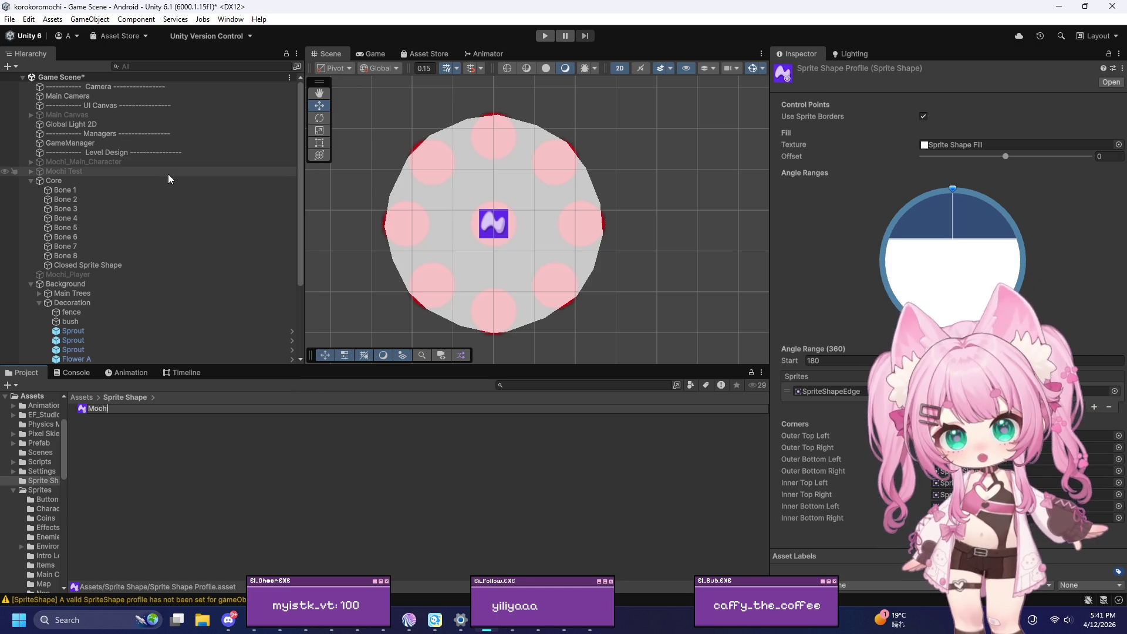
key("Return")
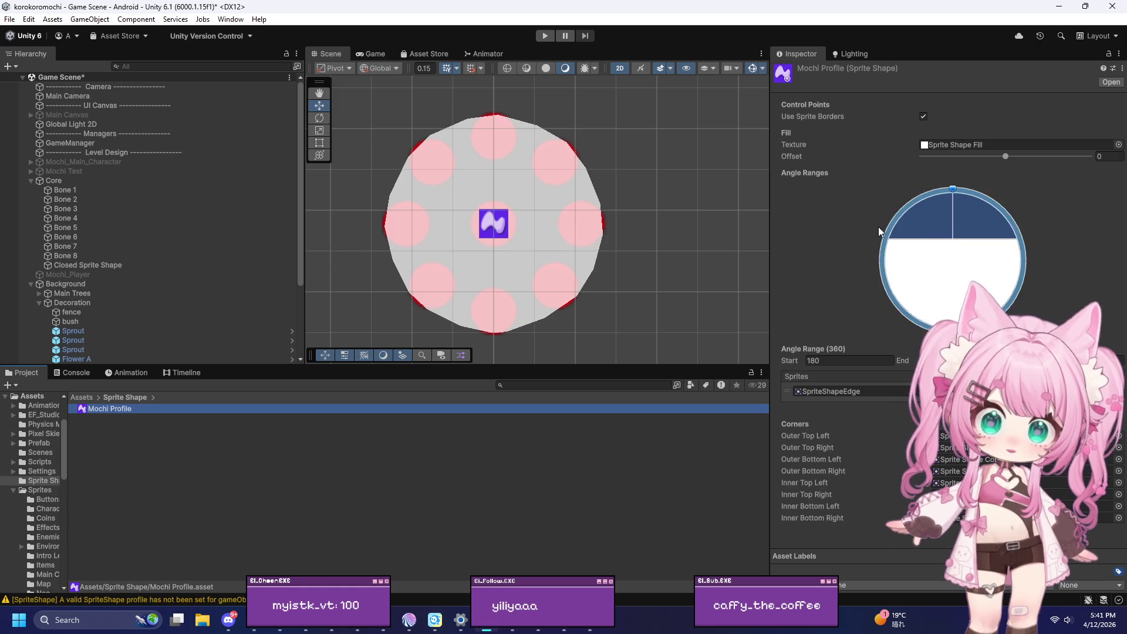
left_click(1118, 144)
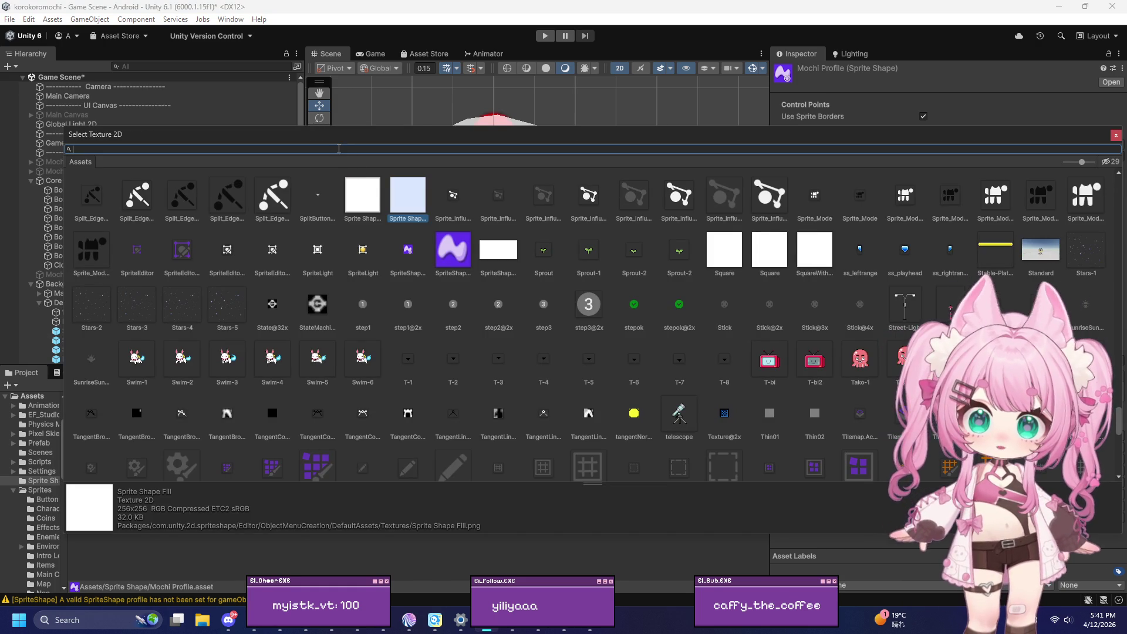
Step: Assign the Mochi_Main_4 sprite, not the sprite sheet, as Mochi Profile's fill texture
scroll(443, 284, "down", 1)
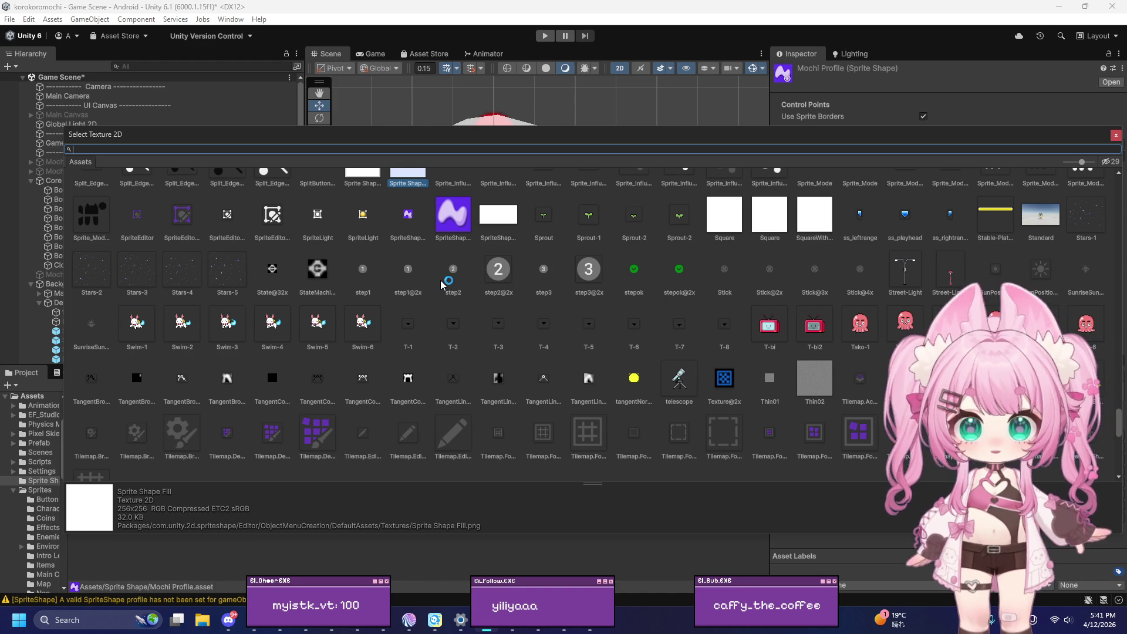
scroll(494, 296, "down", 5)
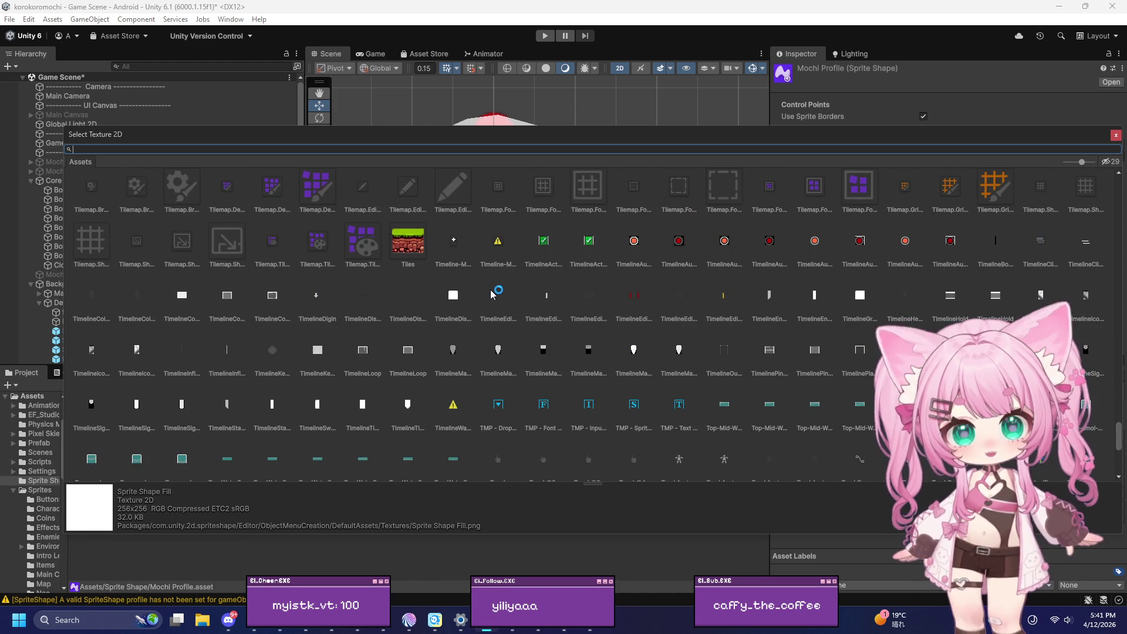
scroll(491, 290, "down", 4)
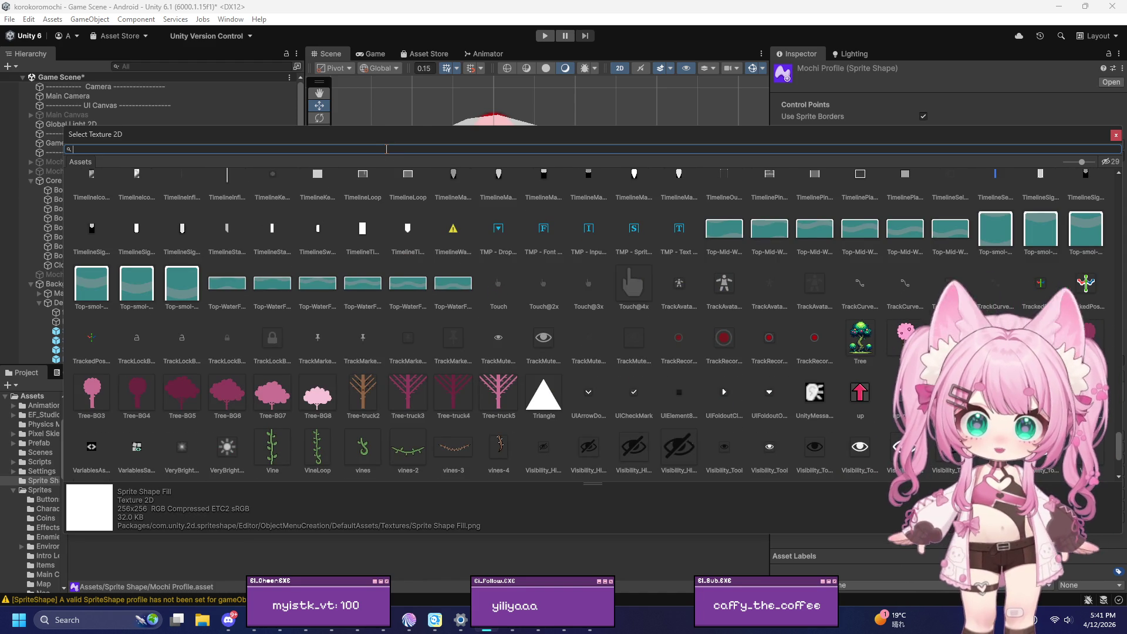
type("mochi")
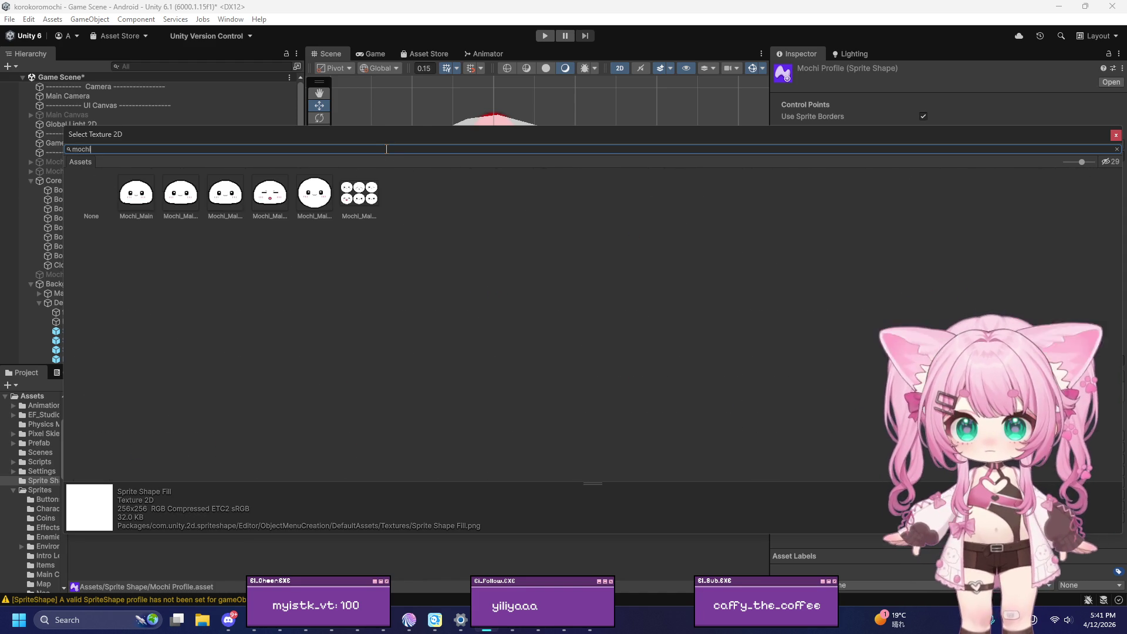
left_click(322, 195)
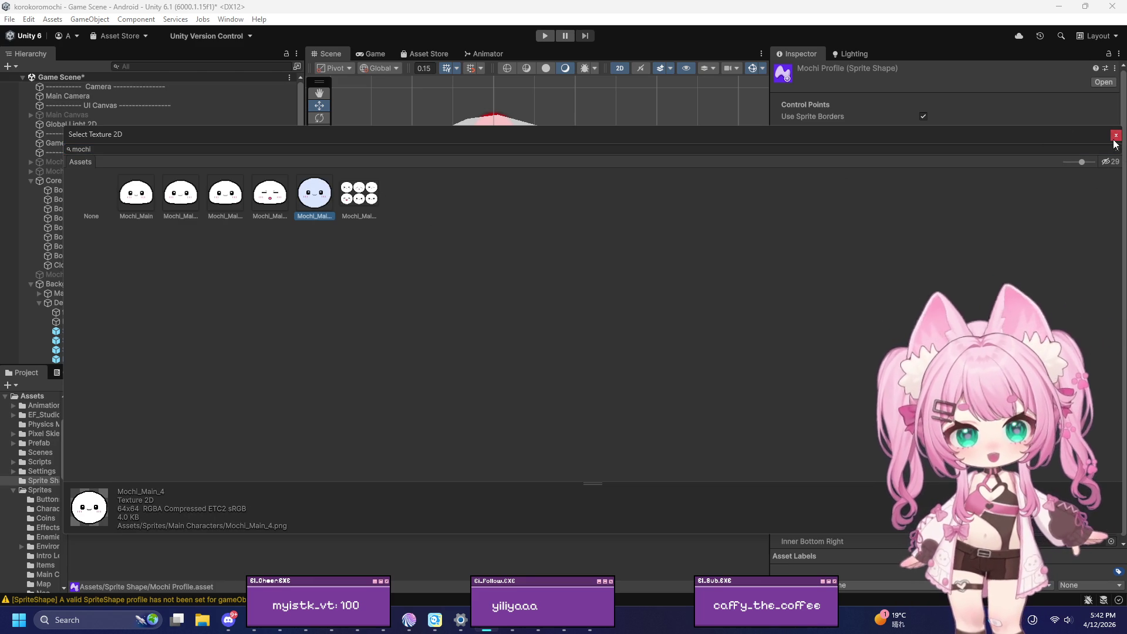
left_click(360, 193)
left_click(1116, 135)
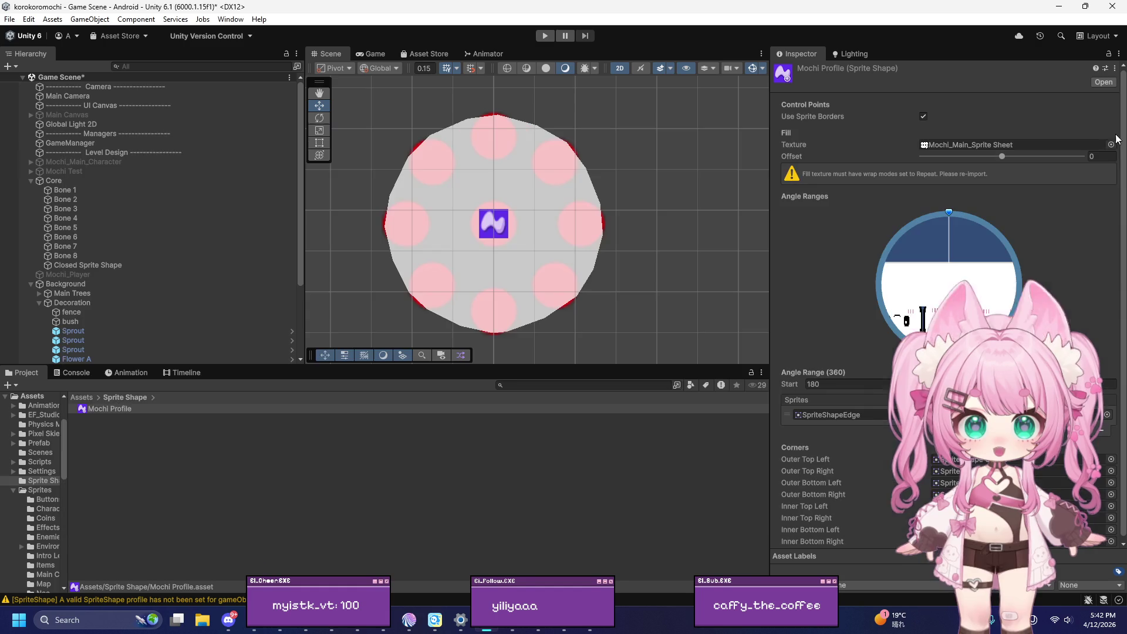
left_click(1112, 144)
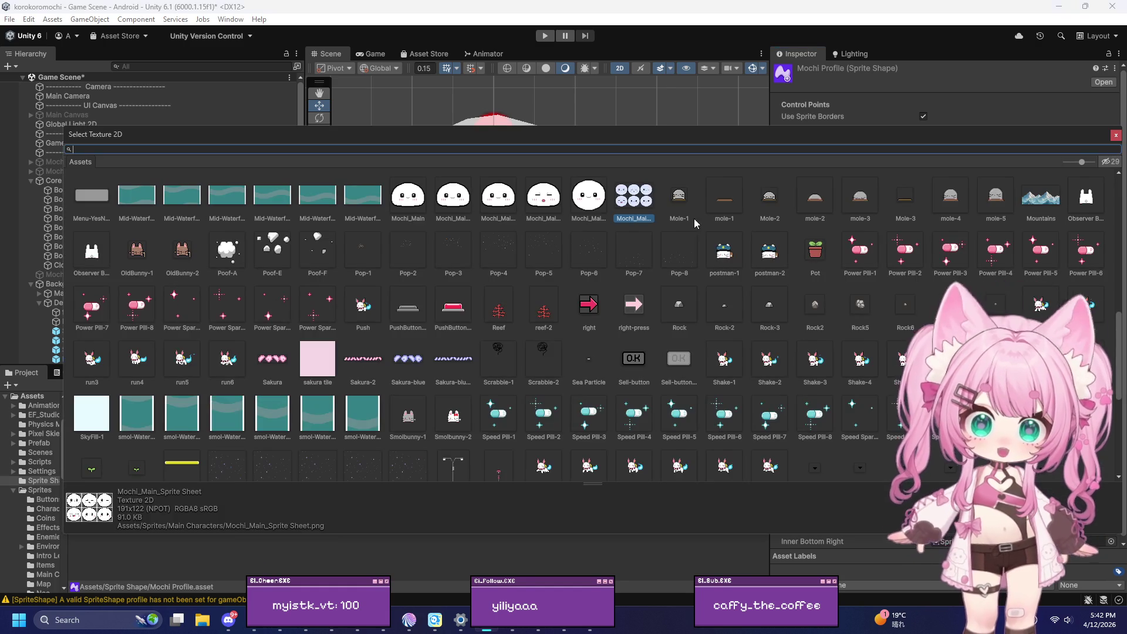
left_click(589, 196)
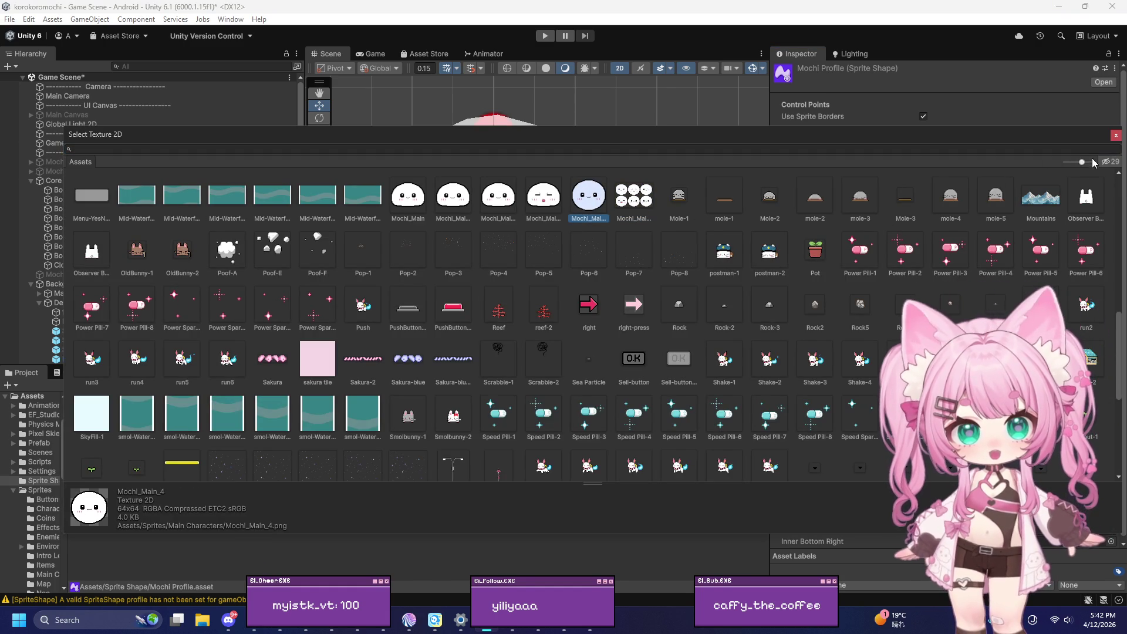
left_click(1116, 136)
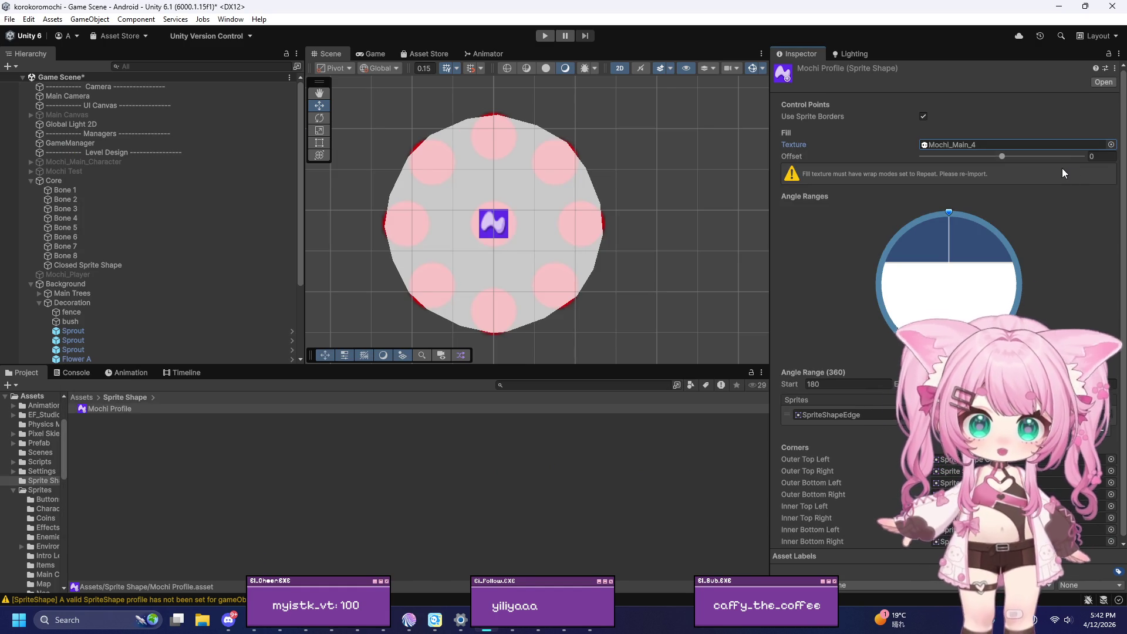
Step: Rotate the profile's angle range and set its start angle to 0
mouse_move(949, 210)
left_mouse_down()
mouse_move(982, 221)
mouse_move(916, 226)
mouse_move(842, 318)
mouse_move(911, 191)
mouse_move(1022, 308)
mouse_move(808, 294)
mouse_move(883, 168)
mouse_move(835, 307)
mouse_move(946, 178)
mouse_move(1031, 239)
left_mouse_up()
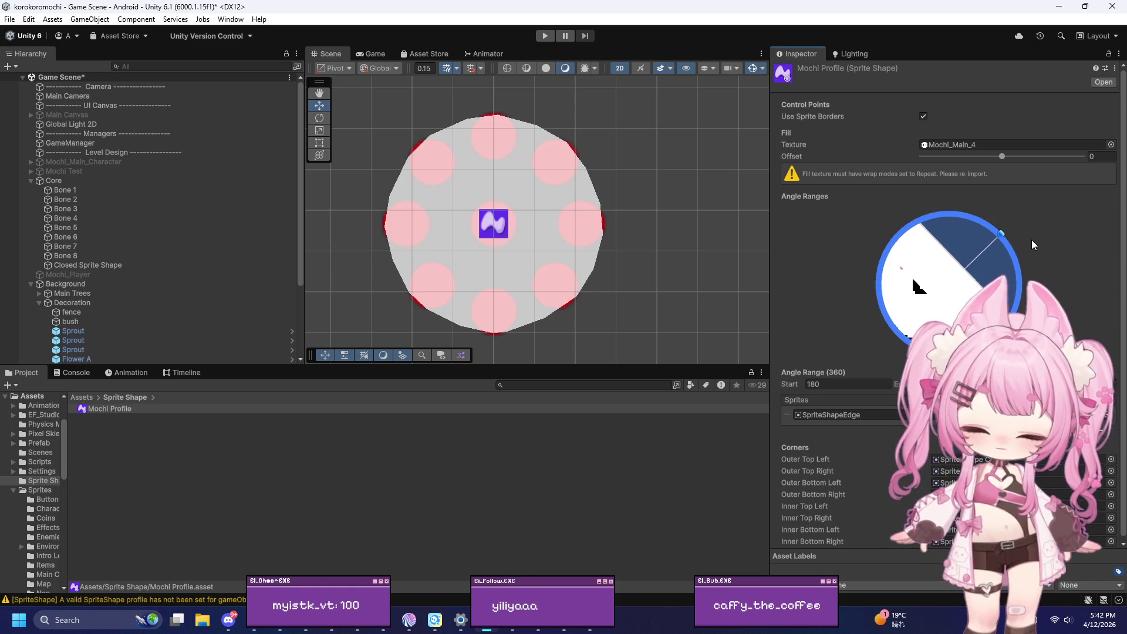
left_click(869, 385)
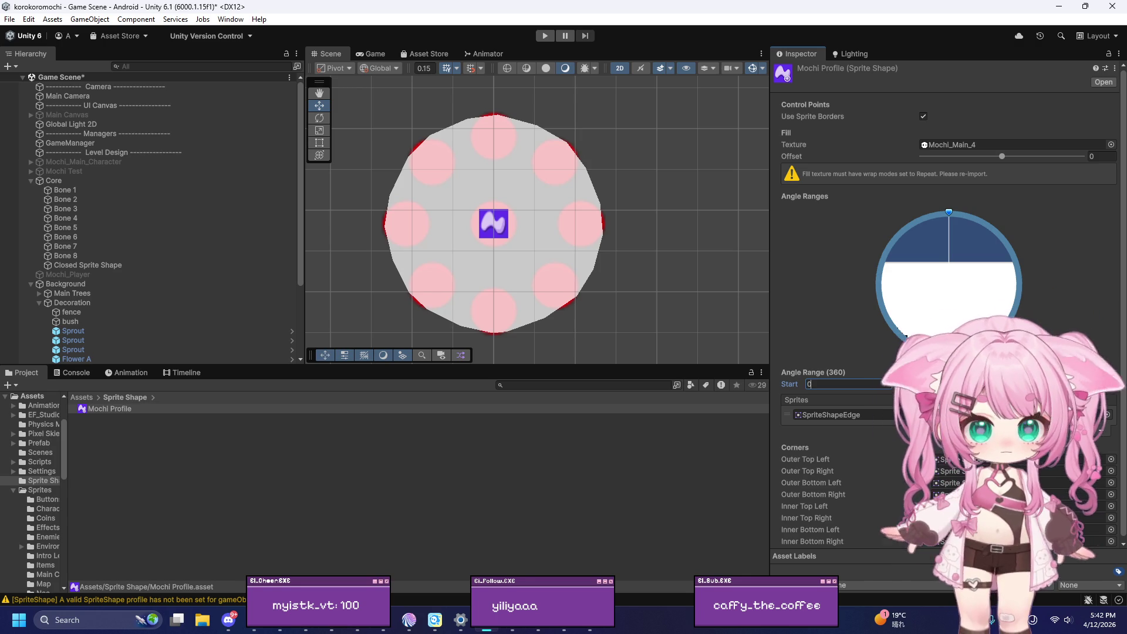
type("0")
key("Return")
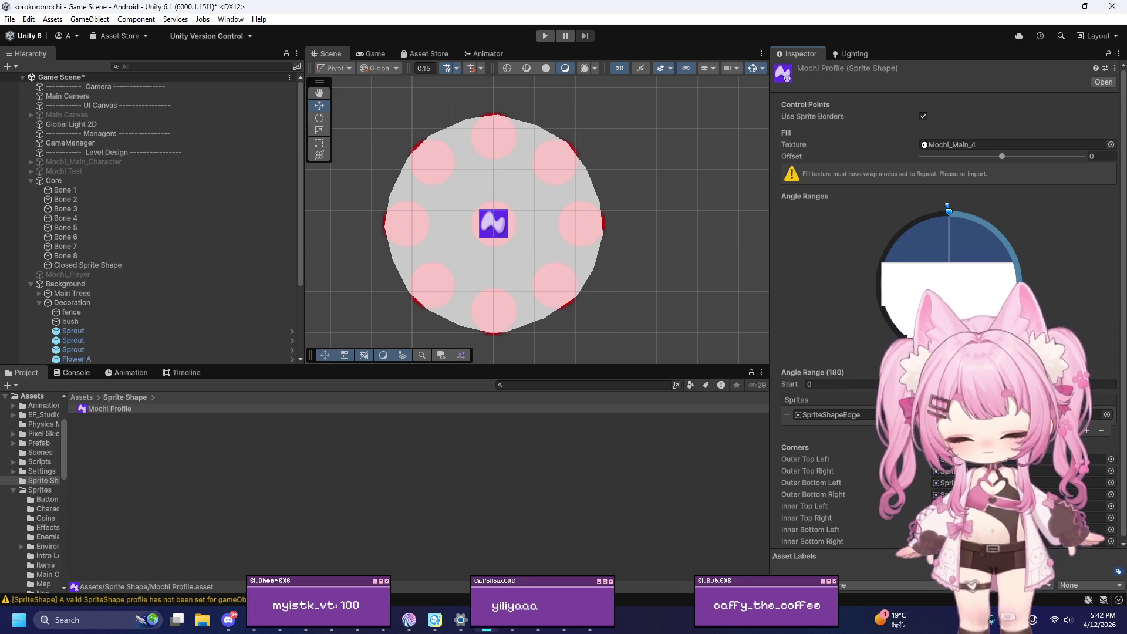
Step: Delete the existing angle range, then add a new 90° range and delete it too
key("Escape")
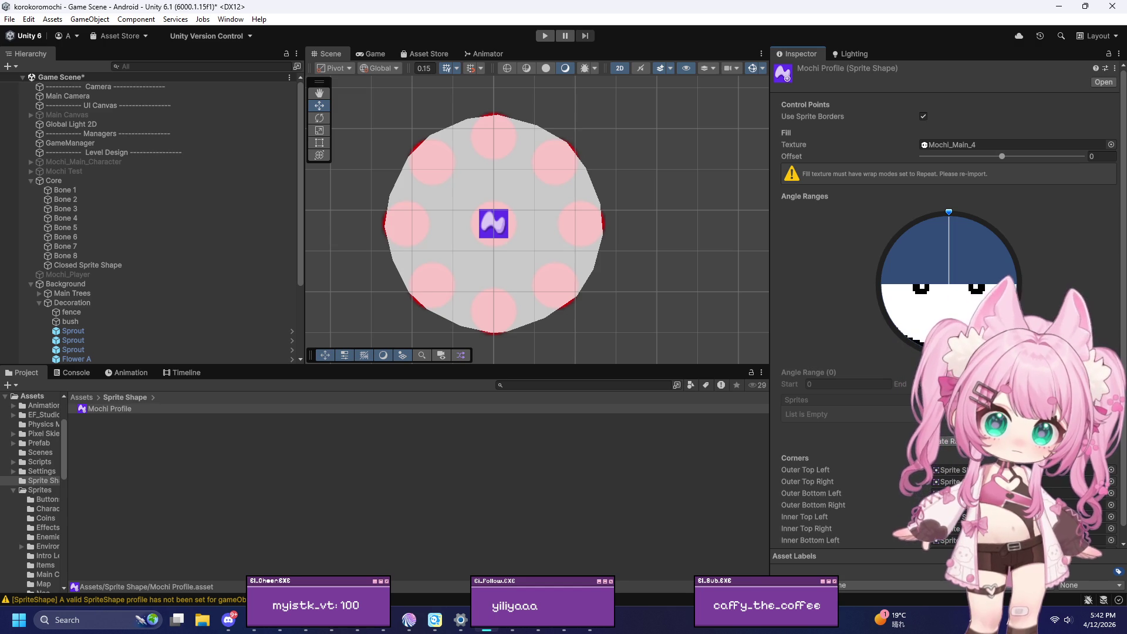
left_click(995, 231)
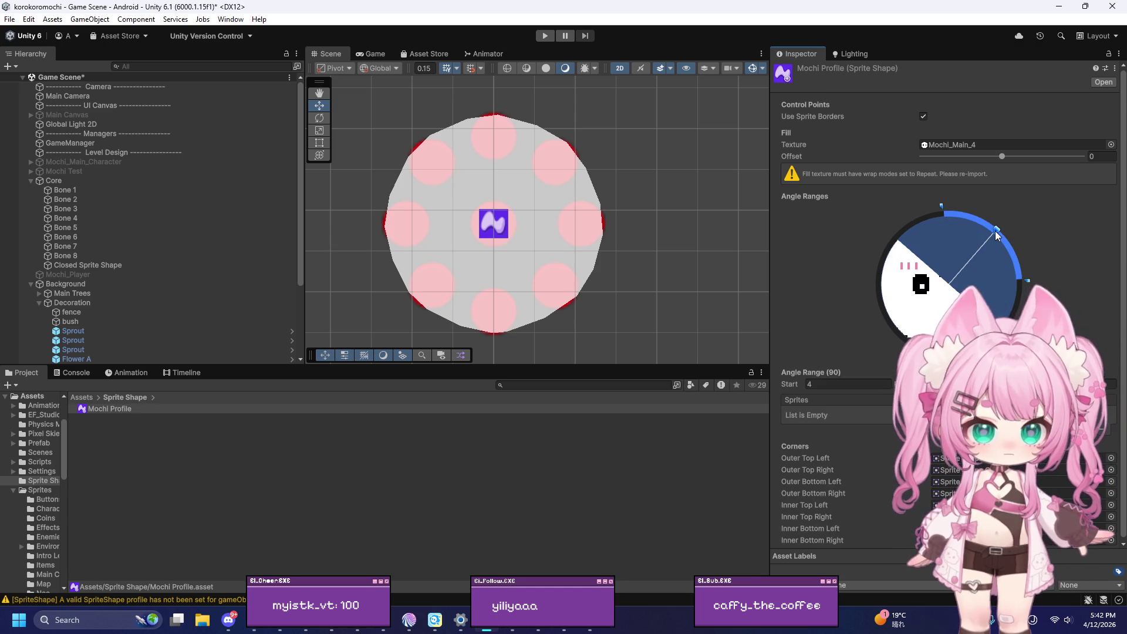
key("x")
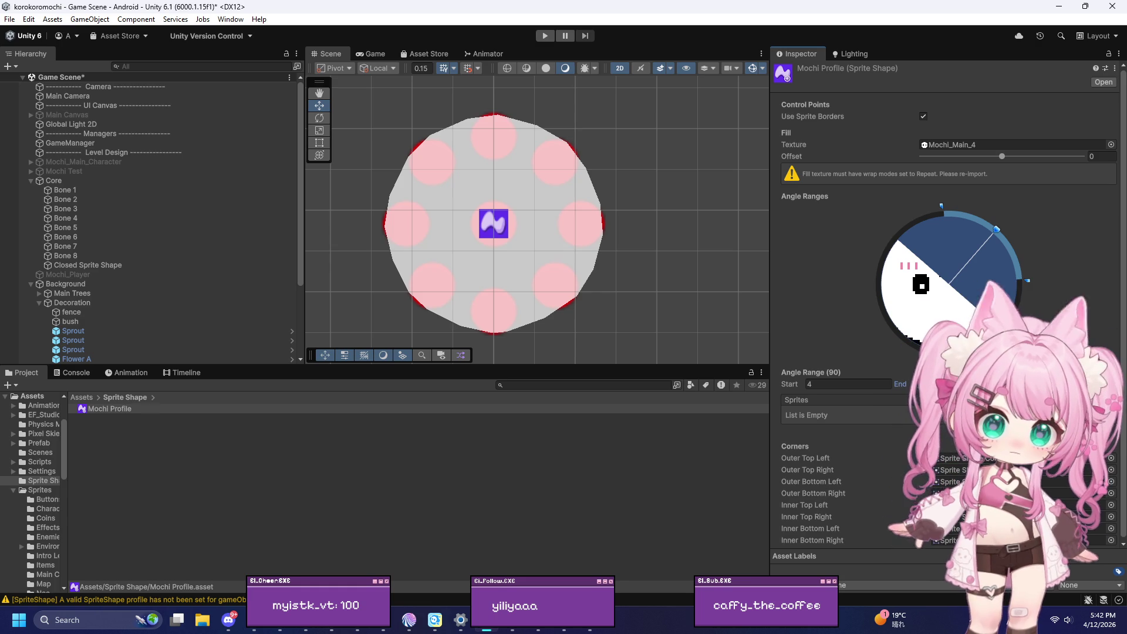
key("Delete")
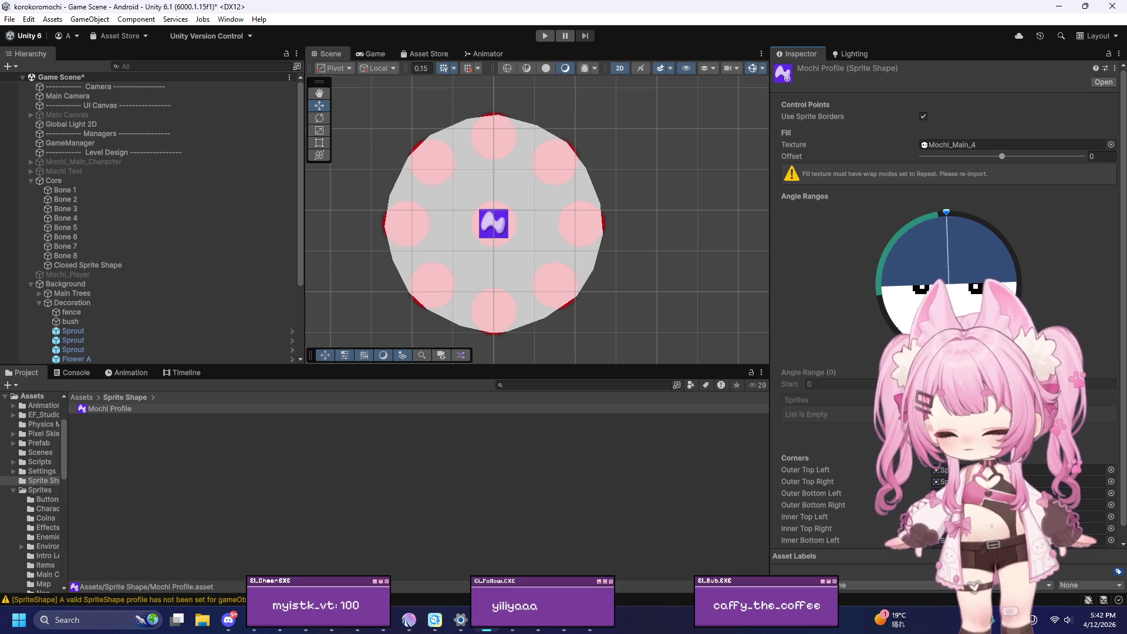
key("alt+Tab")
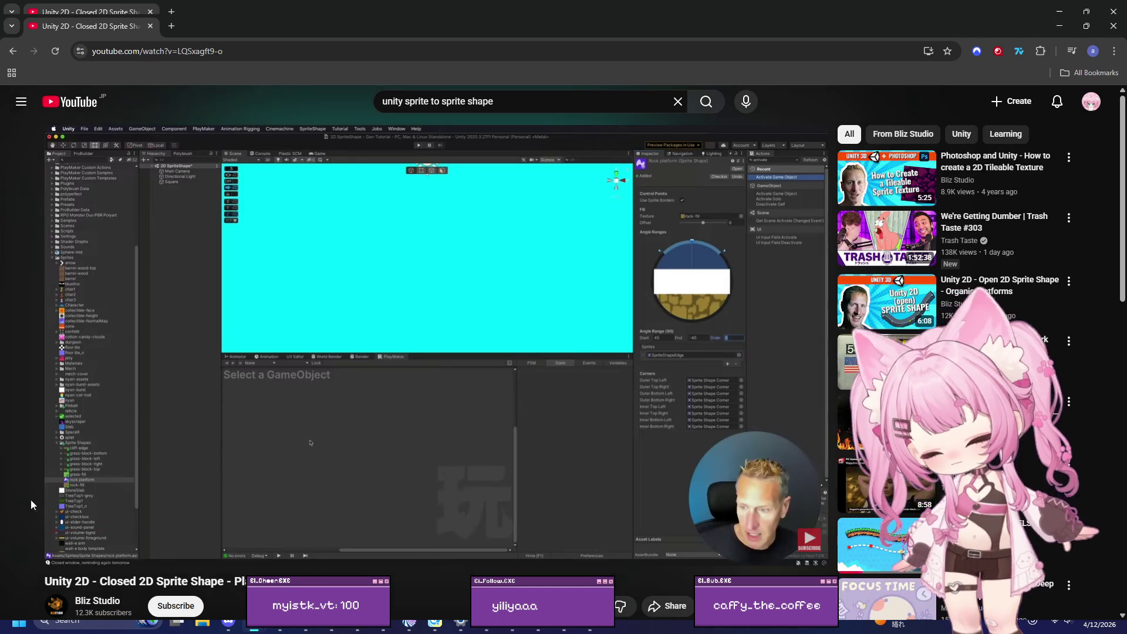
Step: Play a few more seconds of the Sprite Shape tutorial, pause it, then minimise Unity
left_click(611, 326)
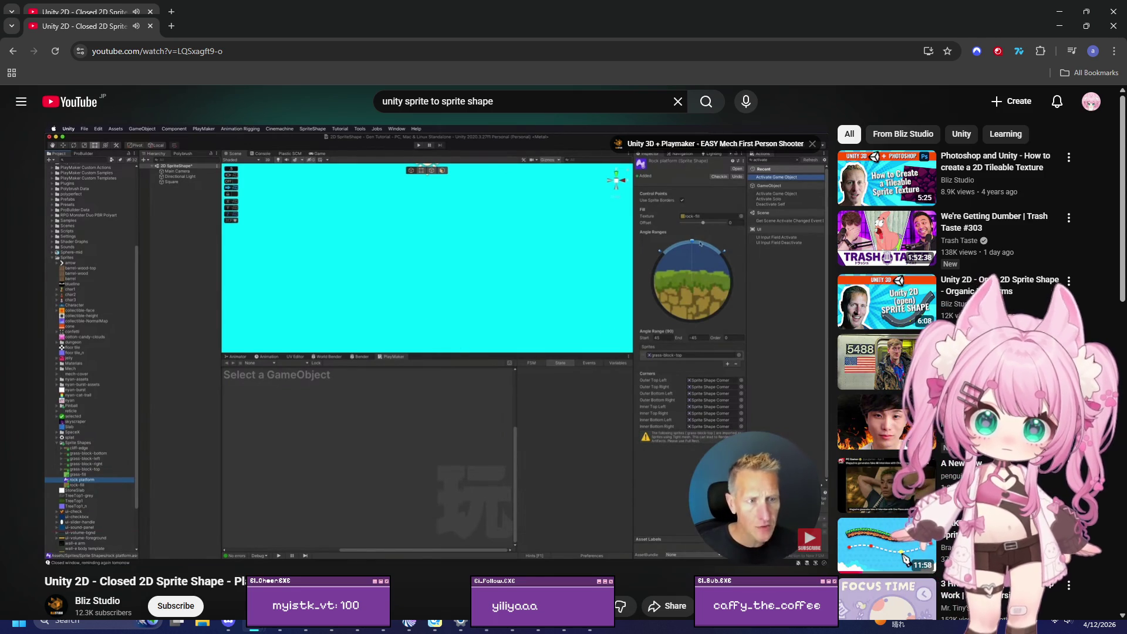
left_click(605, 326)
key("alt+Tab")
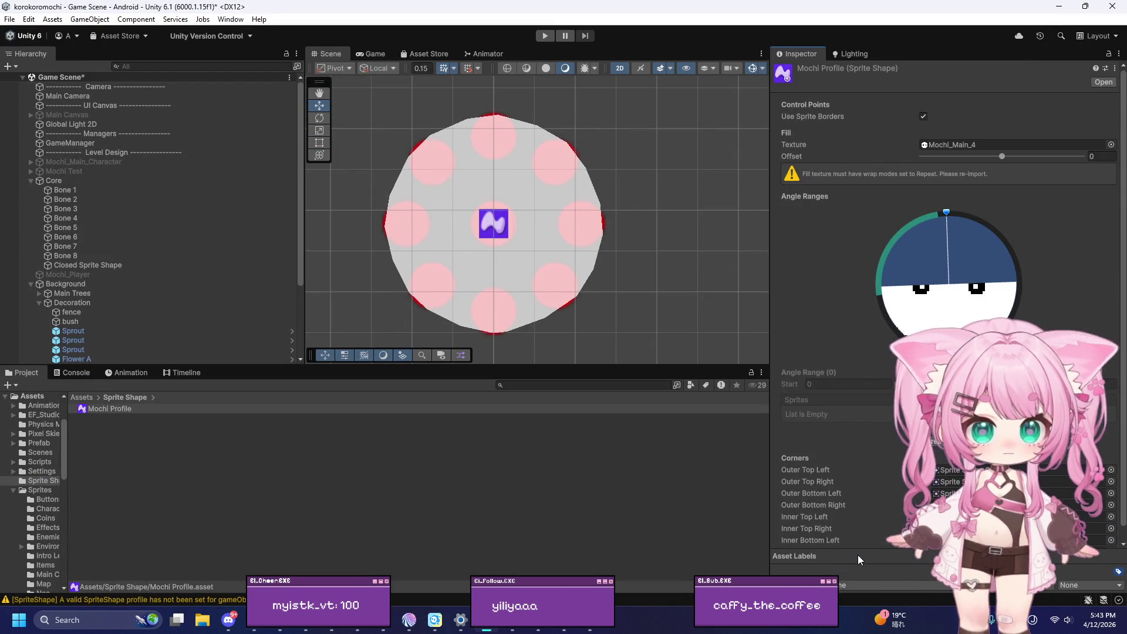
left_click(1060, 7)
Step: Rewind the YouTube tutorial from 3:29 to 3:23, then bring Unity back to the front
mouse_move(255, 620)
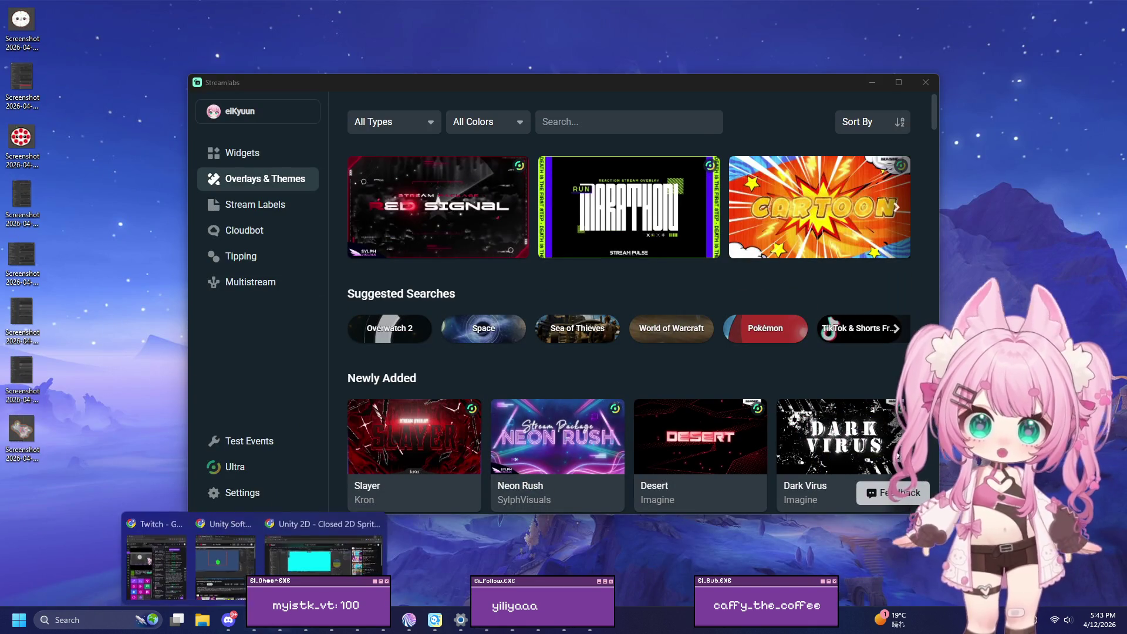
left_click(333, 551)
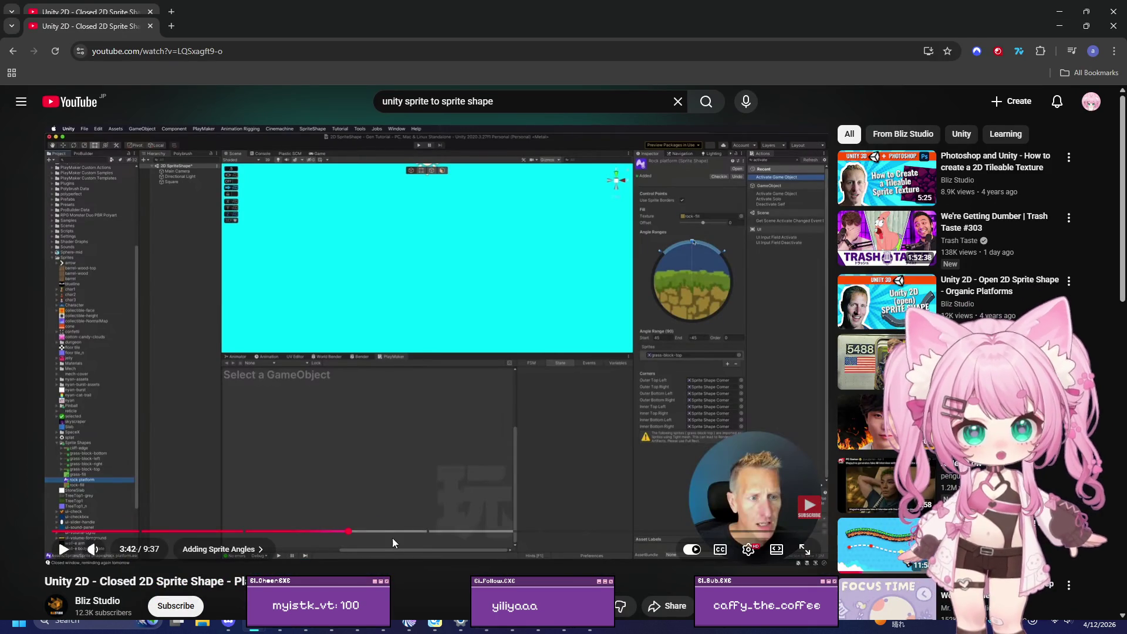
left_click(330, 533)
left_click_drag(331, 533, 322, 531)
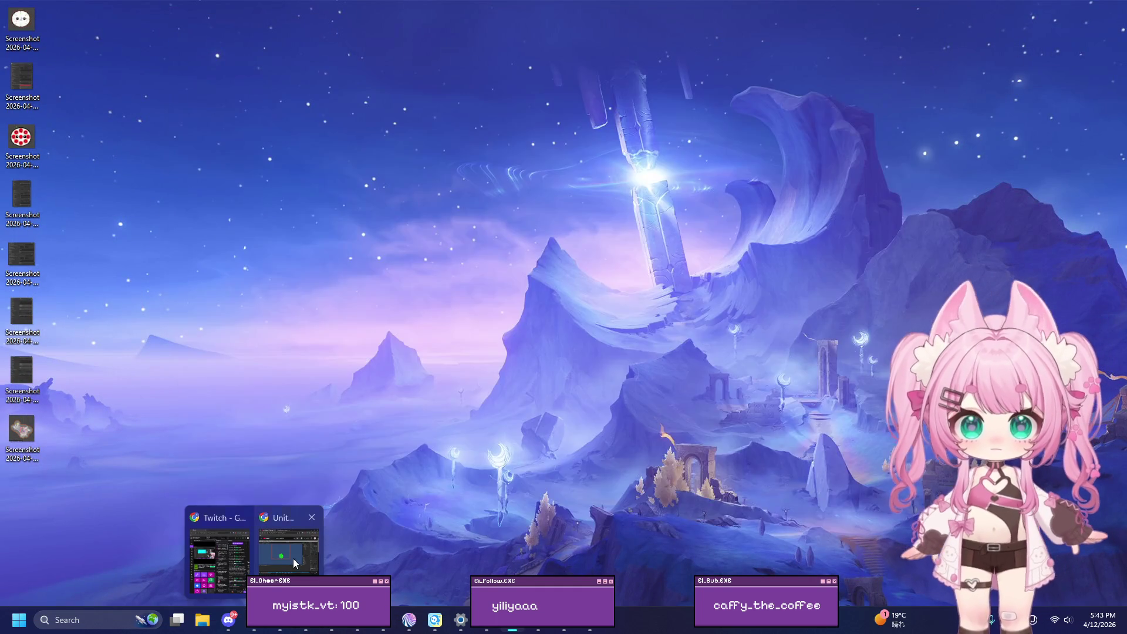
left_click(293, 564)
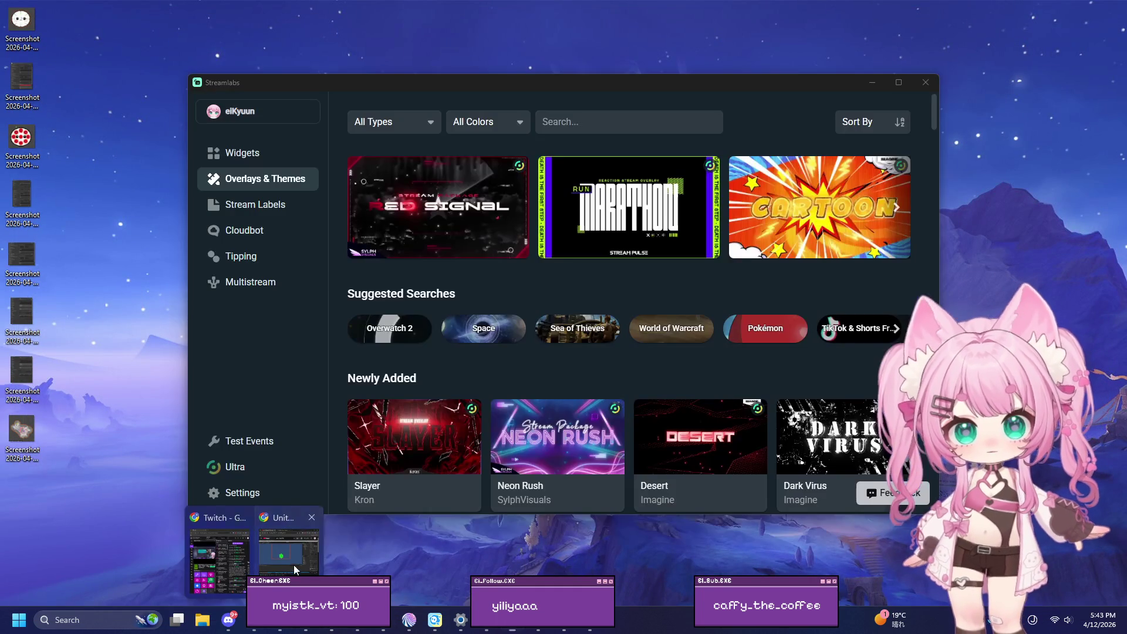
left_click(487, 631)
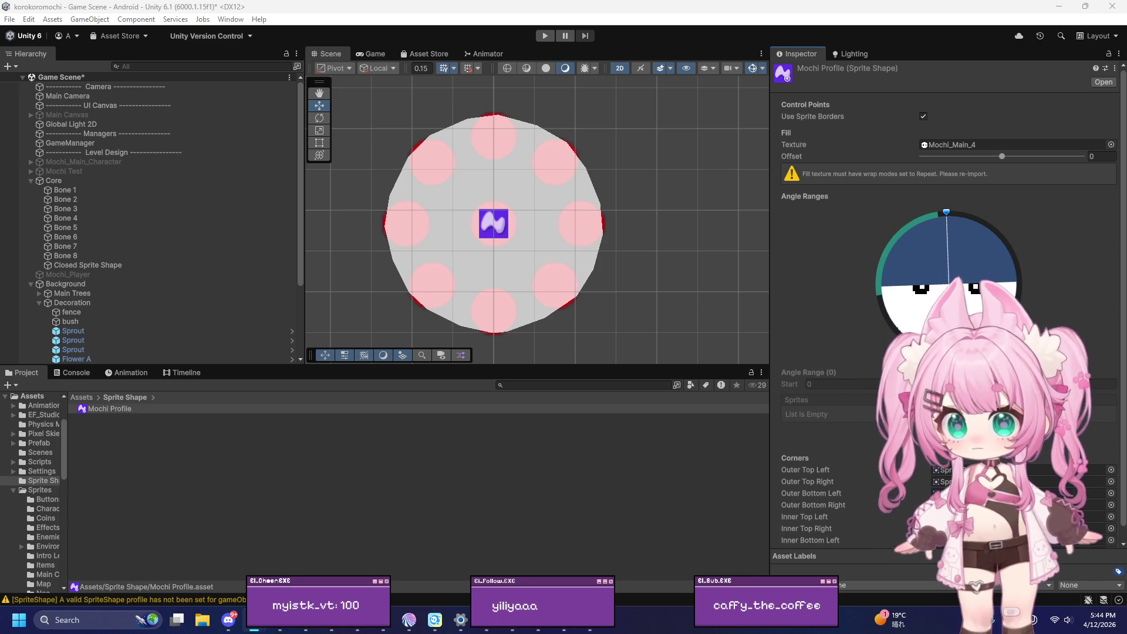
Step: Select the Mochi Profile, nudge its fill texture offset, and create a 90° angle range starting at 99
left_click(120, 411)
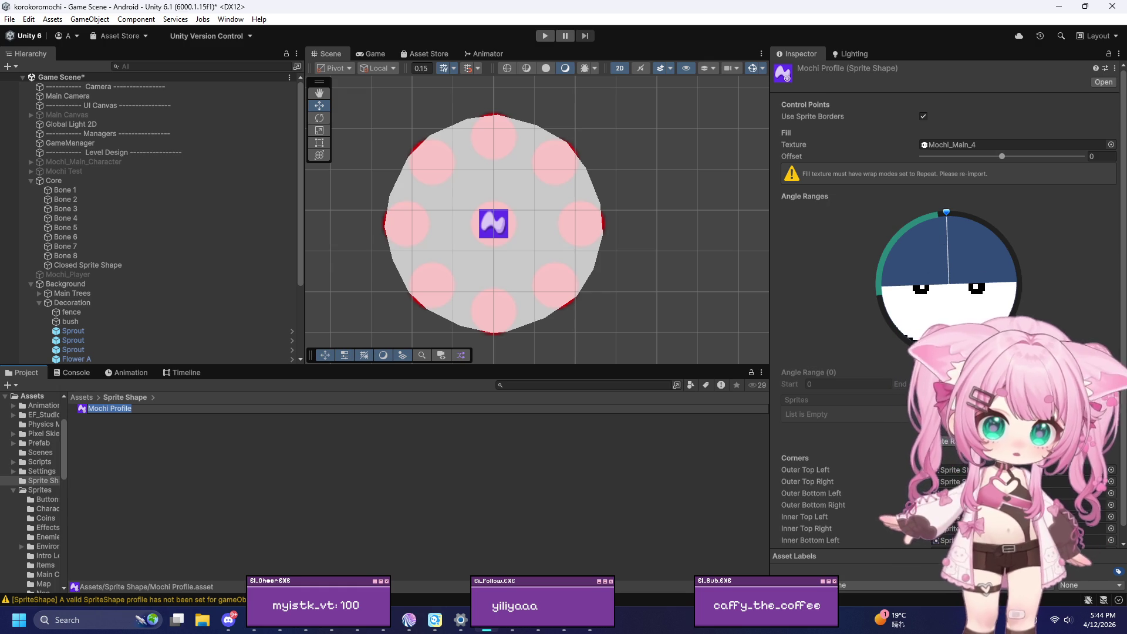
left_click(961, 307)
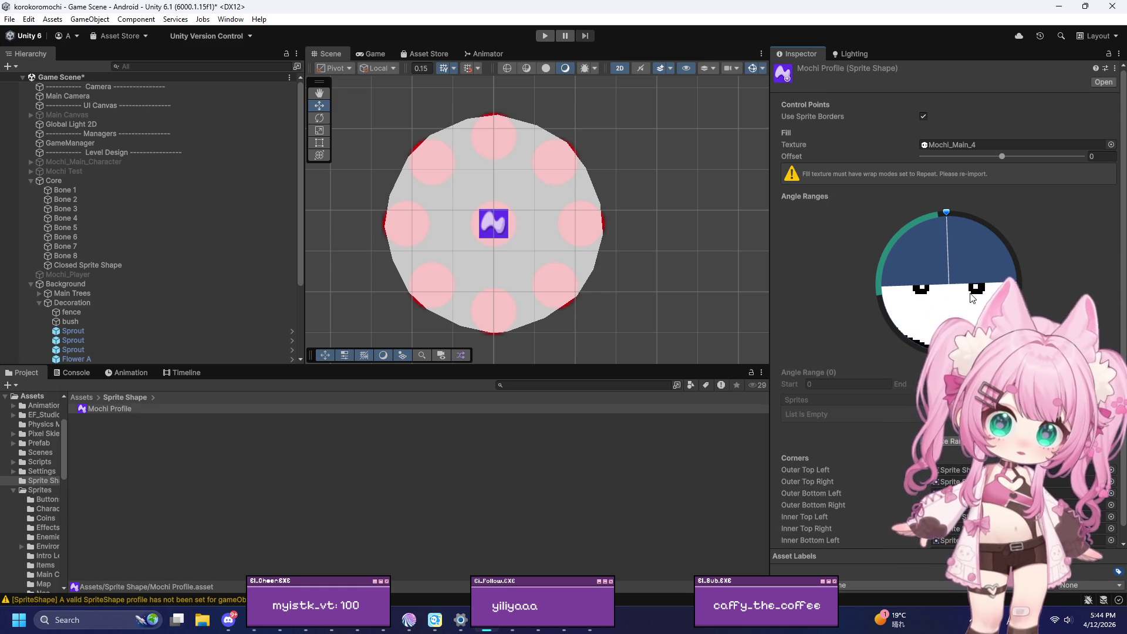
mouse_move(1003, 156)
left_mouse_down()
mouse_move(964, 158)
mouse_move(1001, 157)
left_mouse_up()
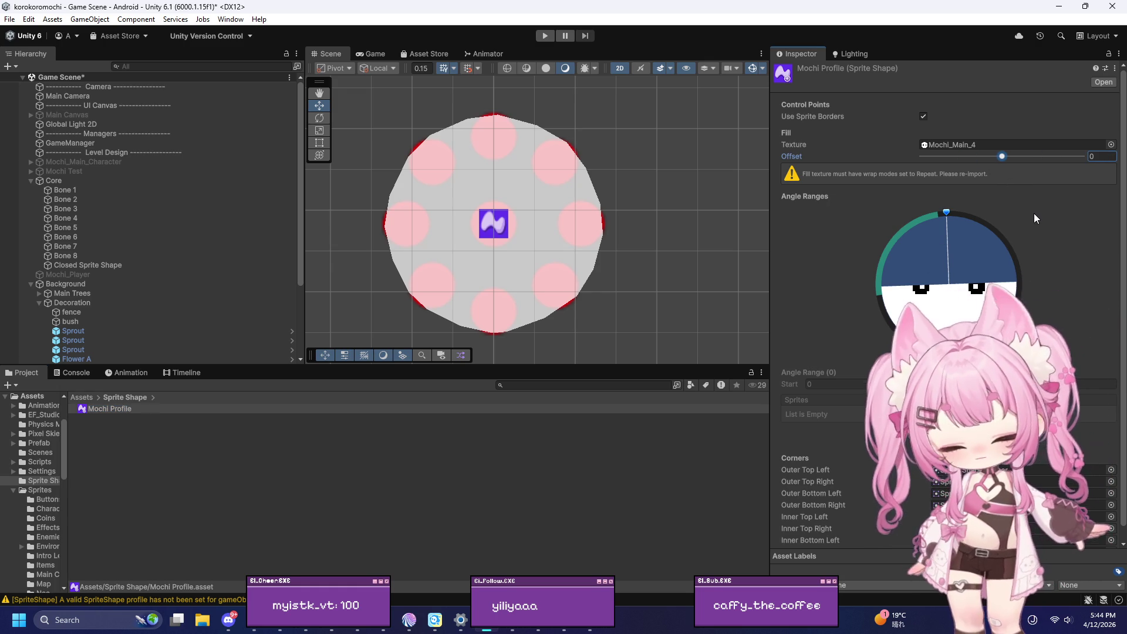
left_click(894, 238)
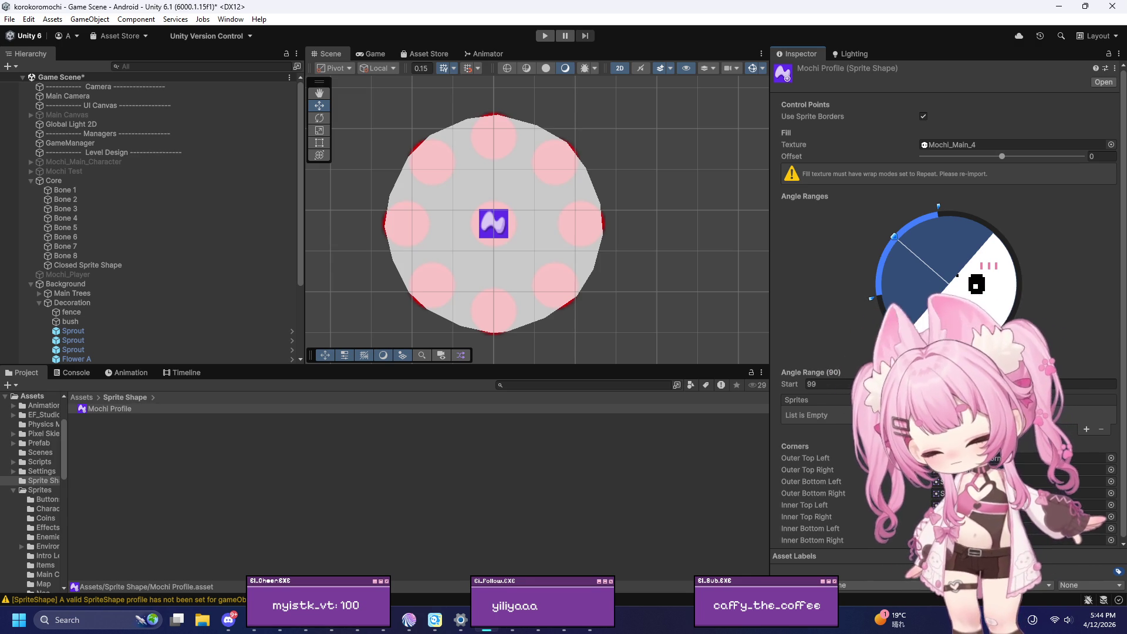
Step: Delete the Mochi Profile's existing angle range and rotate the angle preview slightly left
left_click(862, 382)
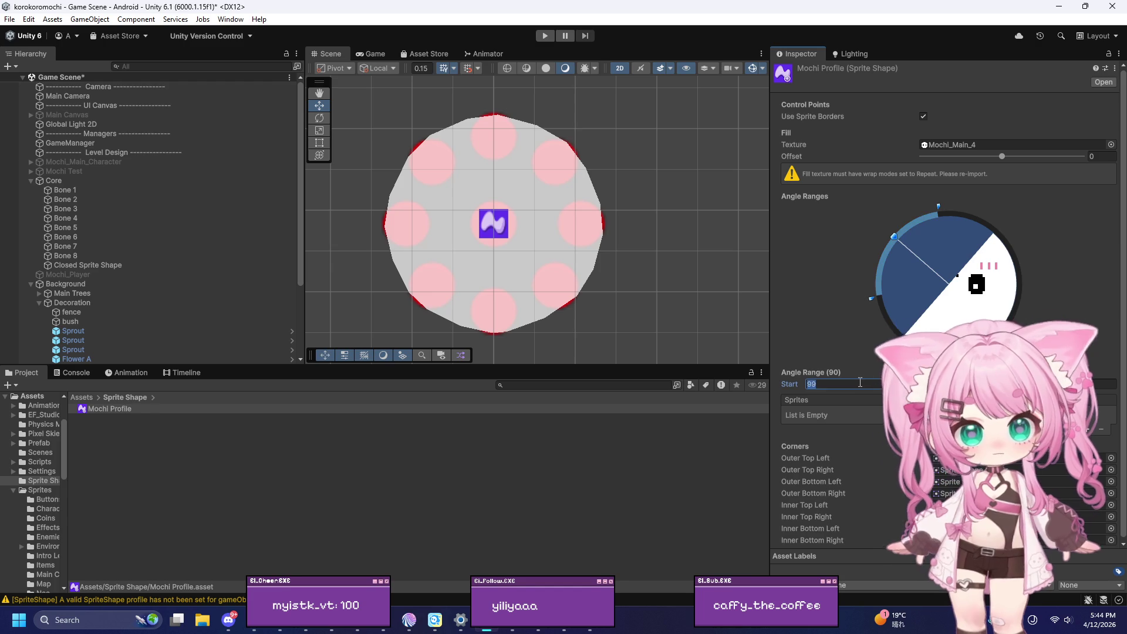
type("0")
key("Delete")
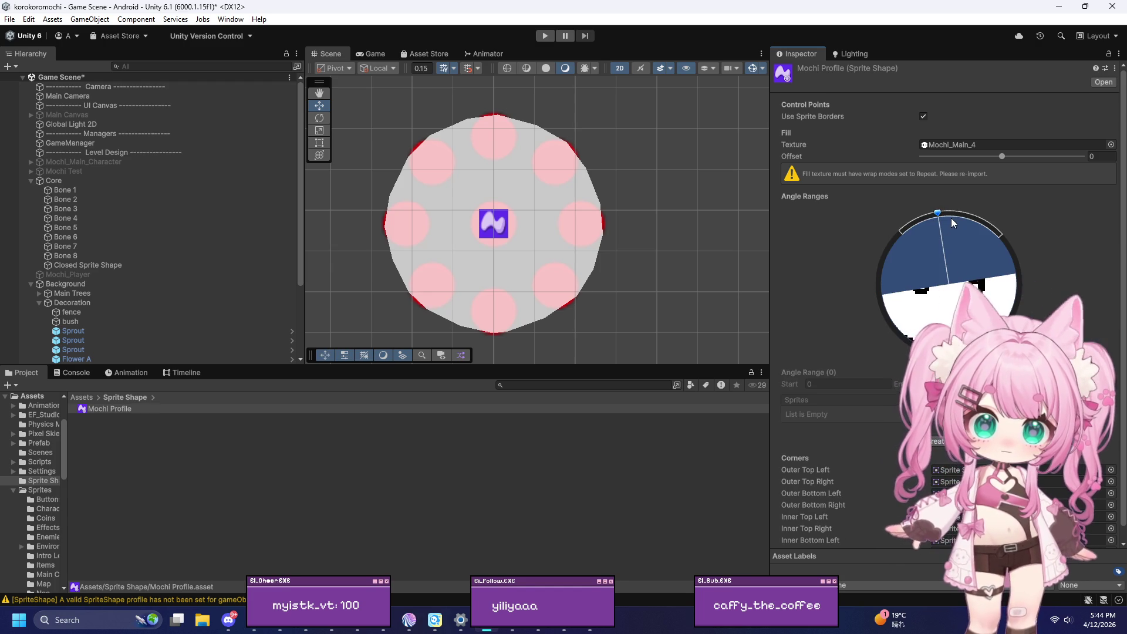
mouse_move(937, 211)
left_mouse_down()
mouse_move(963, 212)
mouse_move(974, 234)
mouse_move(928, 212)
mouse_move(840, 237)
mouse_move(1033, 253)
mouse_move(974, 376)
mouse_move(1016, 313)
mouse_move(1100, 277)
mouse_move(885, 294)
mouse_move(864, 309)
mouse_move(879, 306)
left_mouse_up()
Step: Create a 90° range at 152, delete it, undo, redo the deletion, and rotate the preview to the top
left_click(946, 442)
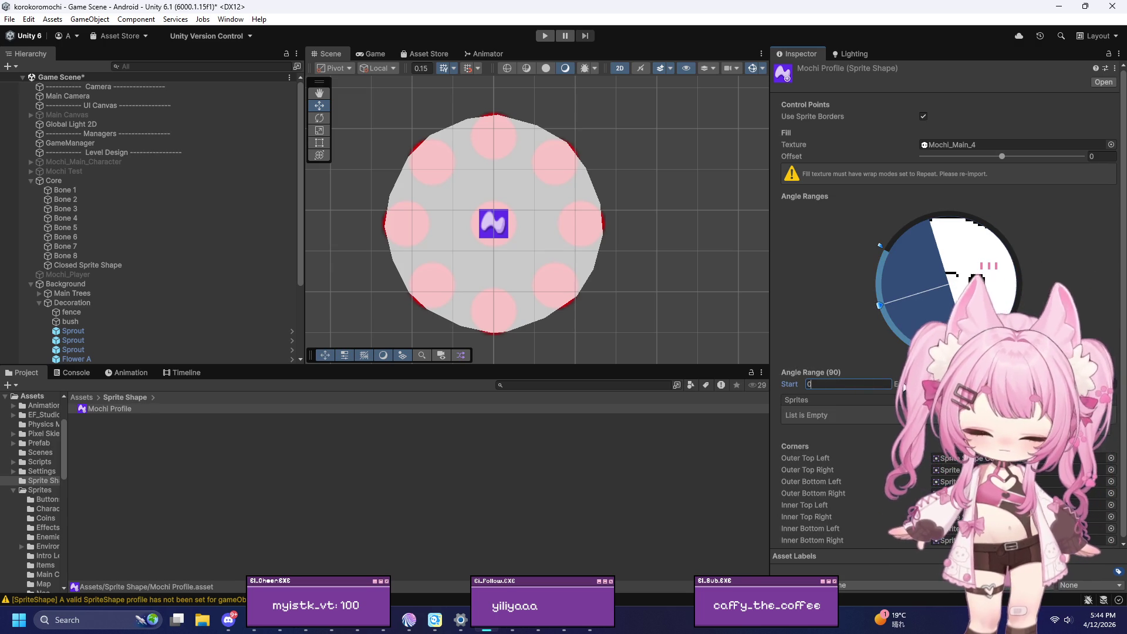
key("Delete")
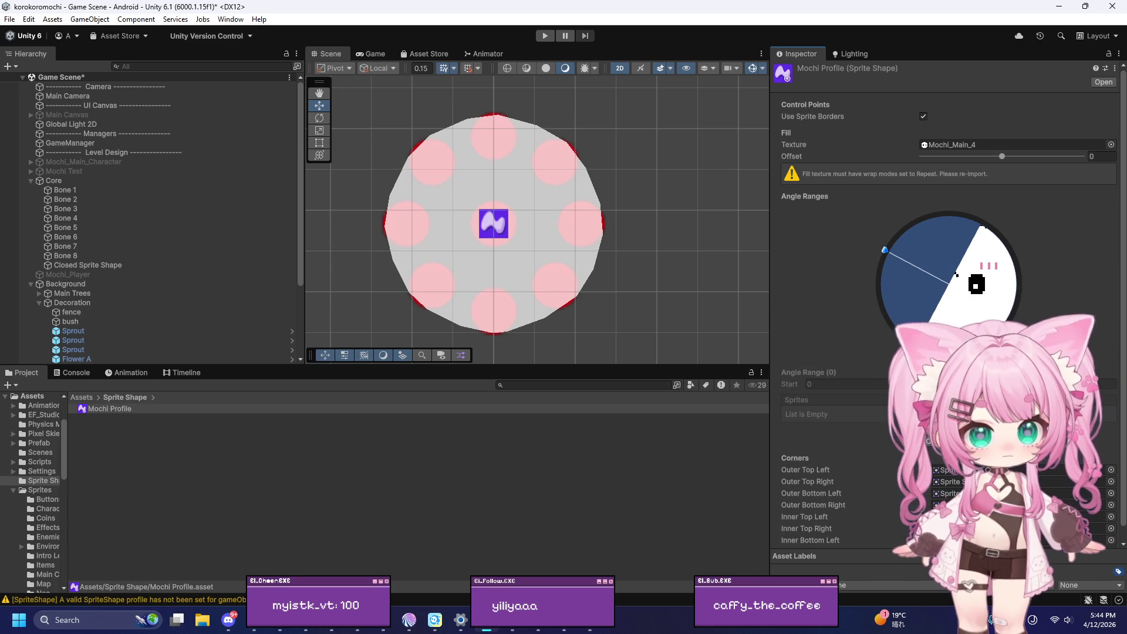
key("ctrl+z")
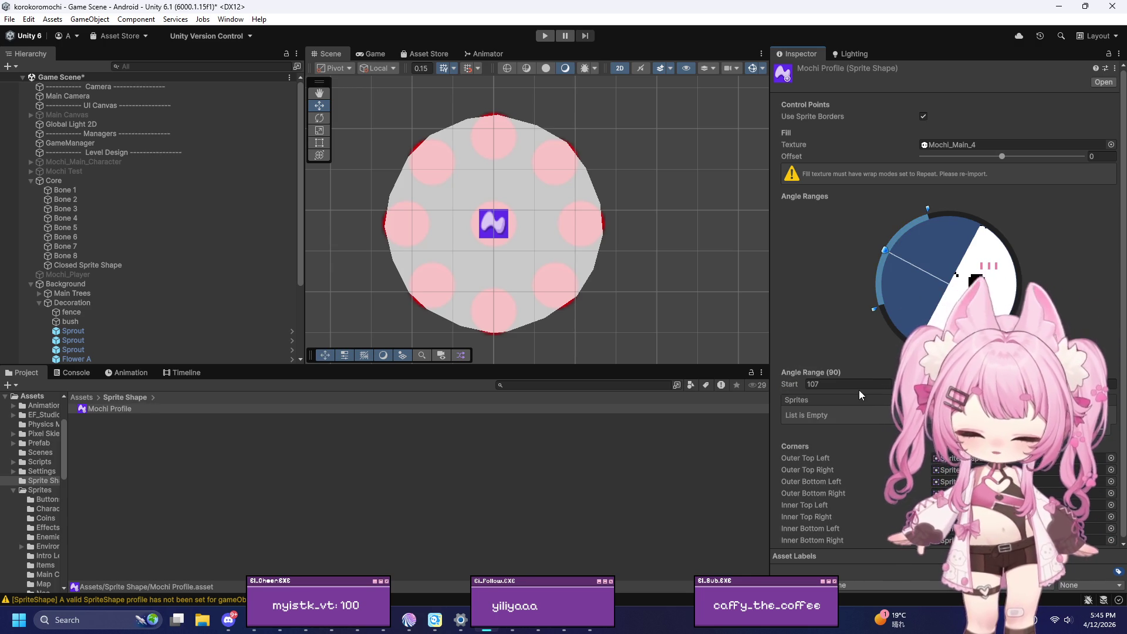
key("ctrl+y")
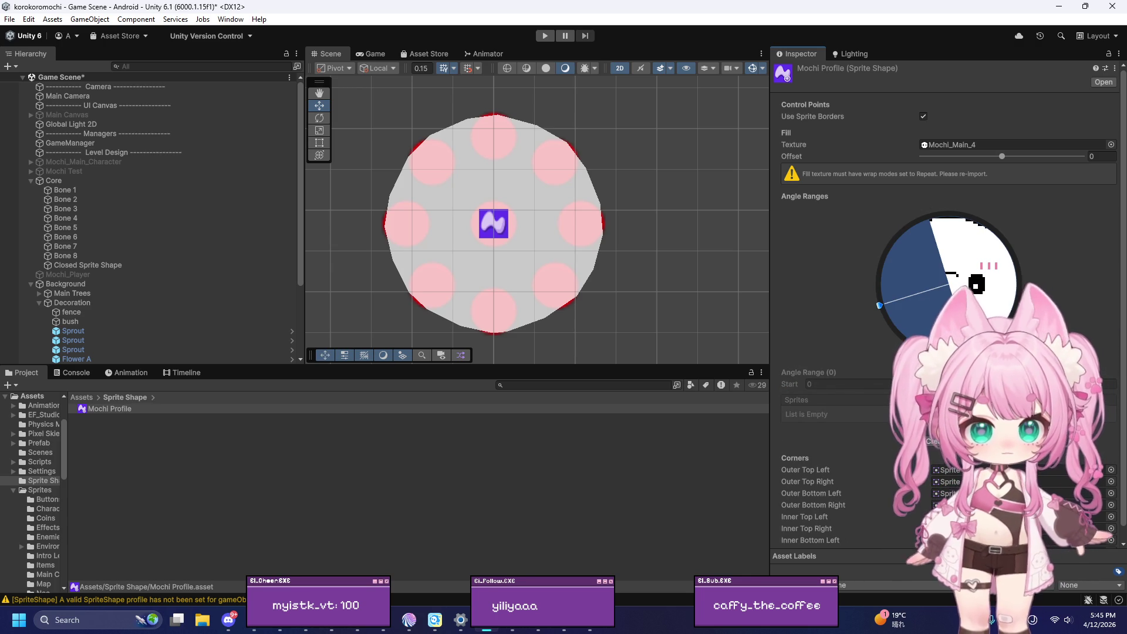
mouse_move(882, 309)
left_mouse_down()
mouse_move(879, 270)
mouse_move(897, 242)
mouse_move(962, 221)
mouse_move(928, 235)
mouse_move(939, 231)
left_mouse_up()
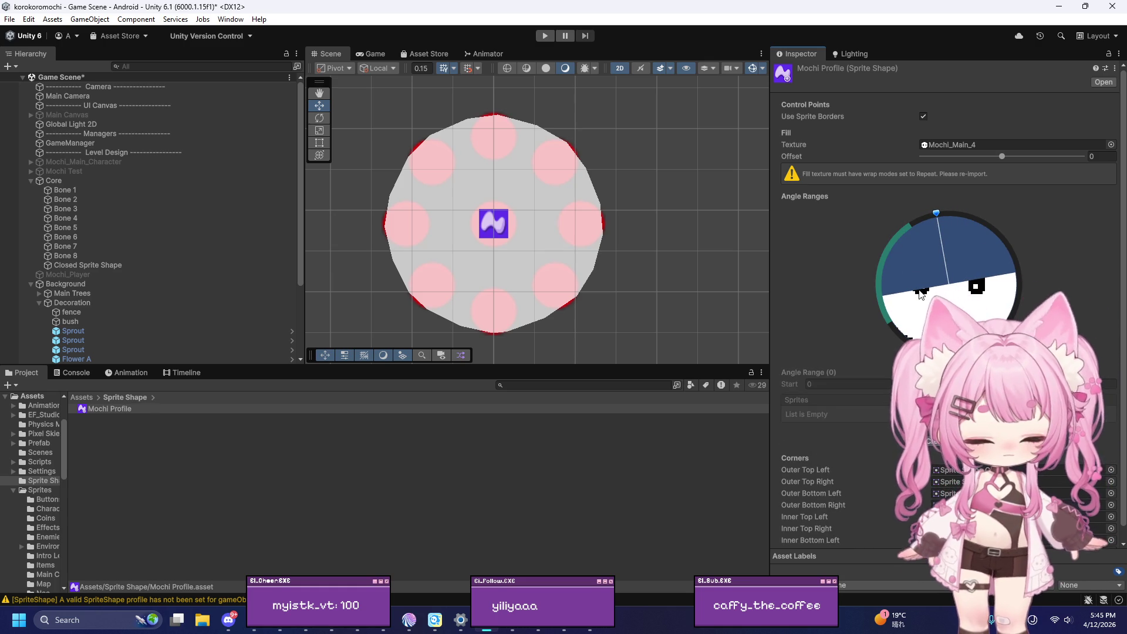
scroll(846, 410, "down", 1)
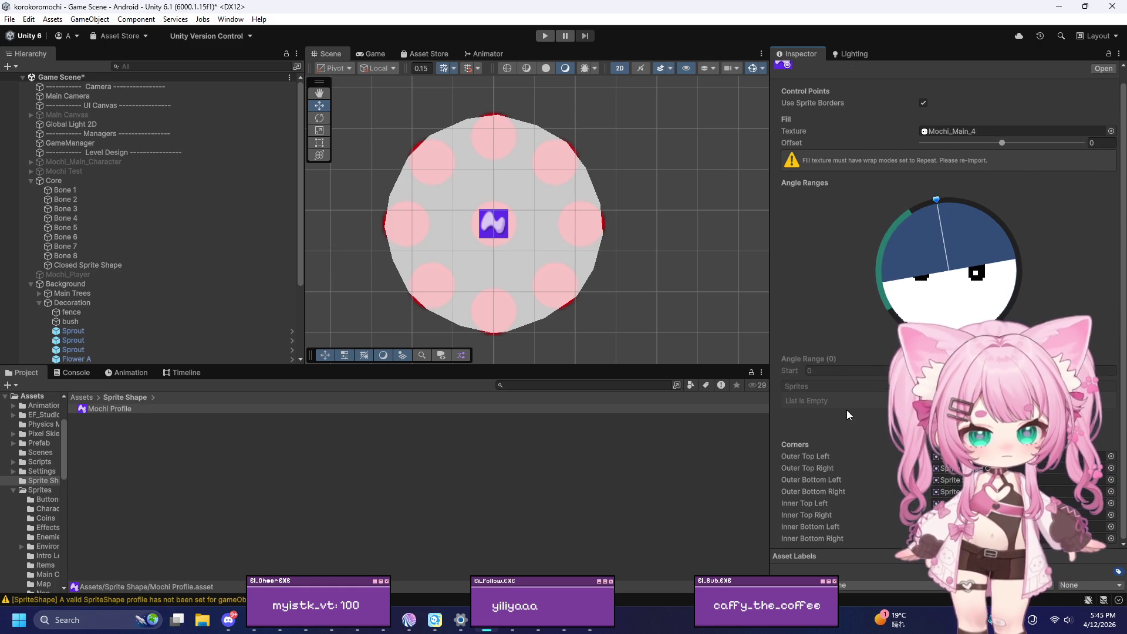
Step: Inspect the Outer Top Left, Outer Top Right and Inner Top Right corner sprites
left_click(958, 461)
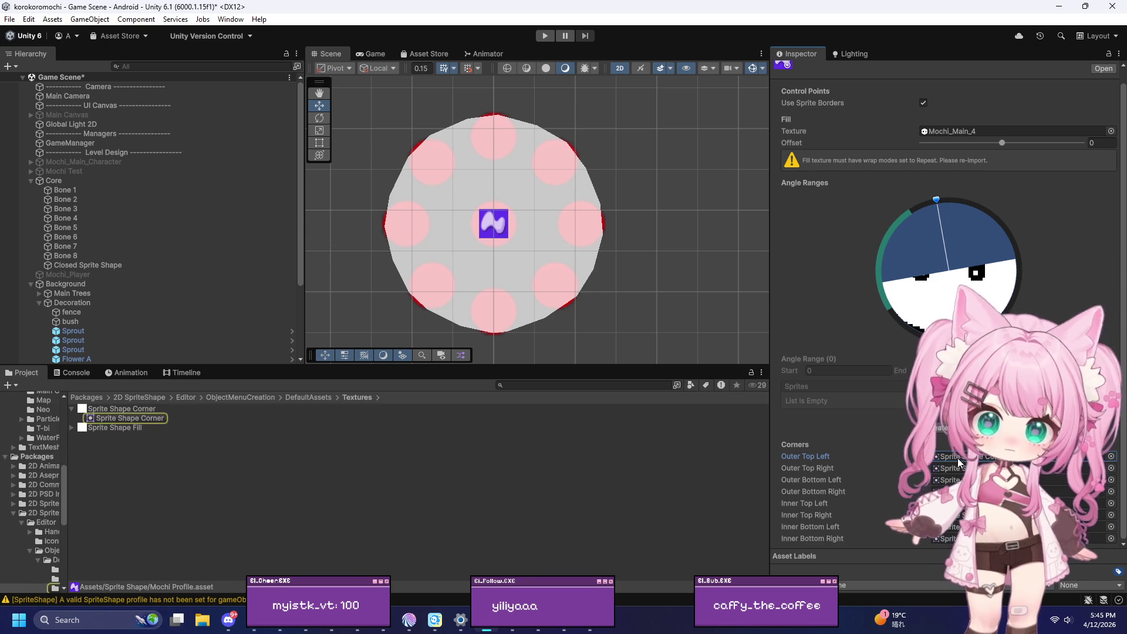
left_click(952, 468)
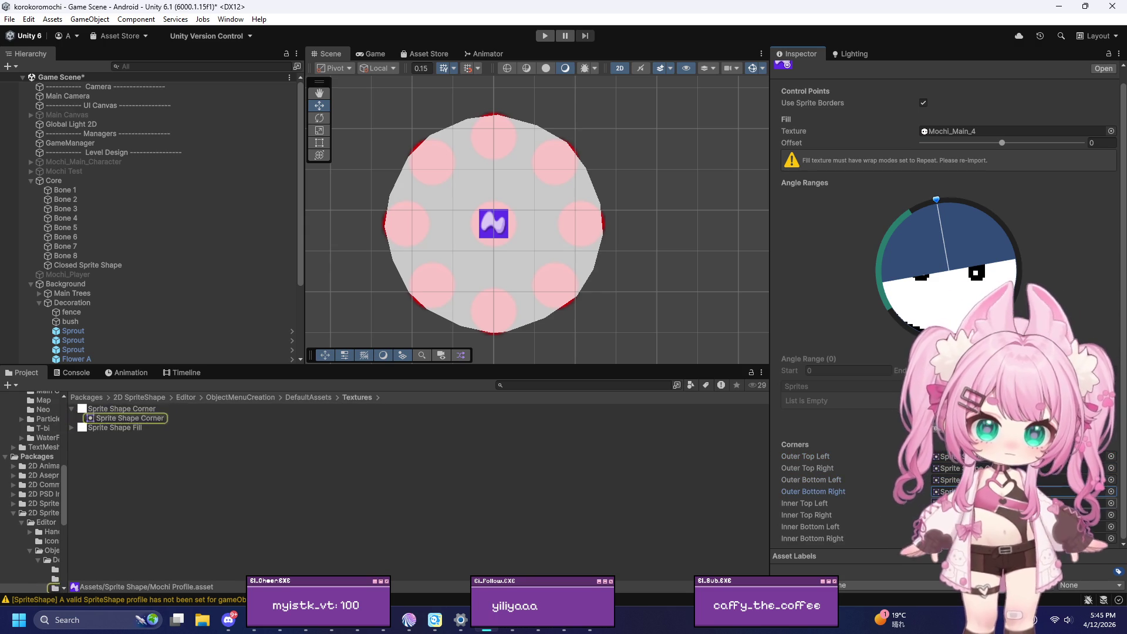
left_click(951, 515)
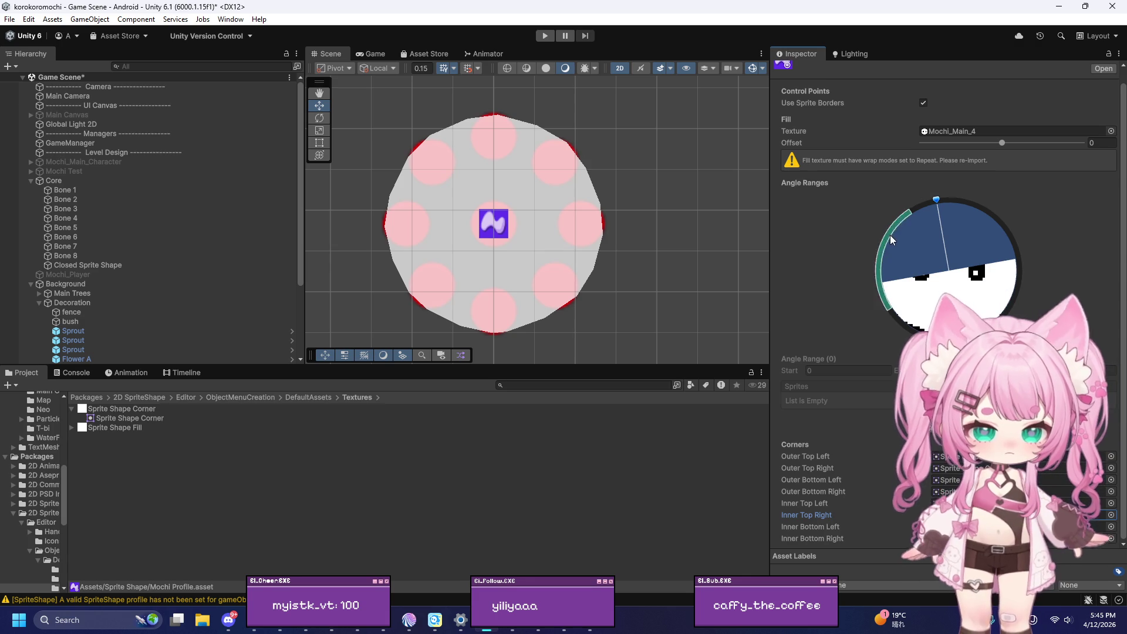
Step: Pick a sprite for the angle range, filtering the sprite picker with 'mochi'
scroll(887, 233, "up", 1)
left_click_drag(907, 211, 897, 242)
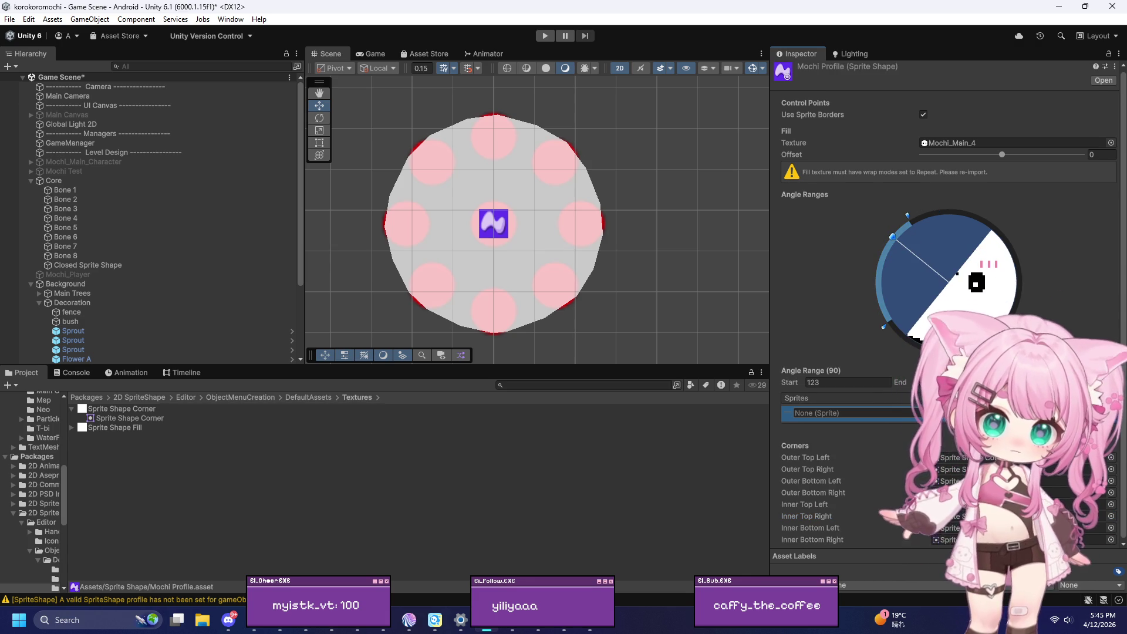
left_click(1095, 425)
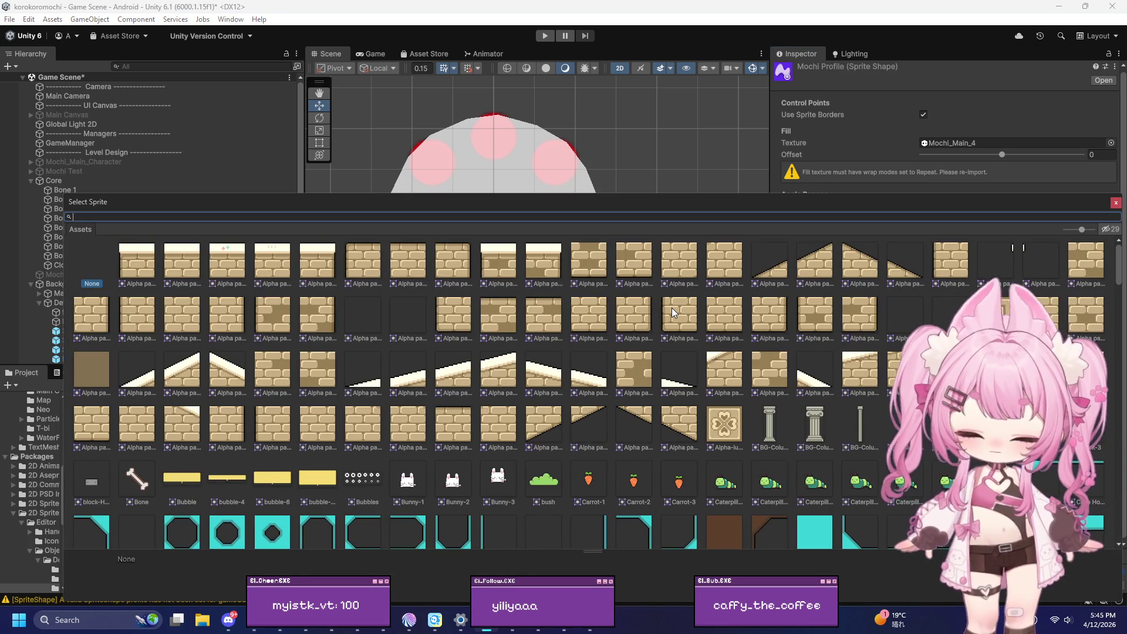
type("mochi")
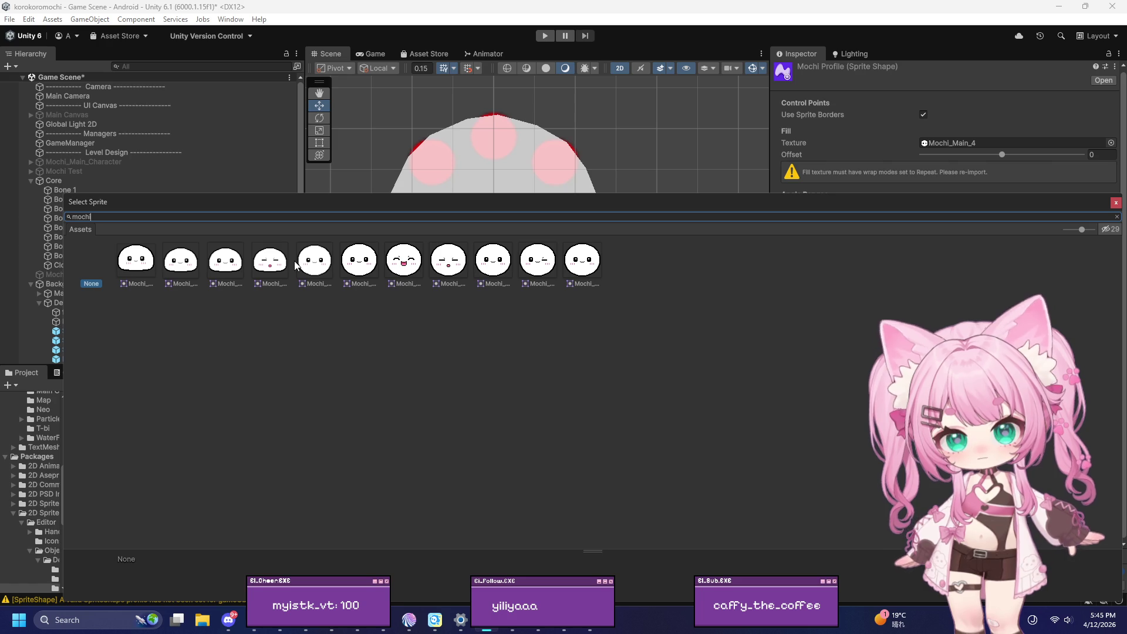